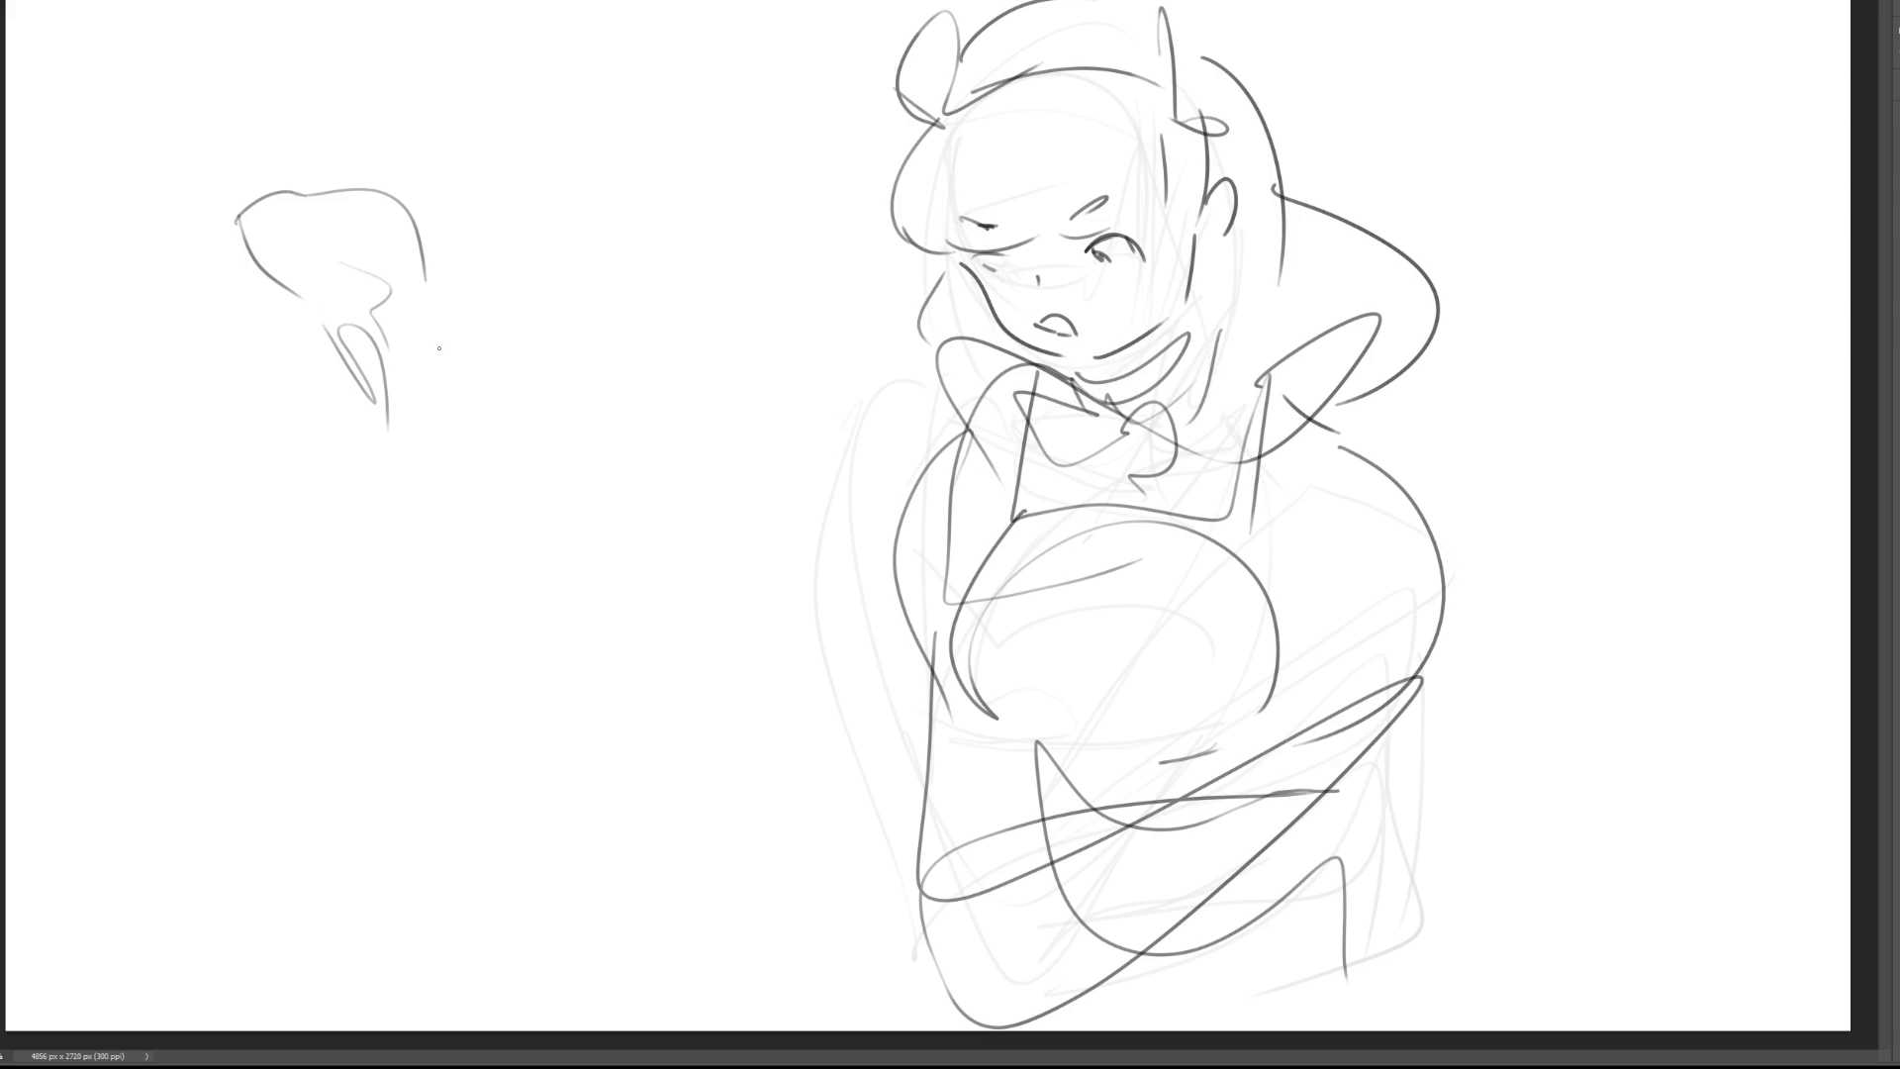
Step: Draw the upper-left sole-view foot with a heel outline, ankle contour and a row of toes
drag(424, 252, 450, 479)
mouse_move(366, 396)
mouse_down()
mouse_move(423, 490)
mouse_move(450, 477)
mouse_up()
drag(421, 256, 452, 450)
drag(445, 319, 473, 427)
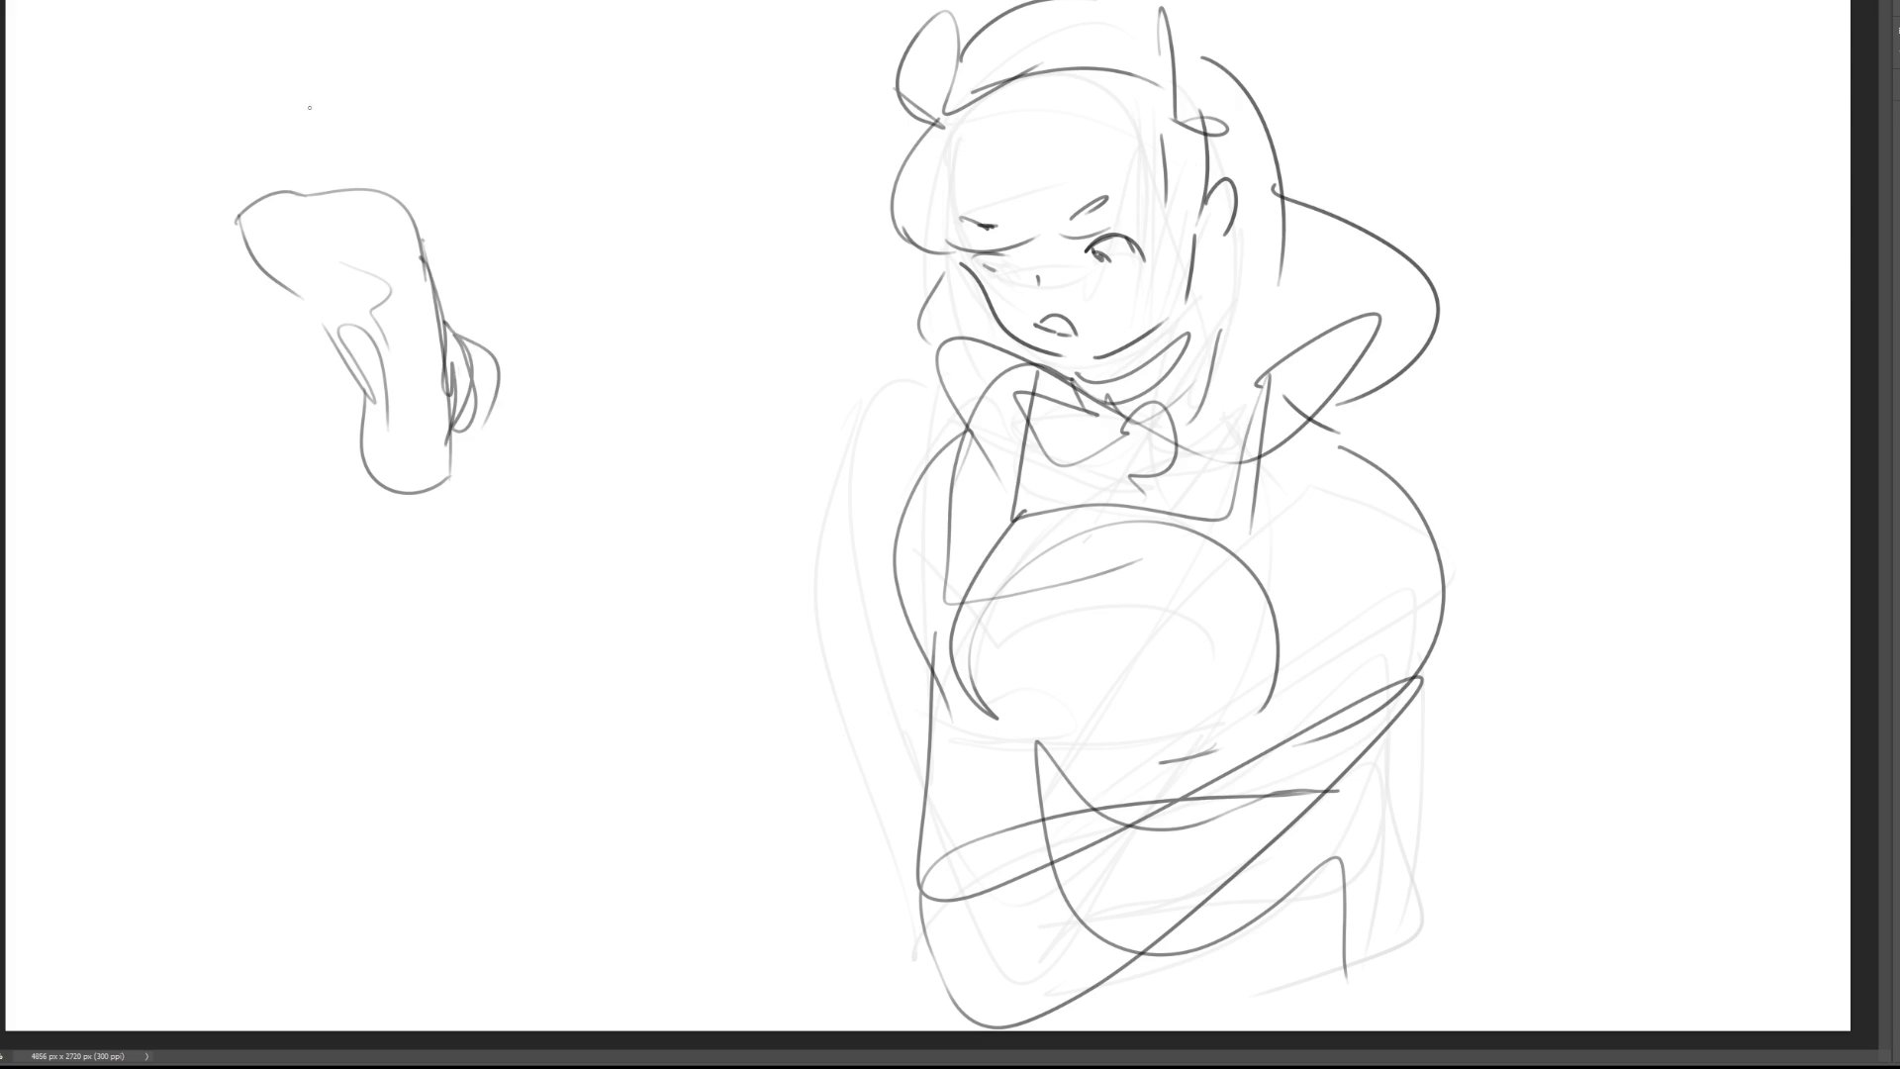
mouse_move(235, 212)
mouse_down()
mouse_move(252, 178)
mouse_move(220, 130)
mouse_move(245, 182)
mouse_move(256, 126)
mouse_move(269, 178)
mouse_move(295, 188)
mouse_move(272, 159)
mouse_move(297, 123)
mouse_move(315, 185)
mouse_move(341, 166)
mouse_move(380, 182)
mouse_up()
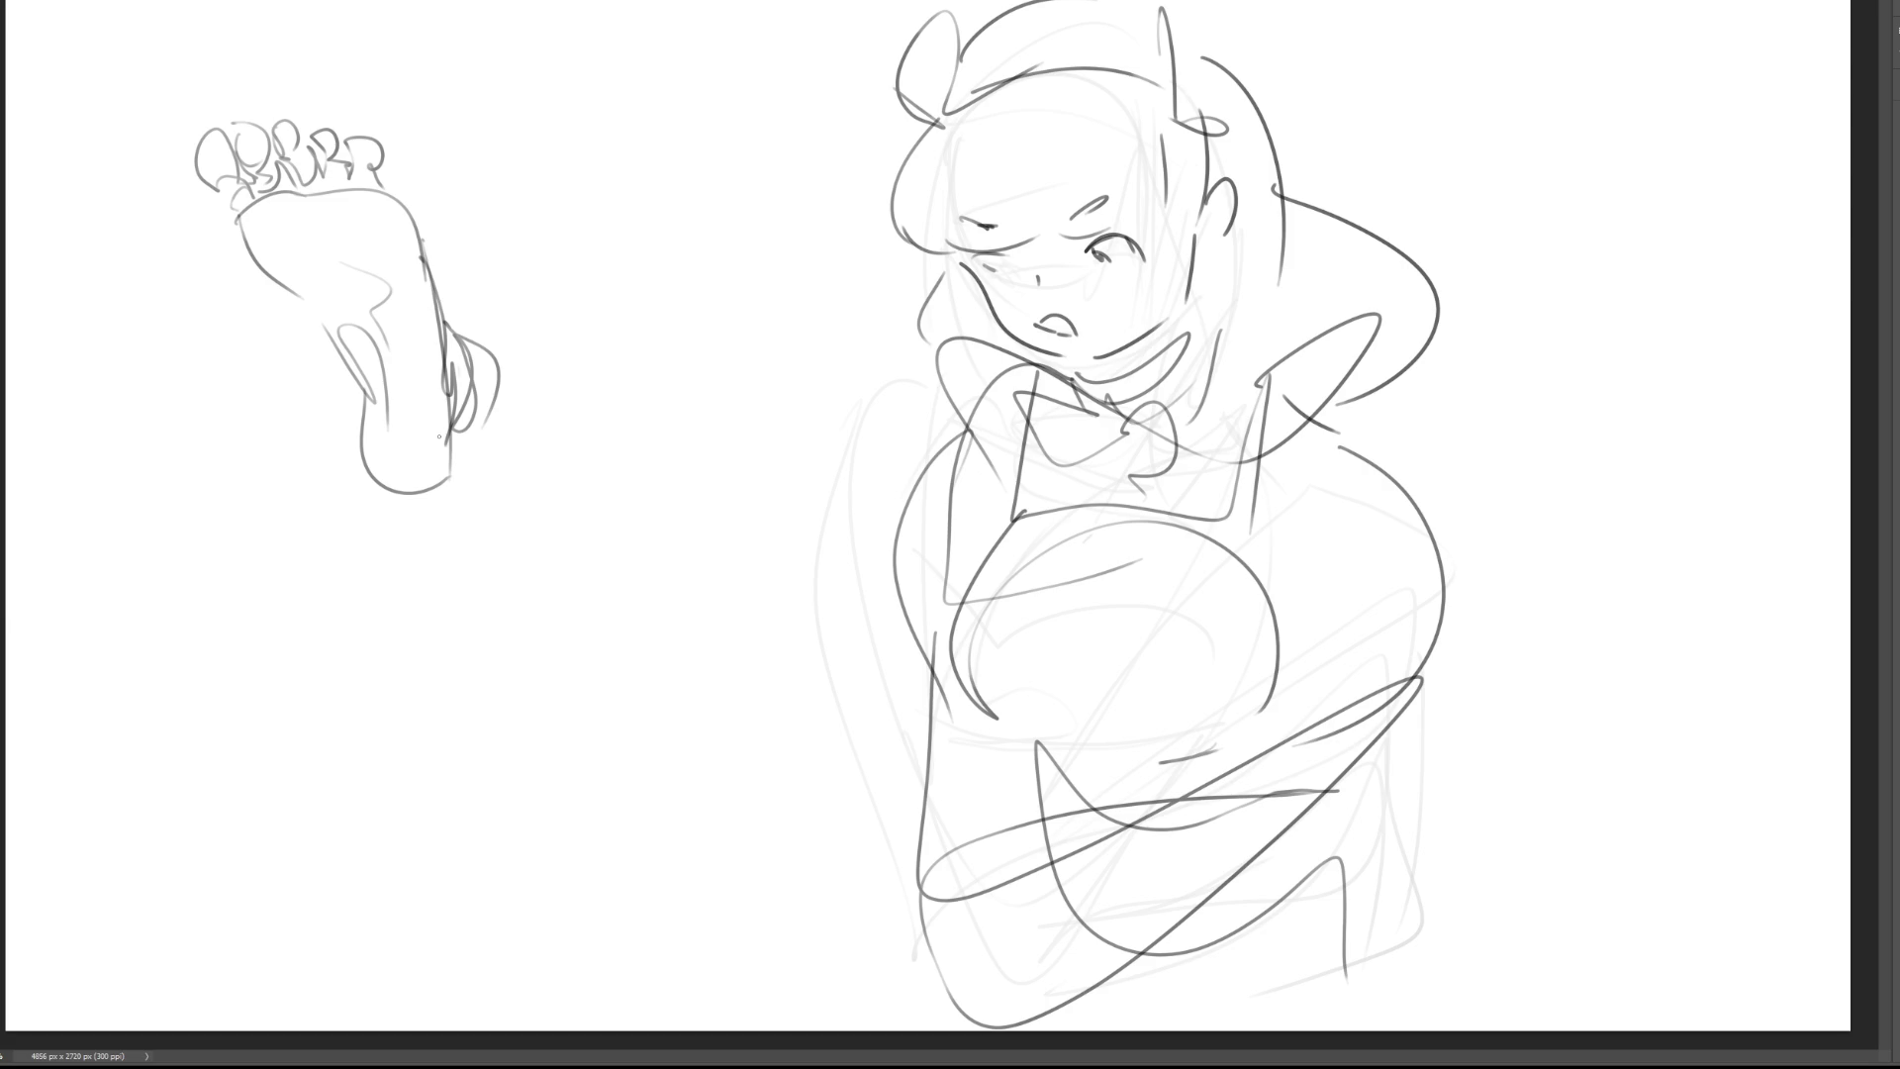
Step: Draw the side-view leg's arched top and edges, sweeping down toward the heel
mouse_move(539, 102)
mouse_down()
mouse_move(550, 201)
mouse_move(600, 60)
mouse_up()
drag(616, 58, 635, 242)
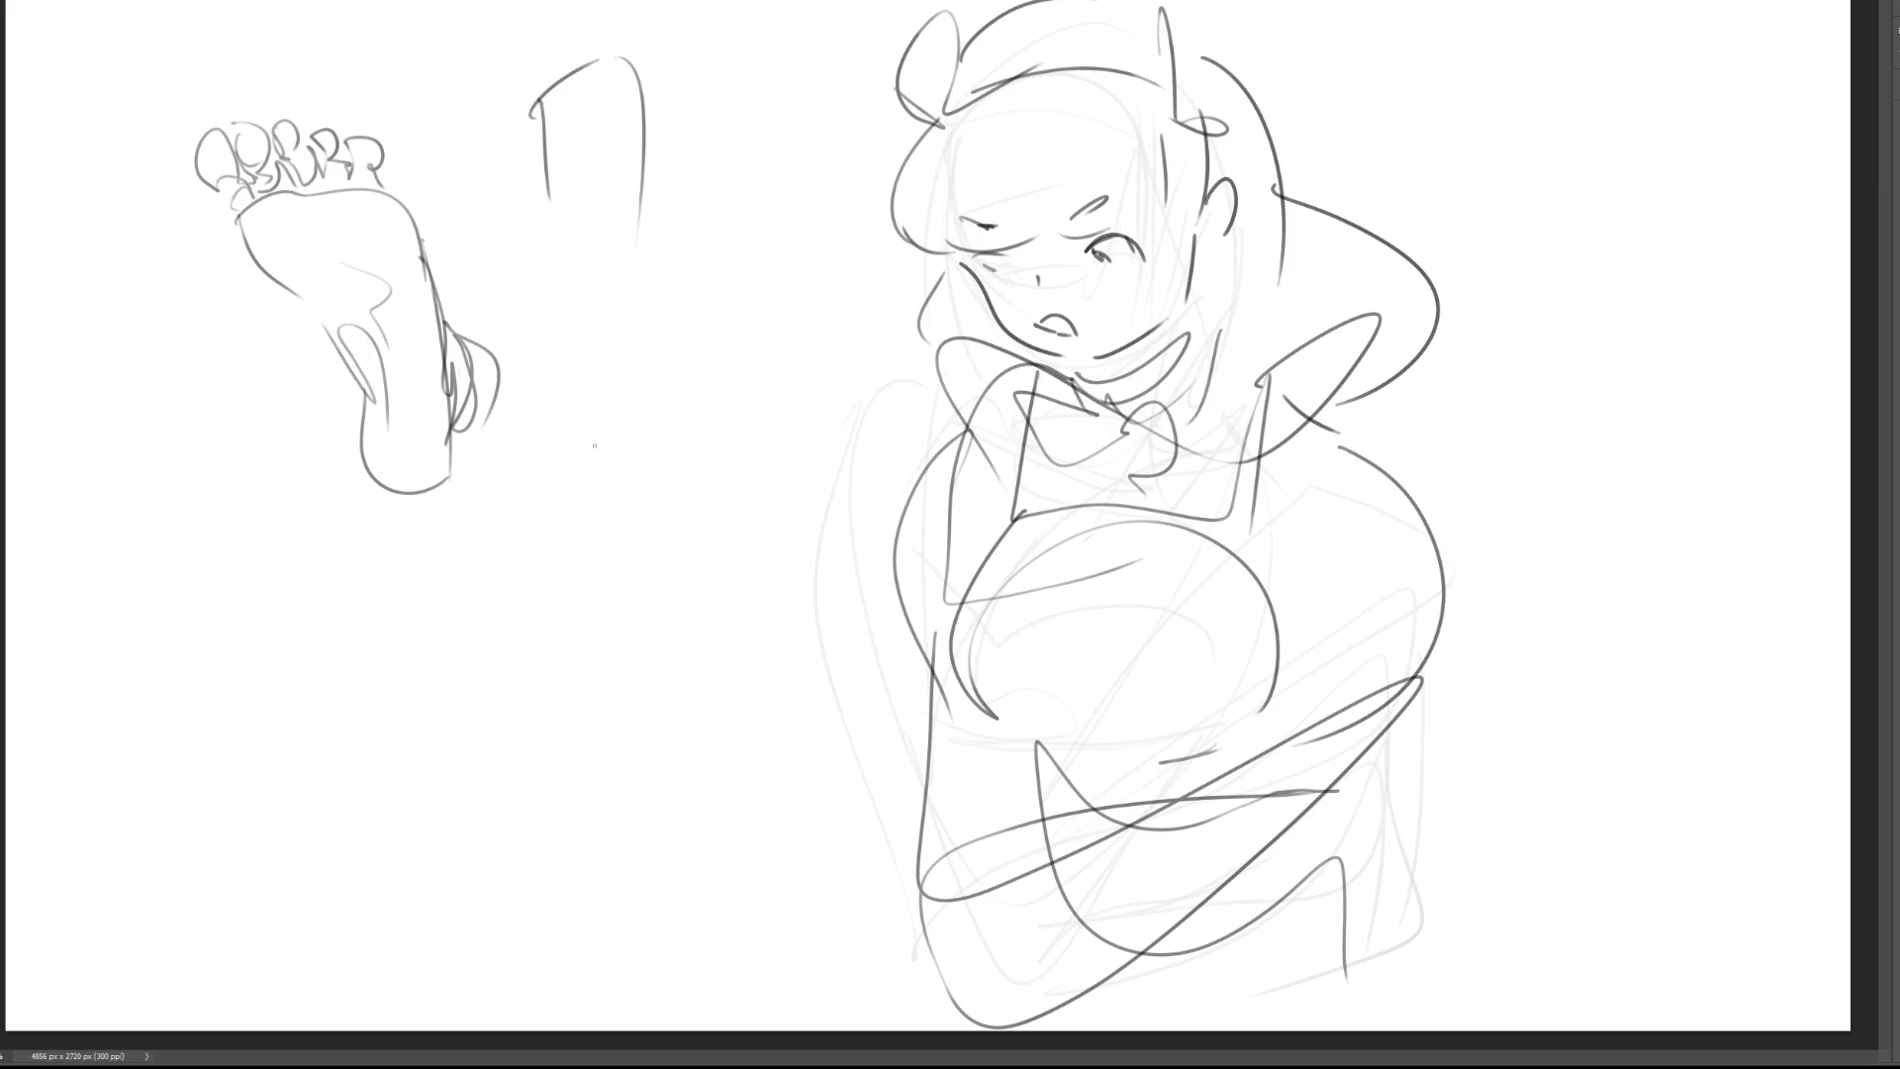
mouse_move(552, 77)
mouse_down()
mouse_move(547, 163)
mouse_move(600, 227)
mouse_up()
drag(633, 62, 653, 242)
drag(641, 148, 657, 243)
mouse_move(551, 284)
mouse_down()
mouse_move(590, 267)
mouse_move(557, 340)
mouse_move(494, 396)
mouse_move(562, 415)
mouse_move(676, 401)
mouse_up()
Step: Draw the long sole, the top of the foot and the toes reaching the girl's face
drag(545, 400, 807, 410)
mouse_move(646, 151)
mouse_down()
mouse_move(709, 269)
mouse_move(804, 344)
mouse_up()
mouse_move(746, 408)
mouse_down()
mouse_move(817, 388)
mouse_move(849, 421)
mouse_move(892, 395)
mouse_move(901, 411)
mouse_up()
drag(807, 339, 926, 368)
mouse_move(922, 372)
mouse_down()
mouse_move(962, 423)
mouse_move(828, 416)
mouse_move(923, 414)
mouse_up()
mouse_move(837, 378)
mouse_down()
mouse_move(917, 367)
mouse_move(967, 401)
mouse_move(938, 407)
mouse_up()
mouse_move(927, 374)
mouse_down()
mouse_move(959, 367)
mouse_move(929, 372)
mouse_up()
Step: Reinforce the leg's edge and contour lines, then begin a new leg below the first foot
drag(535, 78, 549, 137)
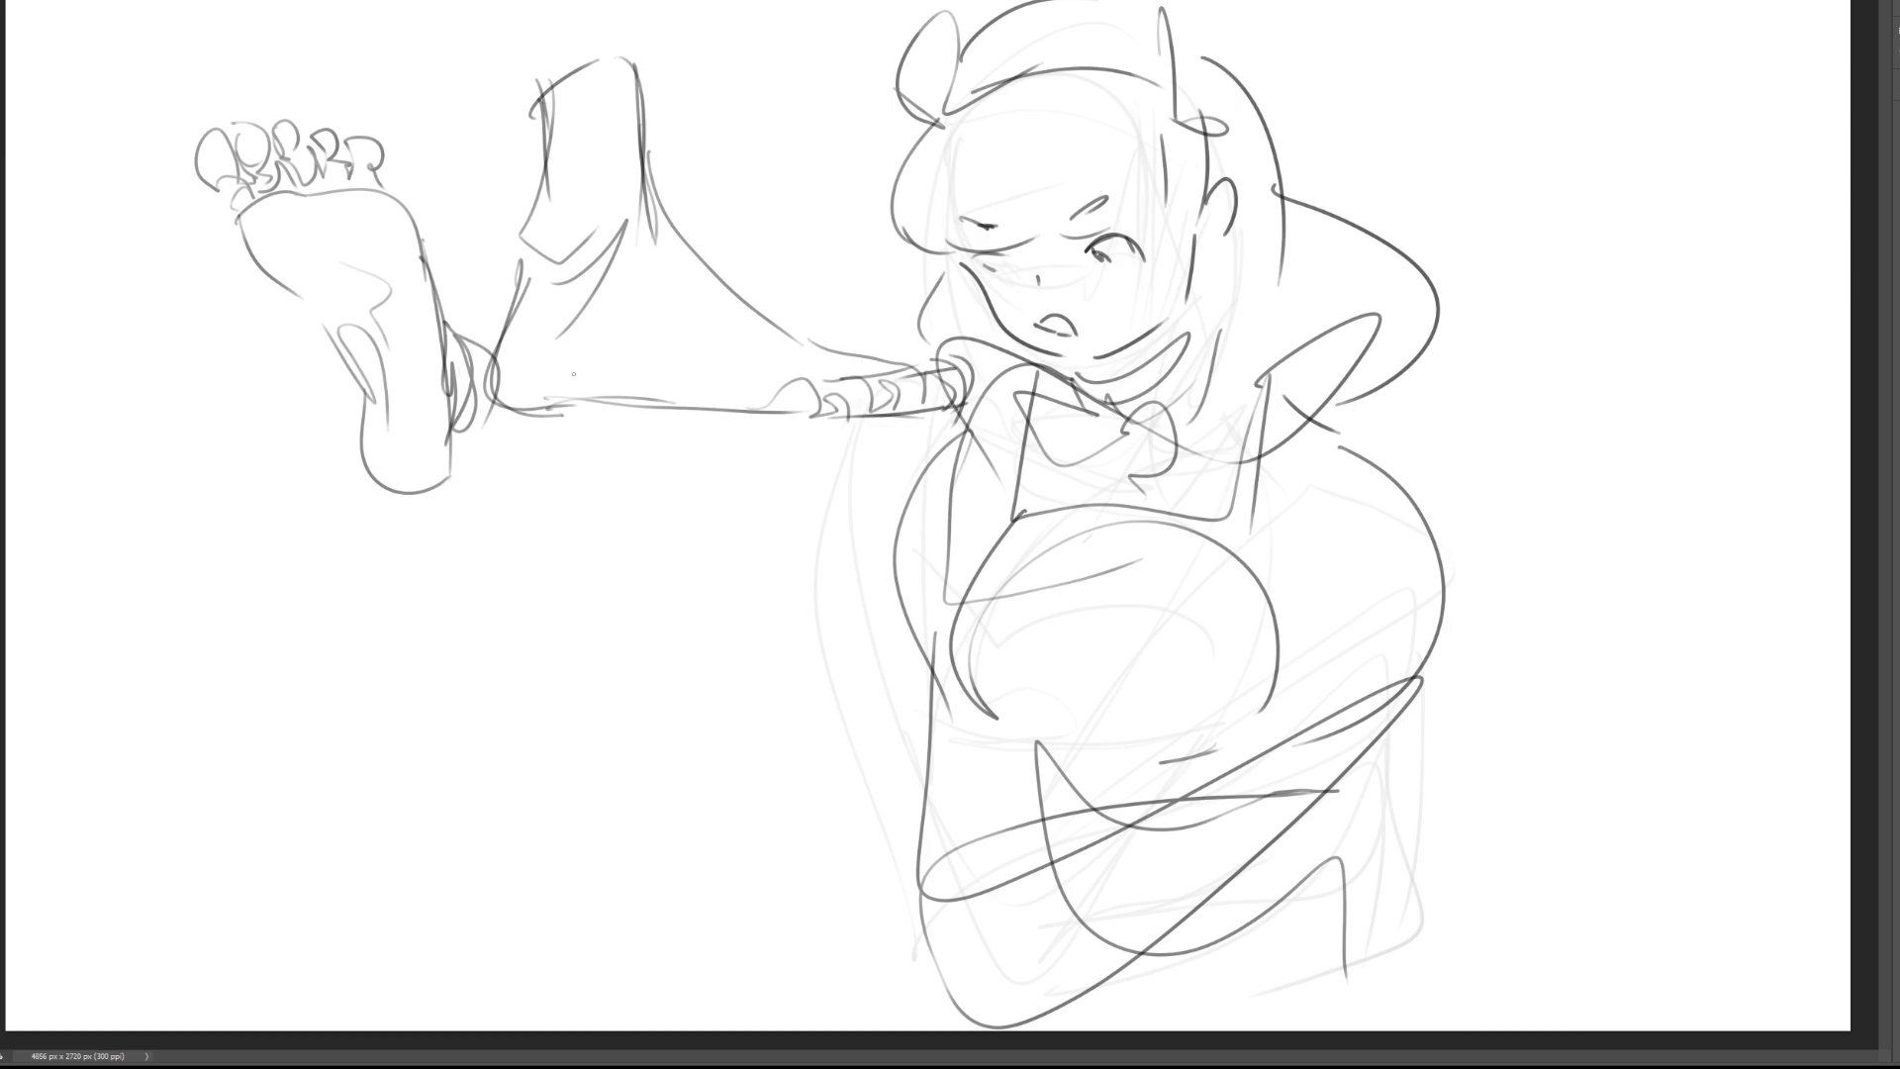
mouse_move(621, 399)
mouse_down()
mouse_move(764, 341)
mouse_move(653, 244)
mouse_up()
drag(712, 303, 831, 358)
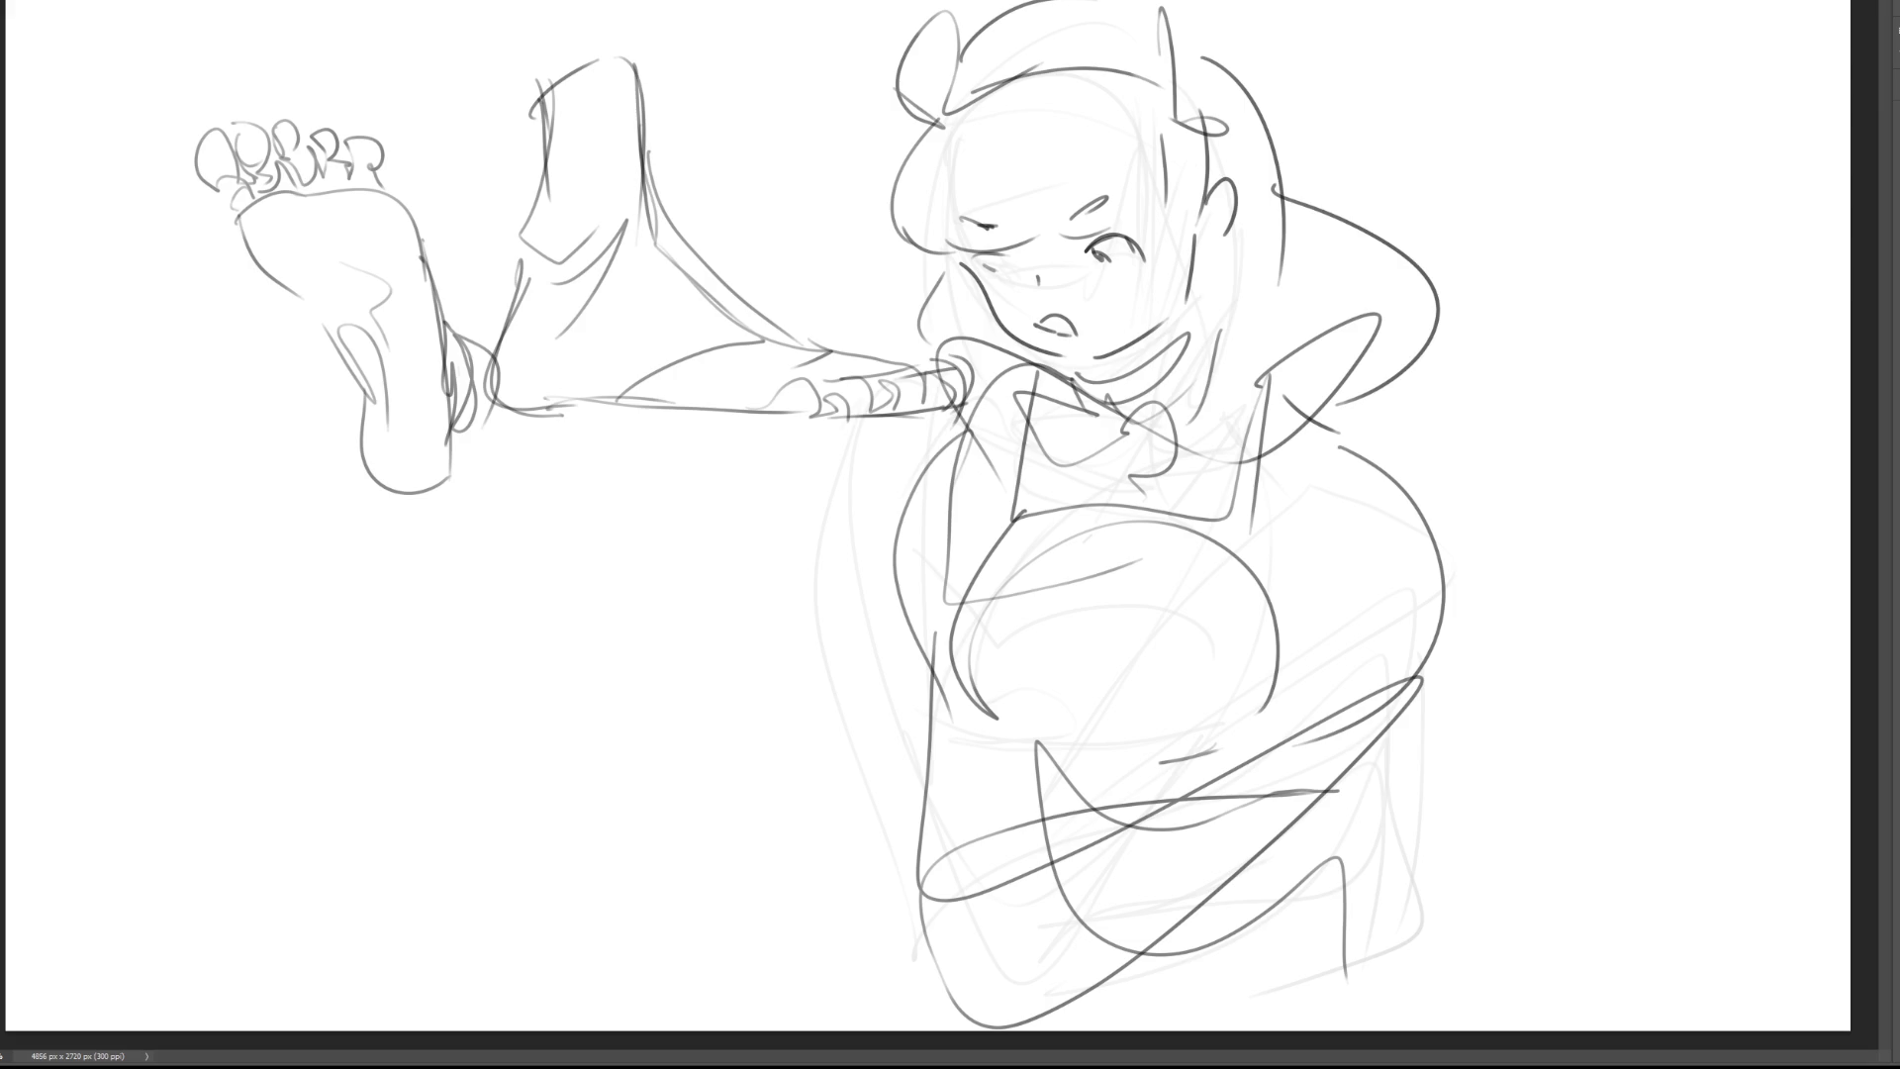
mouse_move(225, 522)
mouse_down()
mouse_move(243, 630)
mouse_move(267, 480)
mouse_move(335, 595)
mouse_up()
Step: Extend the lower-left leg's outline with its left and right edge lines
drag(303, 400, 332, 626)
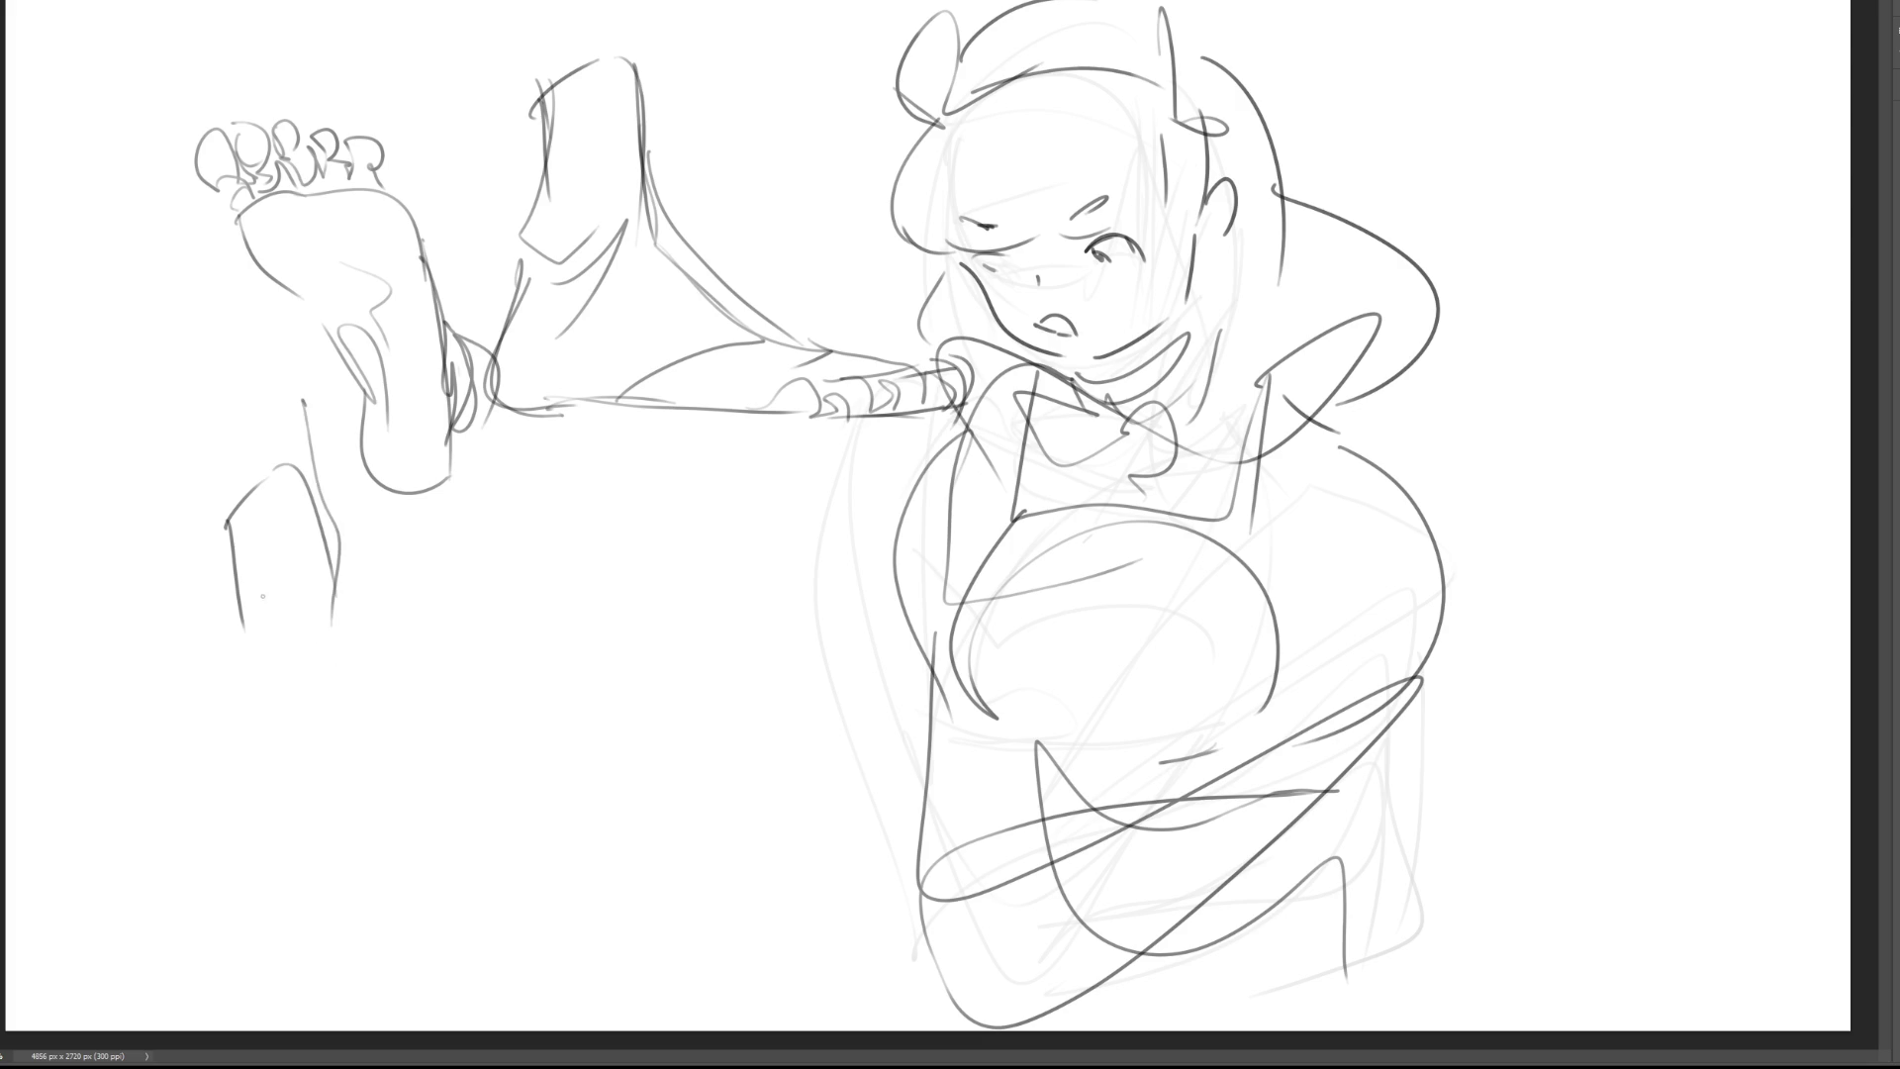
mouse_move(232, 520)
mouse_down()
mouse_move(240, 700)
mouse_move(332, 580)
mouse_up()
drag(337, 594, 347, 661)
mouse_move(336, 592)
mouse_down()
mouse_move(377, 829)
mouse_move(398, 780)
mouse_up()
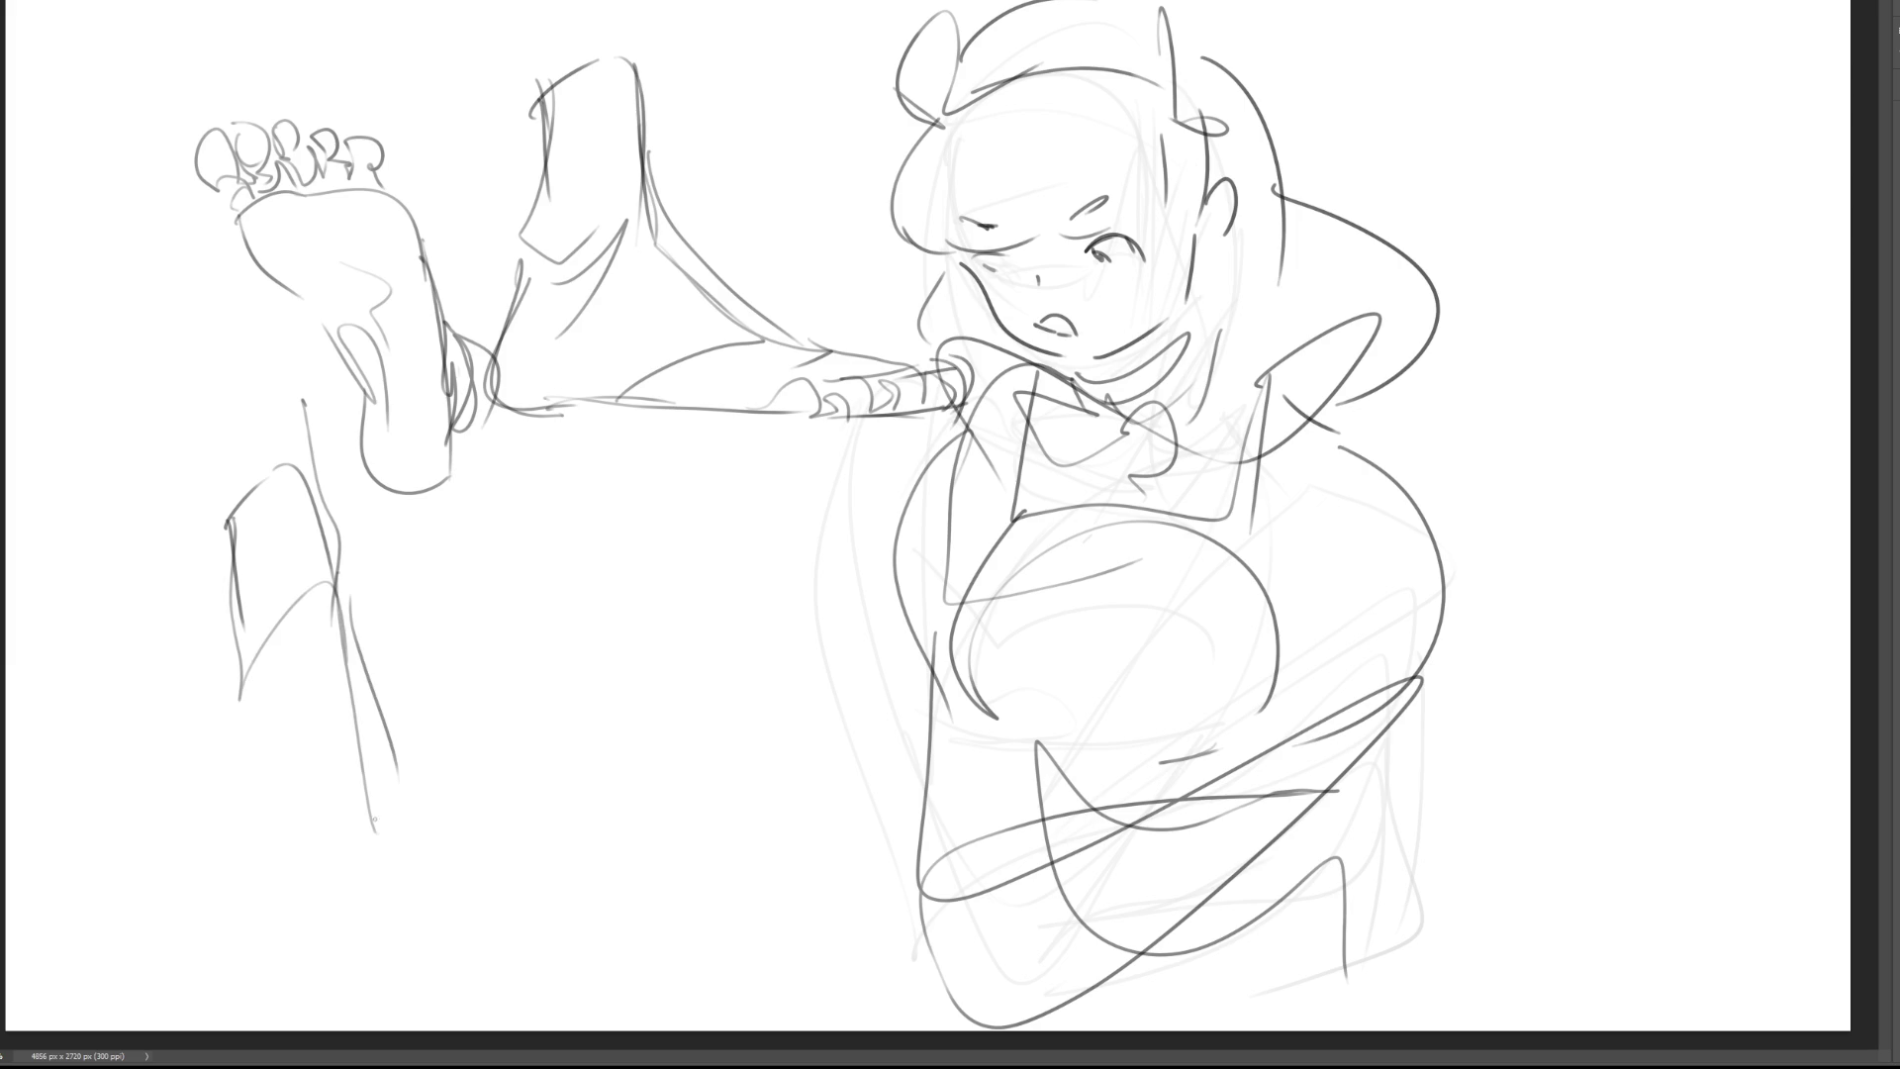
drag(254, 616, 202, 829)
Step: Shape the lower-left foot with its arch, toes, sole line and right side
mouse_move(237, 744)
mouse_down()
mouse_move(352, 744)
mouse_move(391, 839)
mouse_move(273, 875)
mouse_move(368, 790)
mouse_up()
mouse_move(368, 790)
mouse_down()
mouse_move(416, 861)
mouse_move(309, 893)
mouse_move(376, 793)
mouse_up()
mouse_move(366, 787)
mouse_down()
mouse_move(413, 843)
mouse_move(337, 885)
mouse_move(411, 896)
mouse_move(311, 885)
mouse_move(320, 902)
mouse_move(259, 908)
mouse_up()
mouse_move(255, 859)
mouse_down()
mouse_move(248, 909)
mouse_move(235, 886)
mouse_up()
drag(247, 910, 181, 888)
drag(184, 886, 172, 876)
mouse_move(217, 795)
mouse_down()
mouse_move(168, 881)
mouse_move(193, 920)
mouse_up()
drag(176, 905, 233, 905)
drag(201, 856, 154, 905)
drag(172, 913, 430, 915)
drag(432, 853, 431, 890)
drag(405, 753, 435, 906)
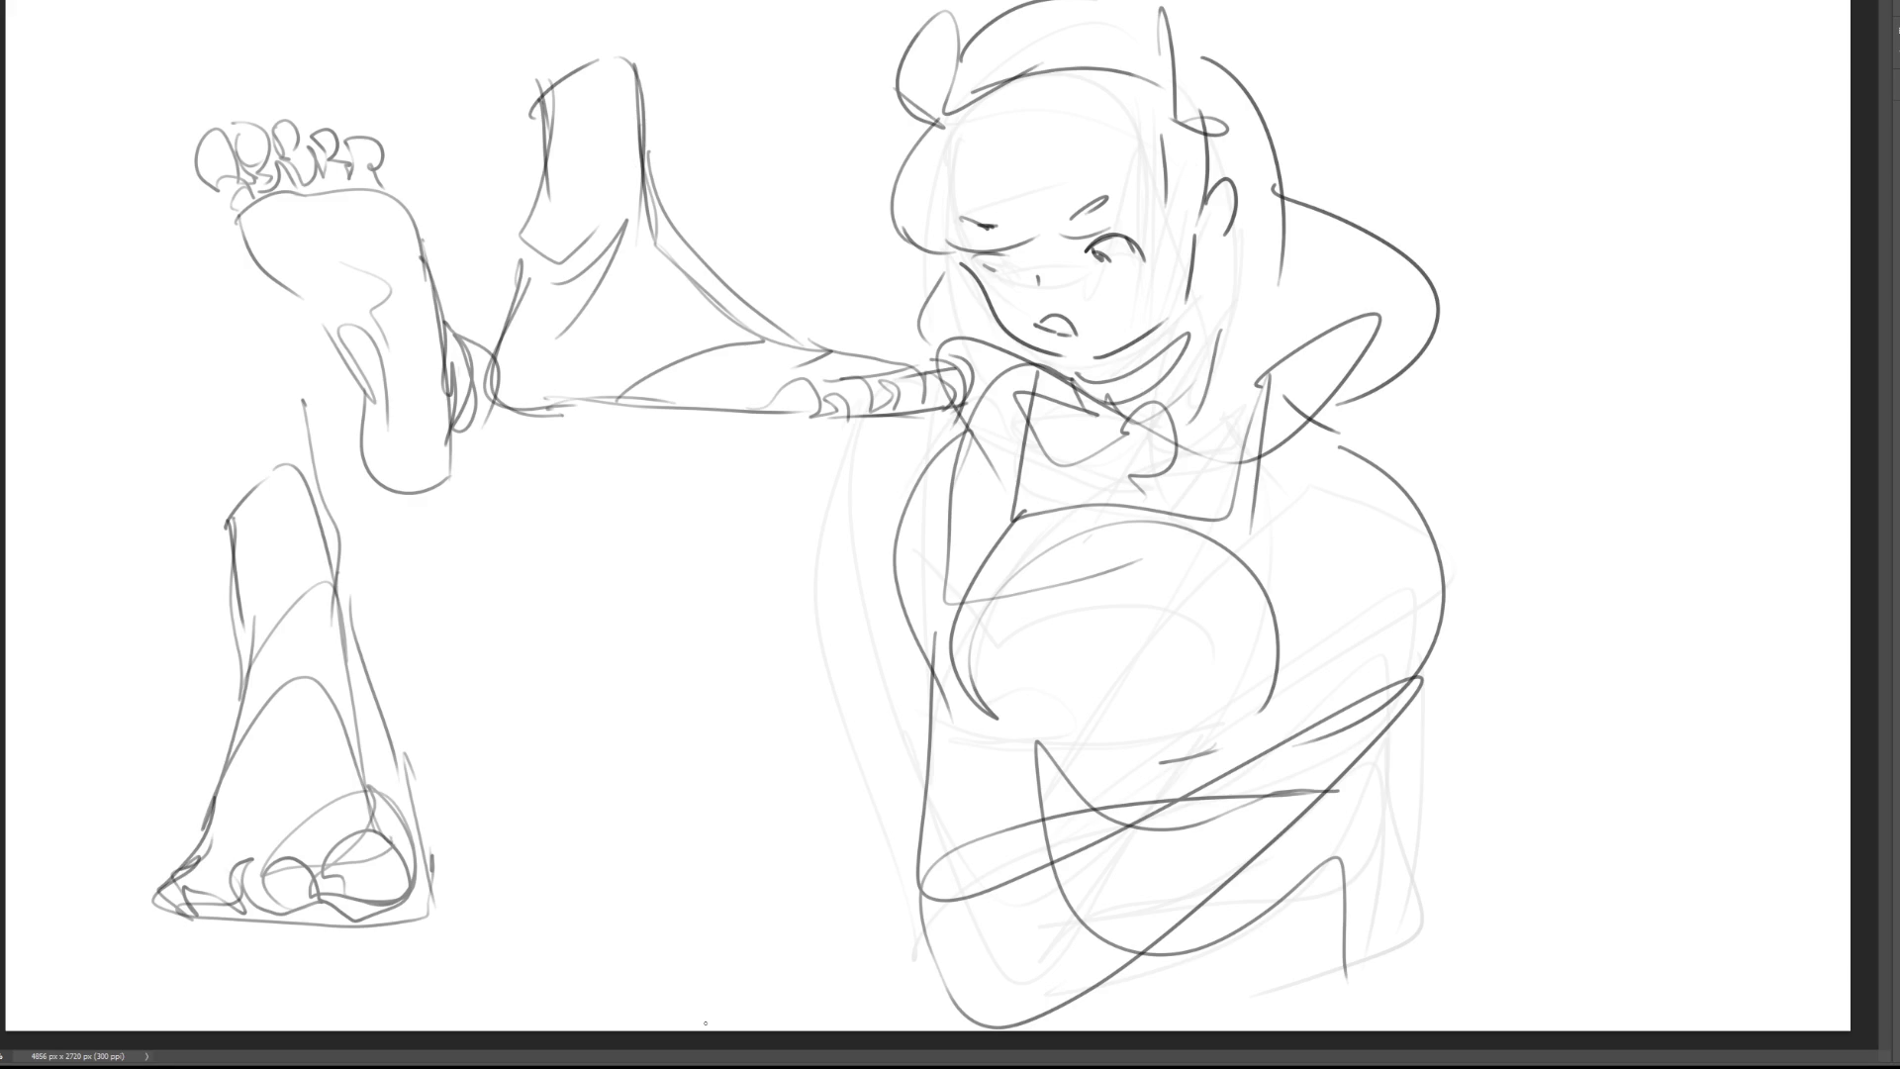
Step: Block in a second leg to the right, with its arch curving down into the foot's base
mouse_move(559, 589)
mouse_down()
mouse_move(560, 502)
mouse_move(669, 495)
mouse_move(676, 608)
mouse_up()
mouse_move(572, 483)
mouse_down()
mouse_move(579, 685)
mouse_move(715, 766)
mouse_move(599, 742)
mouse_up()
drag(572, 605, 592, 849)
drag(599, 761, 715, 841)
drag(572, 643, 620, 914)
mouse_move(598, 772)
mouse_down()
mouse_move(630, 916)
mouse_move(819, 868)
mouse_up()
drag(726, 723, 819, 867)
mouse_move(712, 745)
mouse_down()
mouse_move(893, 917)
mouse_move(633, 911)
mouse_move(718, 968)
mouse_move(823, 902)
mouse_move(728, 882)
mouse_move(857, 928)
mouse_move(915, 908)
mouse_up()
Step: Add lines beside the middle leg and darken the middle foot's left edge and base
drag(546, 443, 551, 577)
drag(675, 492, 688, 616)
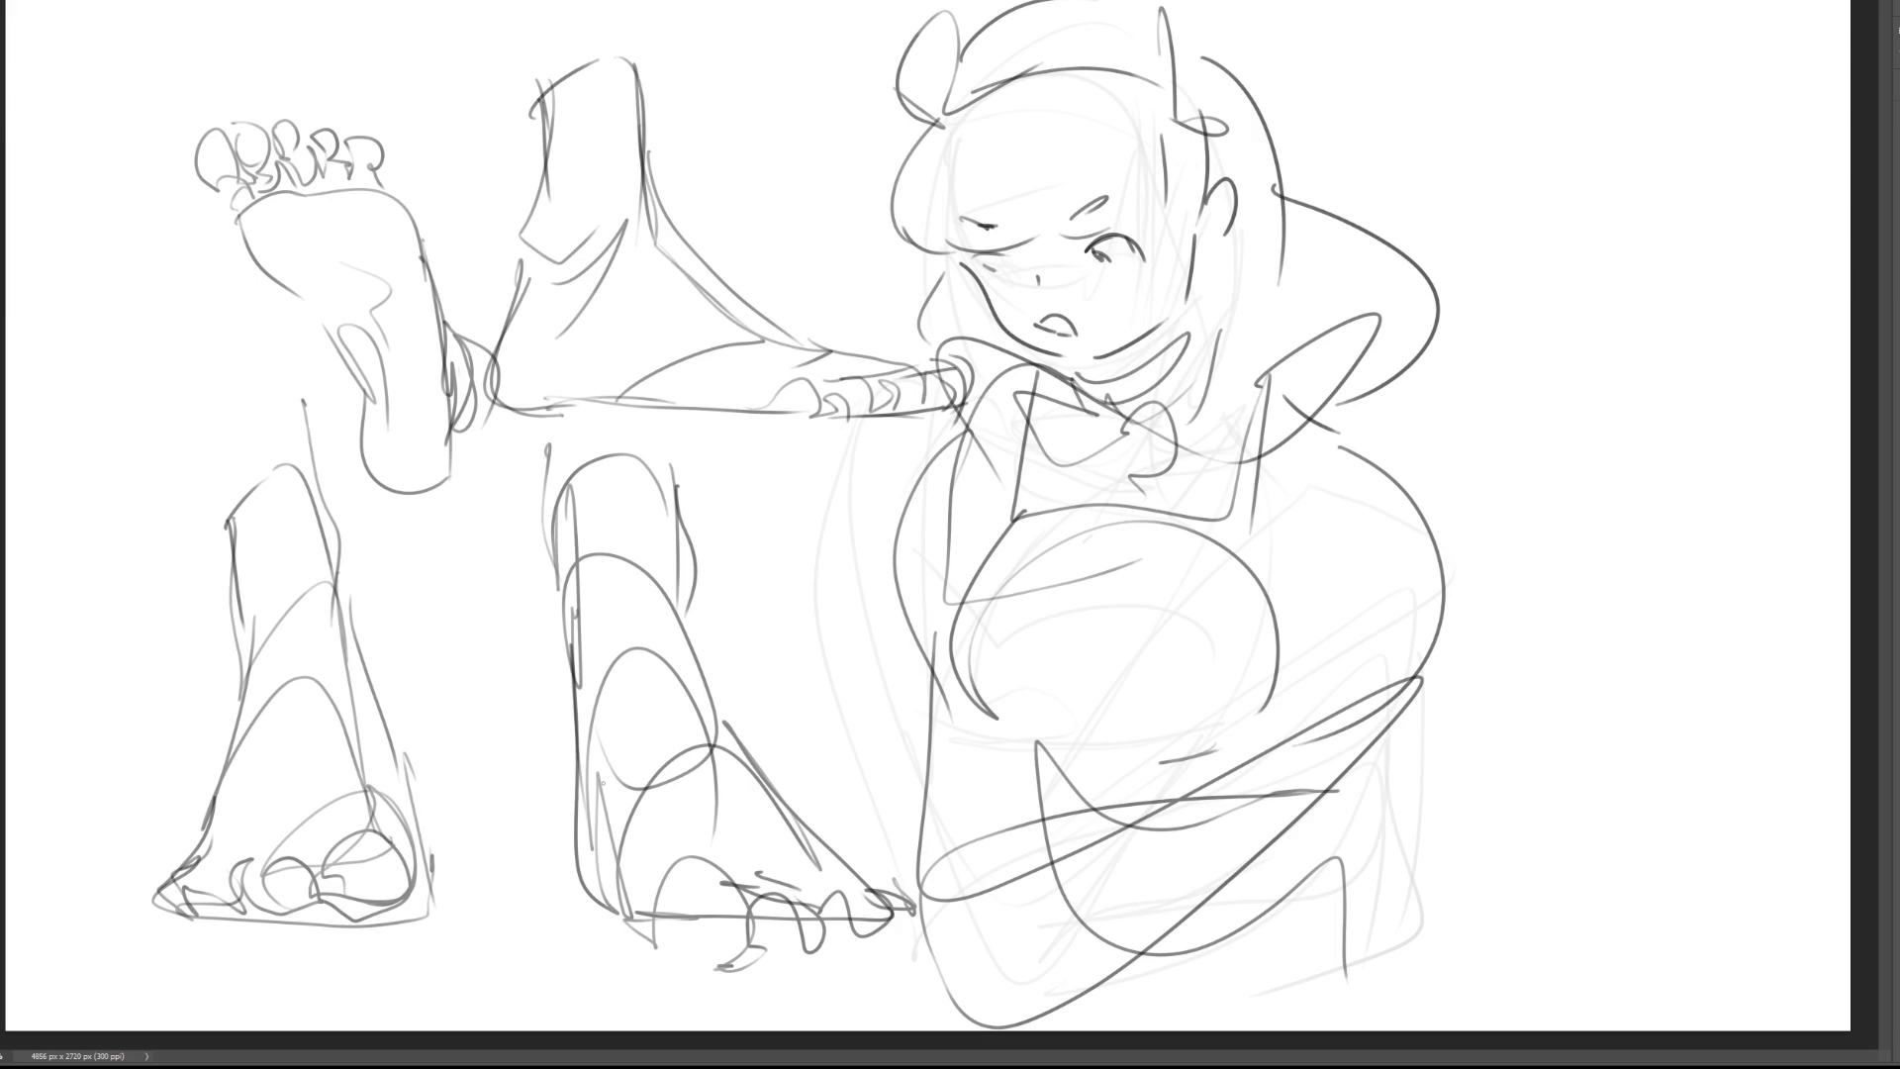
drag(560, 608, 616, 920)
drag(590, 792, 616, 906)
drag(590, 799, 733, 947)
drag(595, 811, 604, 907)
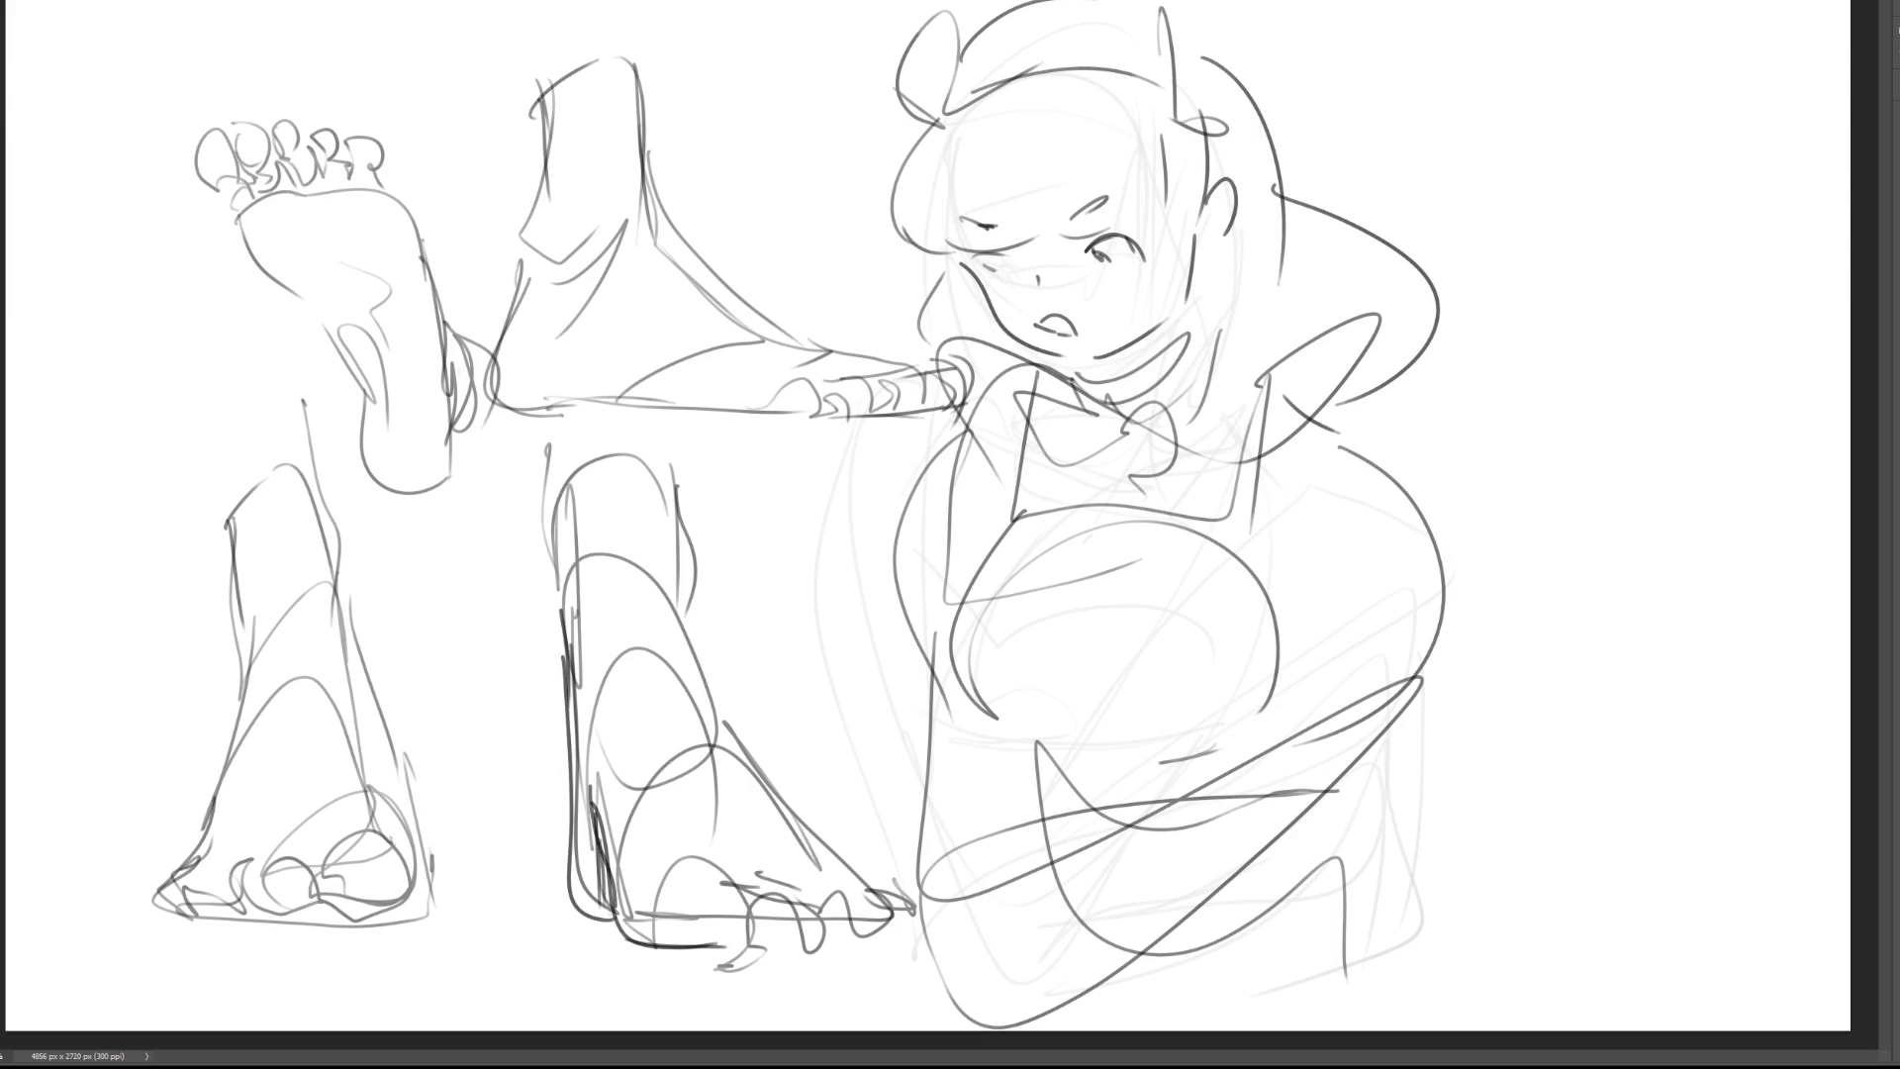
Step: Darken the lower-left foot's right edge, heel and left edge
drag(375, 780, 420, 874)
drag(432, 865, 424, 905)
drag(382, 731, 394, 807)
drag(379, 699, 434, 855)
drag(358, 638, 414, 821)
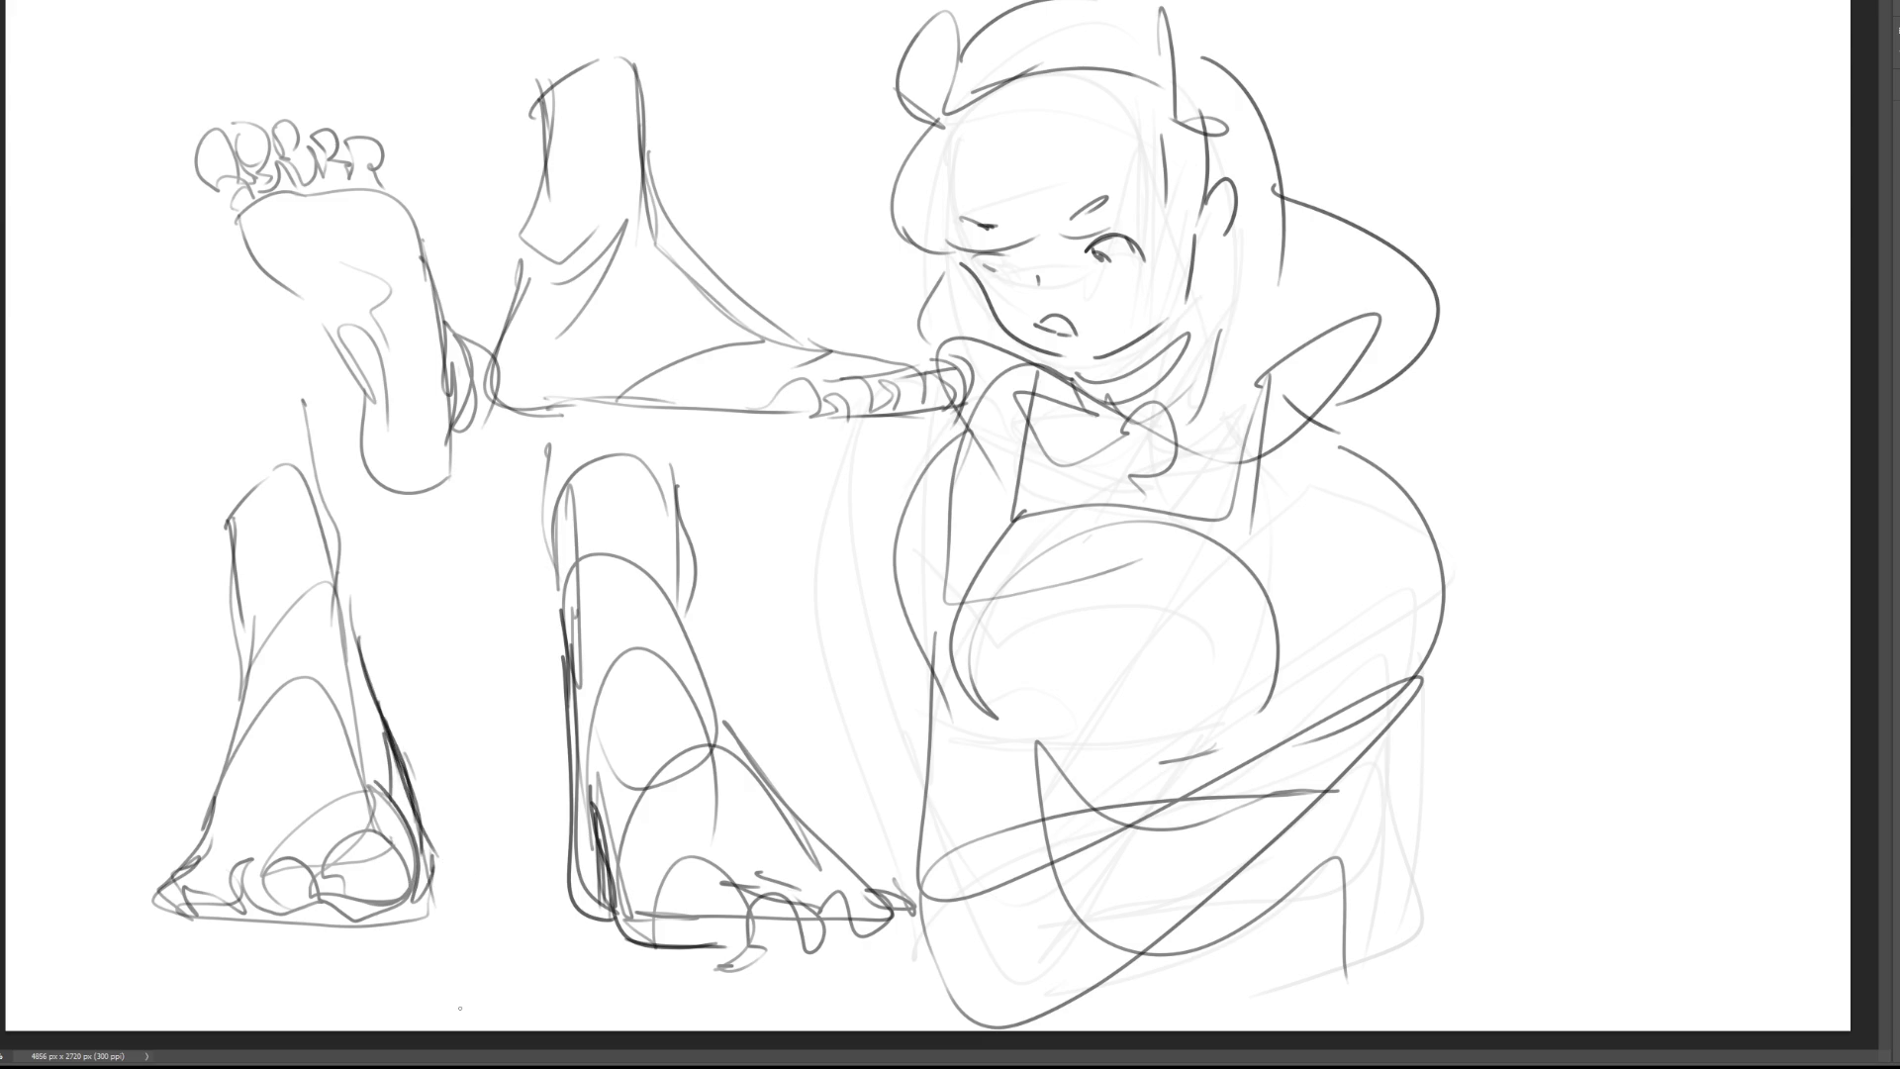
drag(225, 500, 245, 698)
mouse_move(229, 606)
mouse_down()
mouse_move(237, 735)
mouse_move(203, 836)
mouse_move(301, 811)
mouse_up()
Step: Redefine the lower-left foot's toes and inner arch, and add curves down its shin
drag(198, 846, 234, 823)
drag(233, 869, 384, 797)
drag(293, 890, 348, 804)
mouse_move(297, 853)
mouse_down()
mouse_move(223, 820)
mouse_move(337, 895)
mouse_move(392, 781)
mouse_up()
drag(220, 774, 204, 821)
mouse_move(212, 777)
mouse_down()
mouse_move(358, 752)
mouse_move(388, 836)
mouse_up()
drag(297, 535, 232, 704)
mouse_move(235, 698)
mouse_down()
mouse_move(334, 572)
mouse_move(362, 661)
mouse_up()
drag(301, 404, 343, 638)
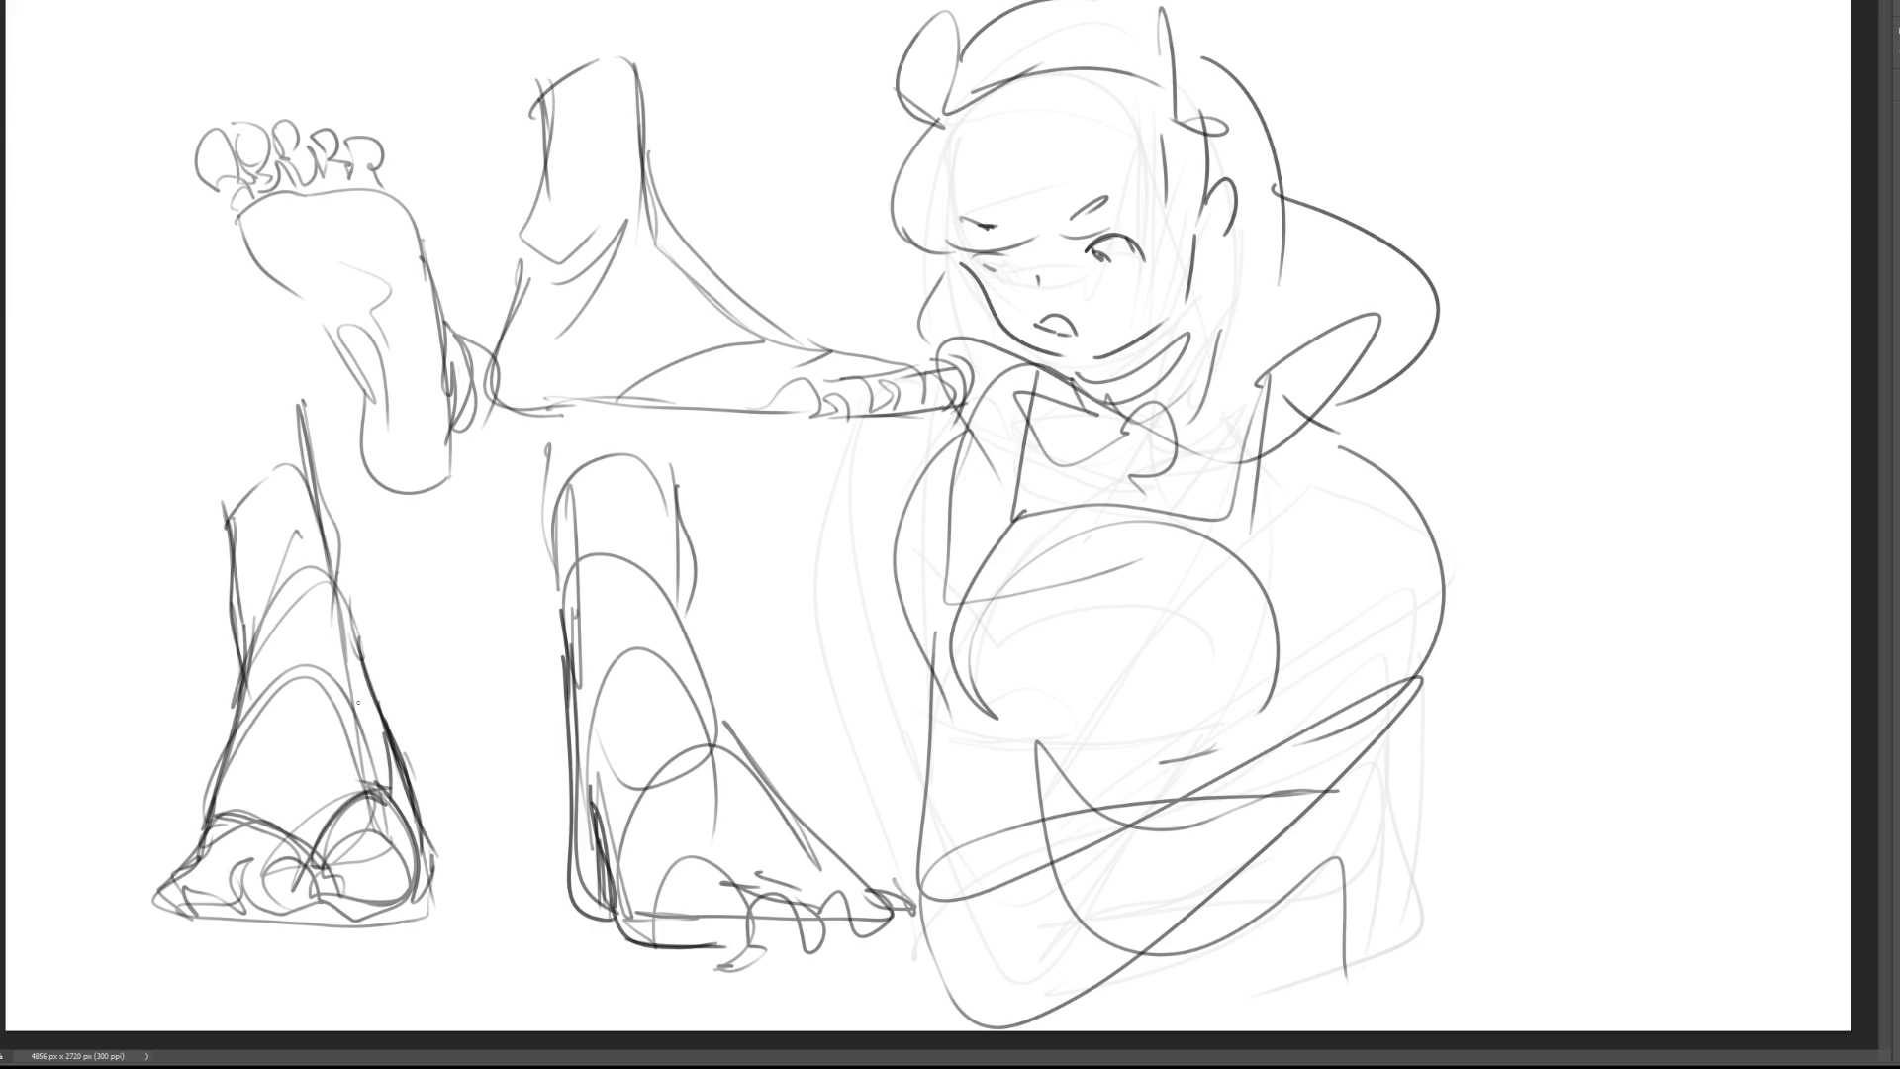
Step: Redraw the middle foot's ankle edges and add the instep line and arch arcs
mouse_move(566, 442)
mouse_down()
mouse_move(555, 544)
mouse_move(560, 527)
mouse_up()
drag(557, 541, 551, 596)
mouse_move(583, 479)
mouse_down()
mouse_move(663, 435)
mouse_move(676, 491)
mouse_up()
mouse_move(679, 507)
mouse_down()
mouse_move(693, 637)
mouse_move(661, 550)
mouse_up()
drag(655, 550, 772, 805)
drag(711, 669, 814, 866)
mouse_move(697, 760)
mouse_down()
mouse_move(812, 865)
mouse_move(738, 898)
mouse_up()
drag(598, 814, 626, 803)
Step: Draw the middle foot's toe curves and loops and line its bottom edge
drag(617, 897, 732, 805)
drag(738, 896, 758, 811)
drag(760, 887, 843, 811)
mouse_move(863, 886)
mouse_down()
mouse_move(768, 924)
mouse_move(883, 912)
mouse_up()
drag(693, 877, 687, 948)
mouse_move(723, 879)
mouse_down()
mouse_move(770, 952)
mouse_move(669, 940)
mouse_up()
drag(669, 942, 744, 962)
drag(767, 899, 742, 953)
drag(715, 962, 783, 948)
drag(722, 958, 866, 930)
drag(713, 955, 869, 928)
drag(865, 910, 877, 930)
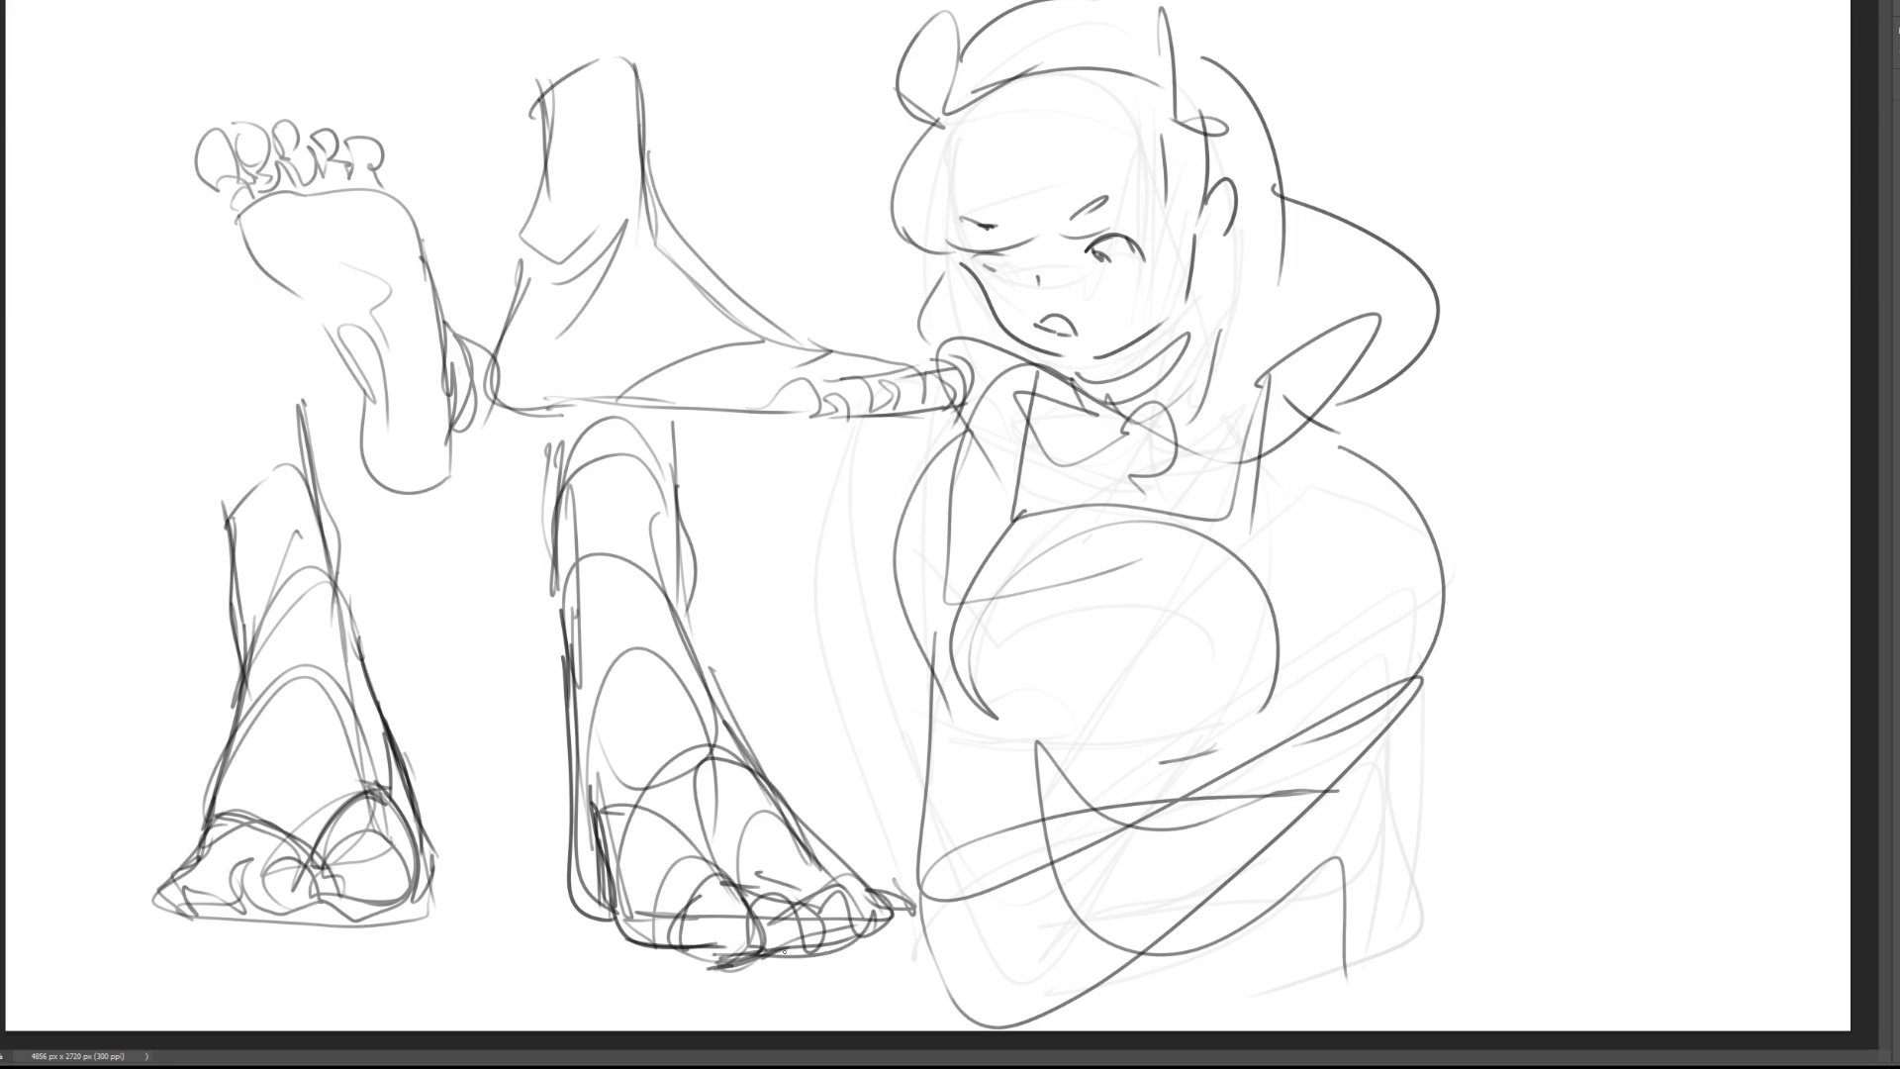
Step: Draw and strengthen the sole line under the lower-left foot
drag(174, 916, 192, 925)
drag(187, 928, 329, 936)
drag(208, 936, 384, 886)
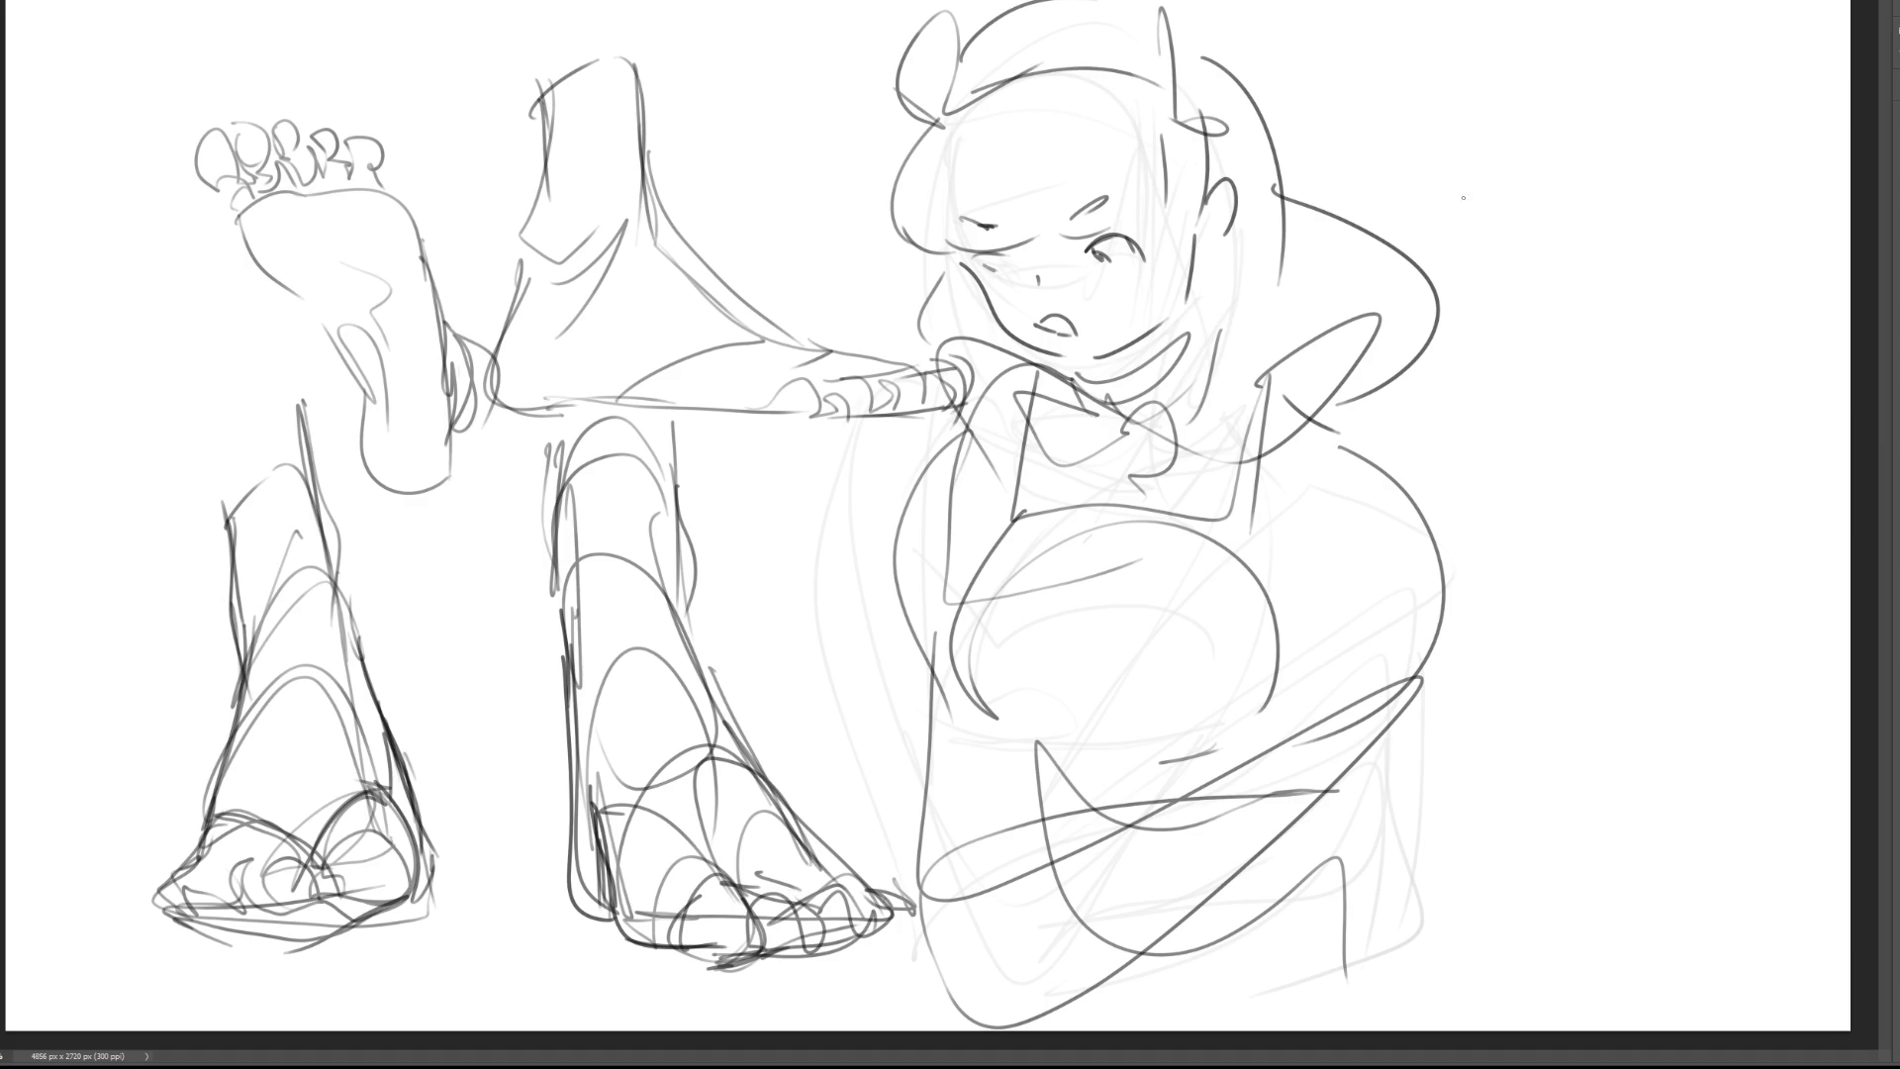
Step: Draw a cylinder at the upper right with a crossed circle on top
mouse_move(1443, 172)
mouse_down()
mouse_move(1549, 294)
mouse_move(1526, 148)
mouse_move(1427, 161)
mouse_move(1519, 112)
mouse_up()
mouse_move(1504, 99)
mouse_down()
mouse_move(1496, 130)
mouse_move(1524, 101)
mouse_move(1591, 314)
mouse_up()
drag(1651, 232, 1594, 314)
drag(1598, 158, 1667, 297)
mouse_move(1504, 258)
mouse_down()
mouse_move(1529, 289)
mouse_move(1646, 293)
mouse_move(1655, 186)
mouse_move(1662, 495)
mouse_up()
drag(1572, 423, 1667, 497)
drag(1512, 289, 1548, 638)
mouse_move(1708, 291)
mouse_down()
mouse_move(1666, 616)
mouse_move(1559, 539)
mouse_up()
Step: Outline the limb below the cylinder and shape the forearm with a large oval
drag(1533, 270, 1435, 579)
mouse_move(1523, 435)
mouse_down()
mouse_move(1481, 534)
mouse_move(1474, 697)
mouse_move(1569, 723)
mouse_move(1675, 524)
mouse_move(1551, 749)
mouse_up()
drag(1675, 532, 1698, 415)
drag(1660, 186, 1726, 336)
drag(1674, 220, 1717, 368)
drag(1722, 247, 1727, 381)
drag(1727, 300, 1694, 484)
drag(1532, 337, 1539, 539)
mouse_move(1582, 436)
mouse_down()
mouse_move(1672, 554)
mouse_move(1523, 428)
mouse_move(1573, 599)
mouse_move(1649, 679)
mouse_up()
Step: Draw the hand at the forearm's end with a thumb, wrist line and finger strokes
mouse_move(1535, 704)
mouse_down()
mouse_move(1519, 722)
mouse_move(1584, 777)
mouse_move(1593, 747)
mouse_move(1472, 821)
mouse_move(1545, 762)
mouse_up()
drag(1496, 764, 1554, 732)
mouse_move(1528, 777)
mouse_down()
mouse_move(1576, 731)
mouse_move(1504, 752)
mouse_up()
drag(1485, 677, 1451, 799)
mouse_move(1441, 762)
mouse_down()
mouse_move(1435, 731)
mouse_move(1421, 740)
mouse_move(1413, 595)
mouse_up()
mouse_move(1453, 645)
mouse_down()
mouse_move(1424, 711)
mouse_move(1605, 723)
mouse_up()
Step: Reinforce the forearm's edges and refine the hand's lower outline and left contour
mouse_move(1524, 806)
mouse_down()
mouse_move(1680, 554)
mouse_move(1724, 277)
mouse_up()
drag(1553, 359, 1433, 681)
mouse_move(1613, 714)
mouse_down()
mouse_move(1554, 802)
mouse_move(1496, 825)
mouse_move(1493, 726)
mouse_move(1442, 770)
mouse_up()
drag(1480, 702, 1438, 776)
drag(1441, 566, 1417, 760)
drag(1431, 655, 1421, 748)
mouse_move(1472, 513)
mouse_down()
mouse_move(1442, 568)
mouse_move(1480, 257)
mouse_move(1400, 110)
mouse_move(1532, 366)
mouse_up()
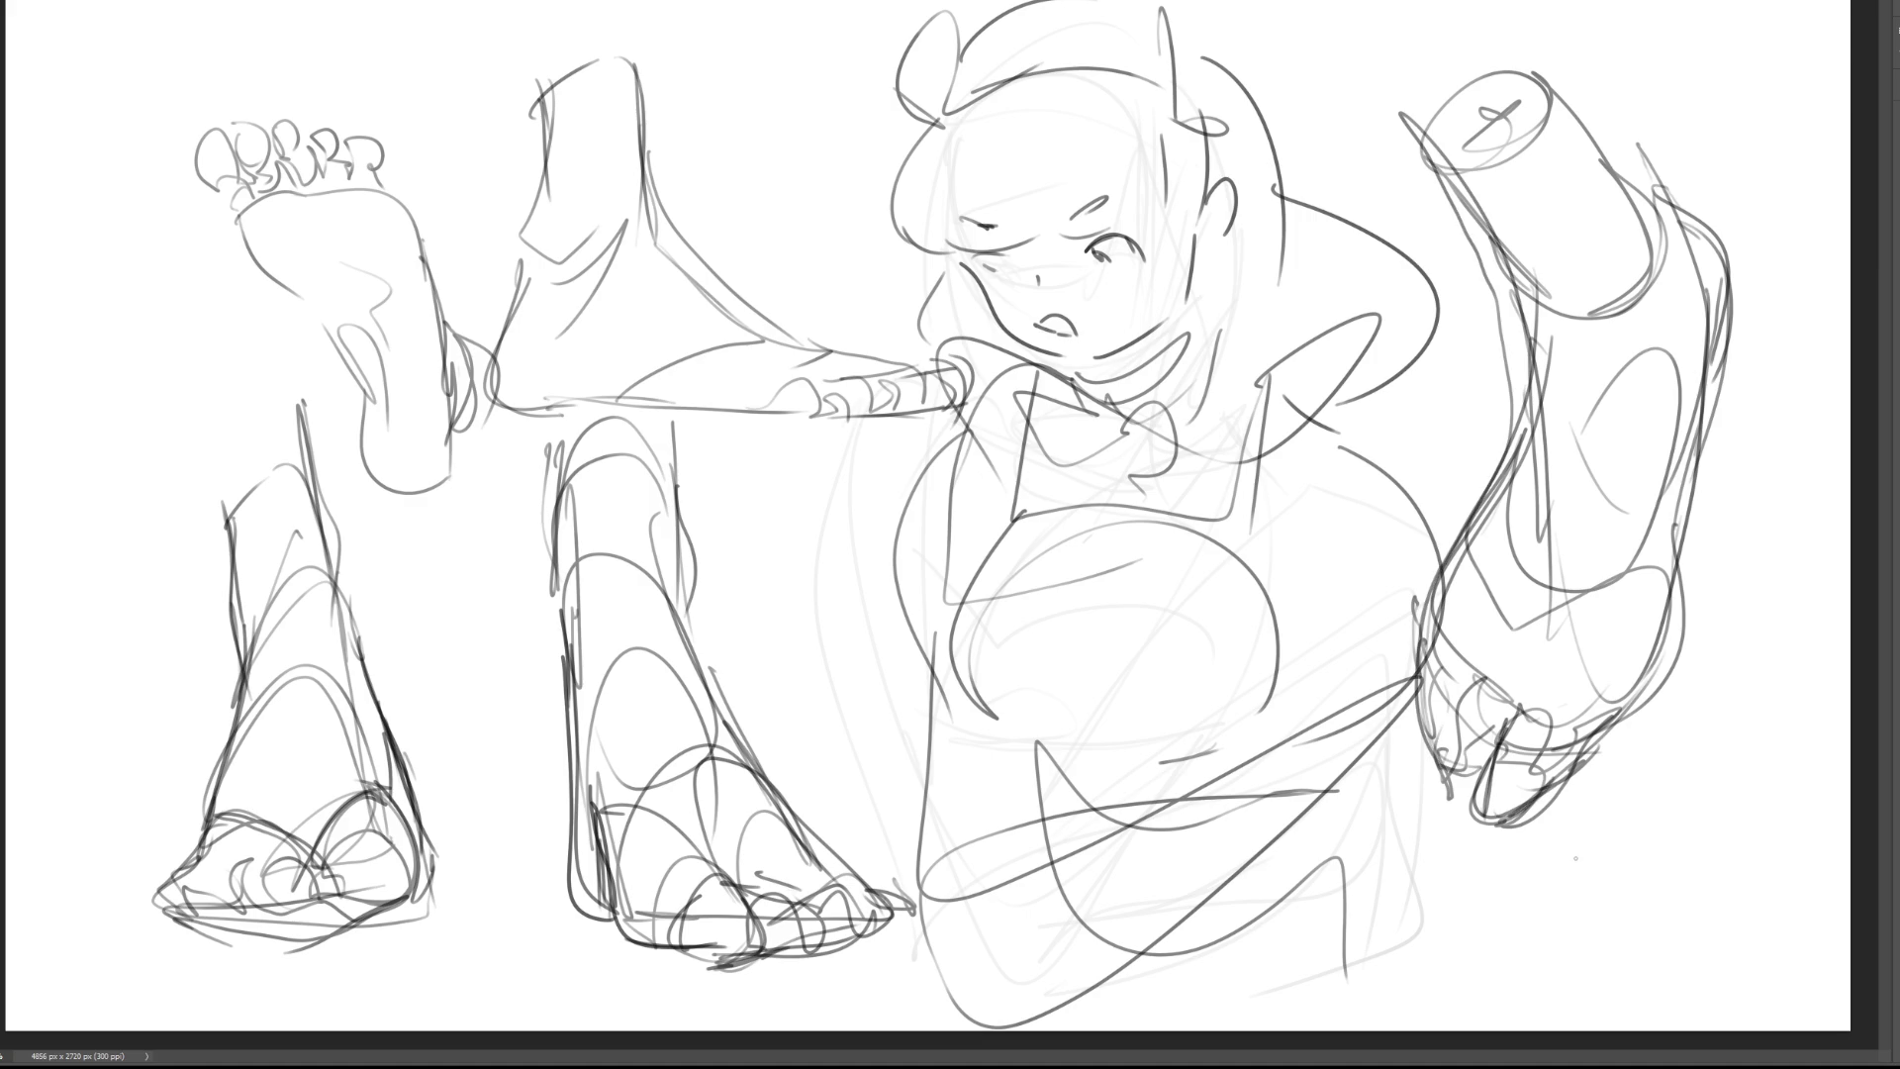
Step: Add a small shape below the hand and a looped outline to its left
drag(1638, 698, 1591, 811)
drag(1598, 826, 1525, 822)
drag(1594, 744, 1524, 825)
drag(1624, 736, 1617, 802)
mouse_move(1422, 590)
mouse_down()
mouse_move(1357, 655)
mouse_move(1410, 683)
mouse_move(1415, 655)
mouse_move(1400, 742)
mouse_move(1427, 767)
mouse_up()
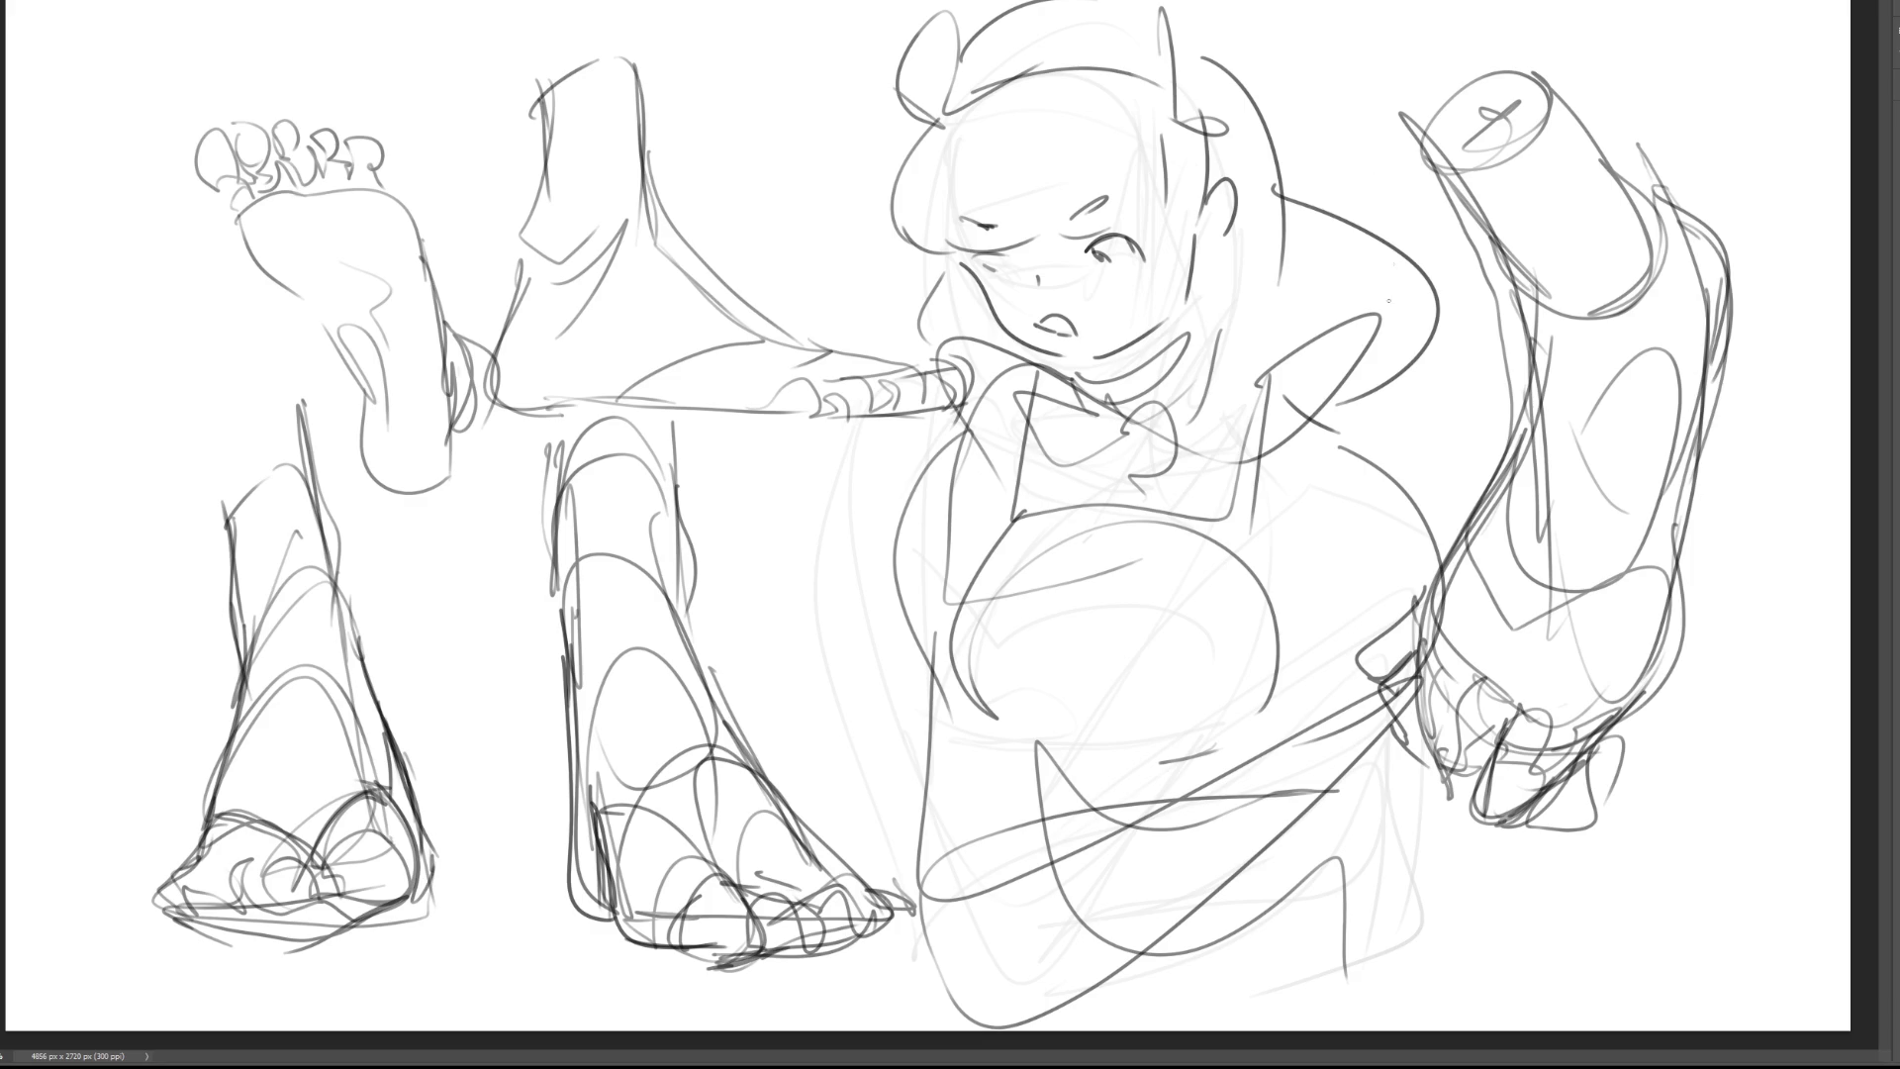
Step: Erase the girl's head lines and brush in closed curved eyes, an open mouth and tongue
key(e)
mouse_move(1300, 160)
mouse_down()
mouse_move(1089, 247)
mouse_move(1125, 829)
mouse_move(1089, 307)
mouse_move(1118, 340)
mouse_up()
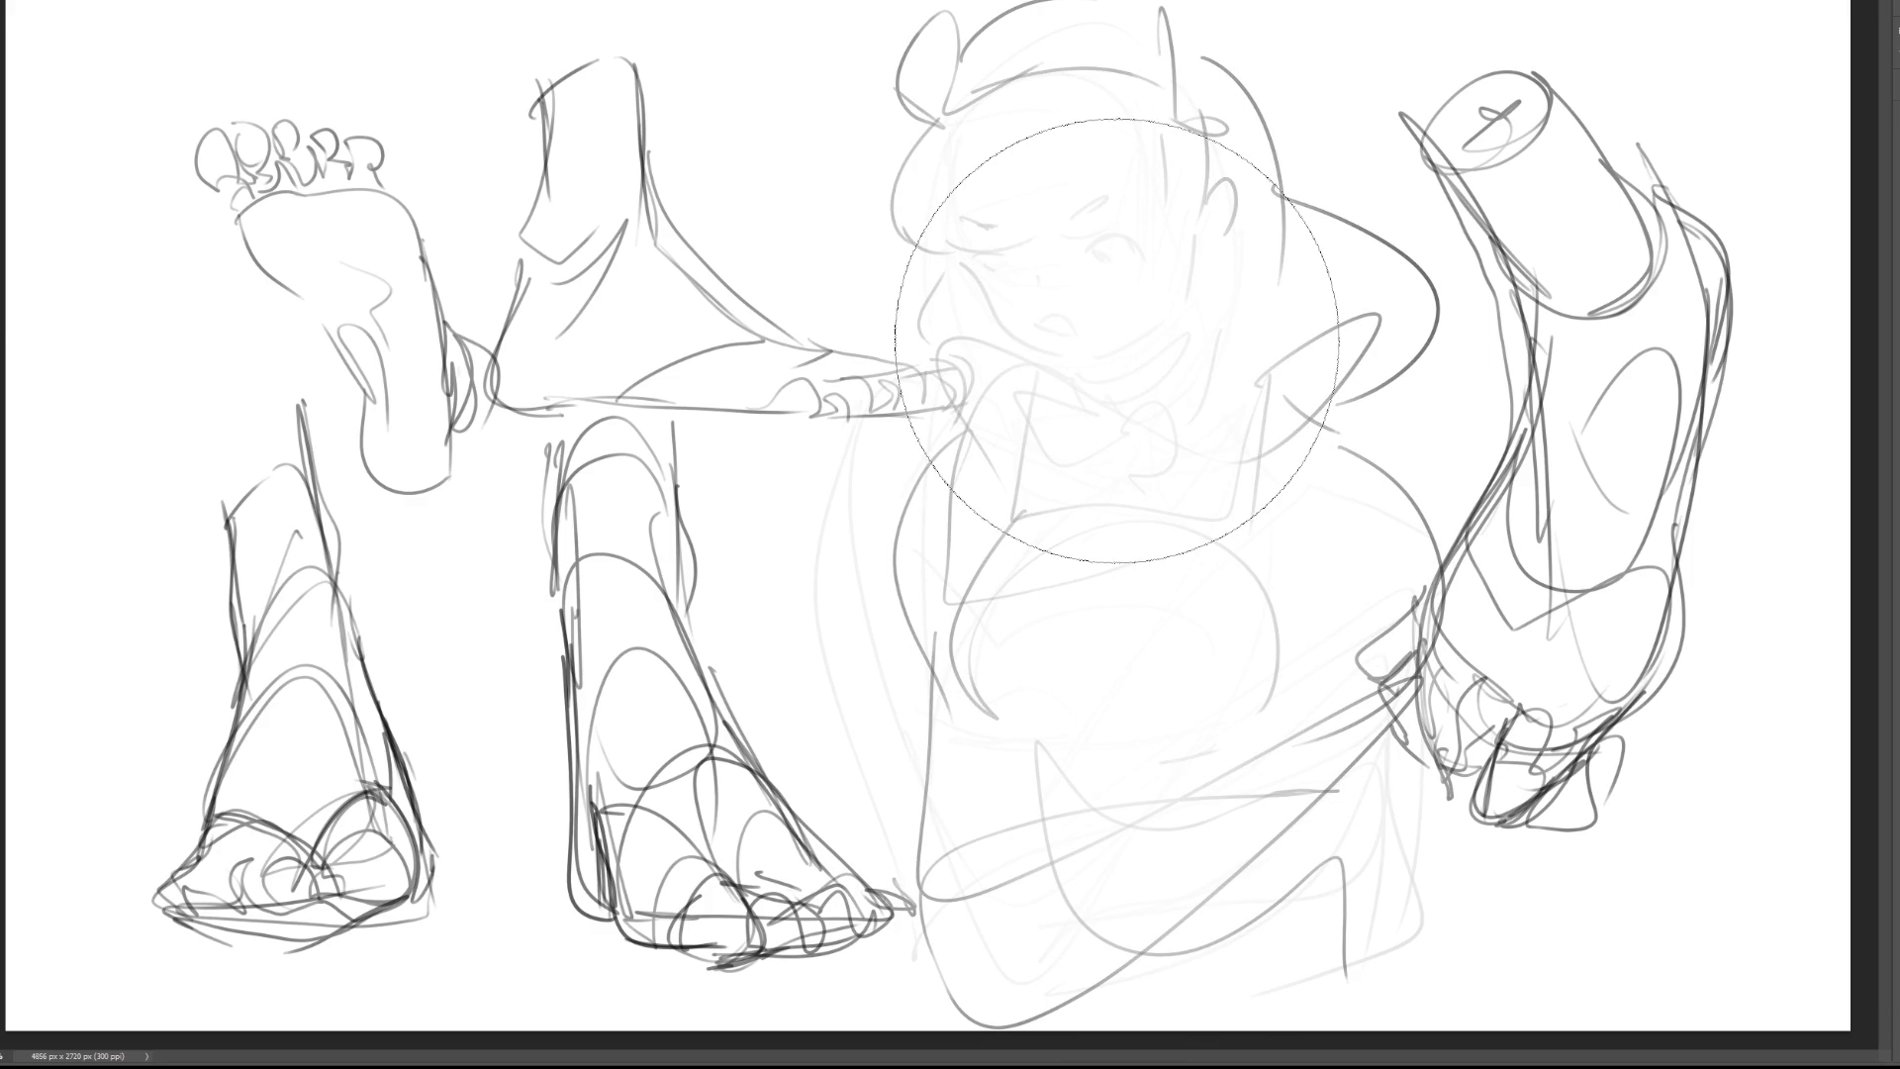
key(b)
mouse_move(991, 277)
mouse_down()
mouse_move(1006, 238)
mouse_move(1117, 275)
mouse_move(1154, 259)
mouse_up()
mouse_move(1051, 341)
mouse_down()
mouse_move(1081, 348)
mouse_move(1031, 385)
mouse_up()
mouse_move(1077, 349)
mouse_down()
mouse_move(1041, 388)
mouse_move(1108, 354)
mouse_move(1090, 368)
mouse_move(1113, 376)
mouse_up()
Step: Undo the tongue strokes and redraw a larger open mouth with lips and tongue
key(ctrl+z)
key(ctrl+z)
key(ctrl+z)
key(ctrl+z)
drag(1038, 316, 1058, 323)
drag(1055, 311, 1090, 365)
Step: Add eyelashes by the closed eye, an eyebrow with lashed upper lid, and the cheek-jaw line
drag(983, 234, 958, 238)
drag(977, 243, 954, 249)
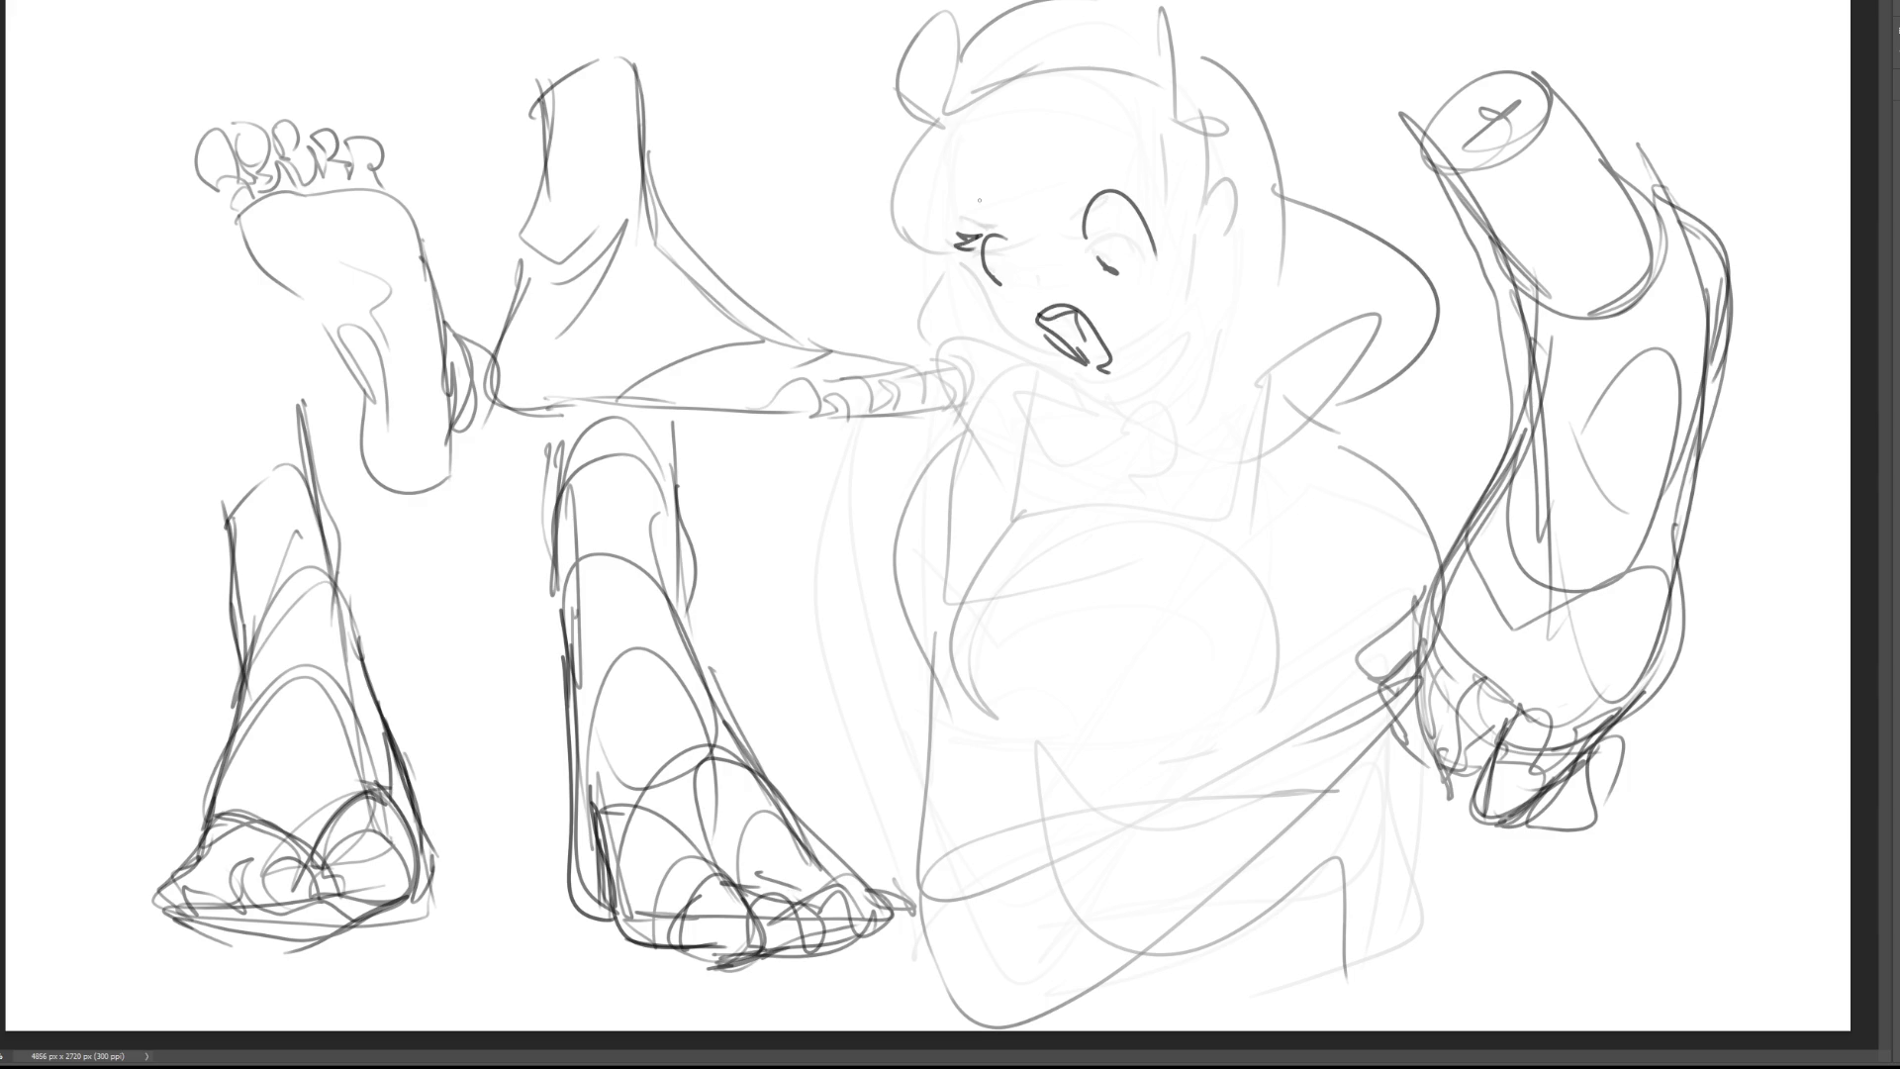
mouse_move(1051, 117)
mouse_down()
mouse_move(1044, 145)
mouse_move(1109, 192)
mouse_up()
mouse_move(1108, 194)
mouse_down()
mouse_move(1136, 186)
mouse_move(1156, 218)
mouse_up()
mouse_move(988, 283)
mouse_down()
mouse_move(1092, 402)
mouse_move(1232, 315)
mouse_move(1220, 234)
mouse_move(1269, 188)
mouse_move(1237, 245)
mouse_up()
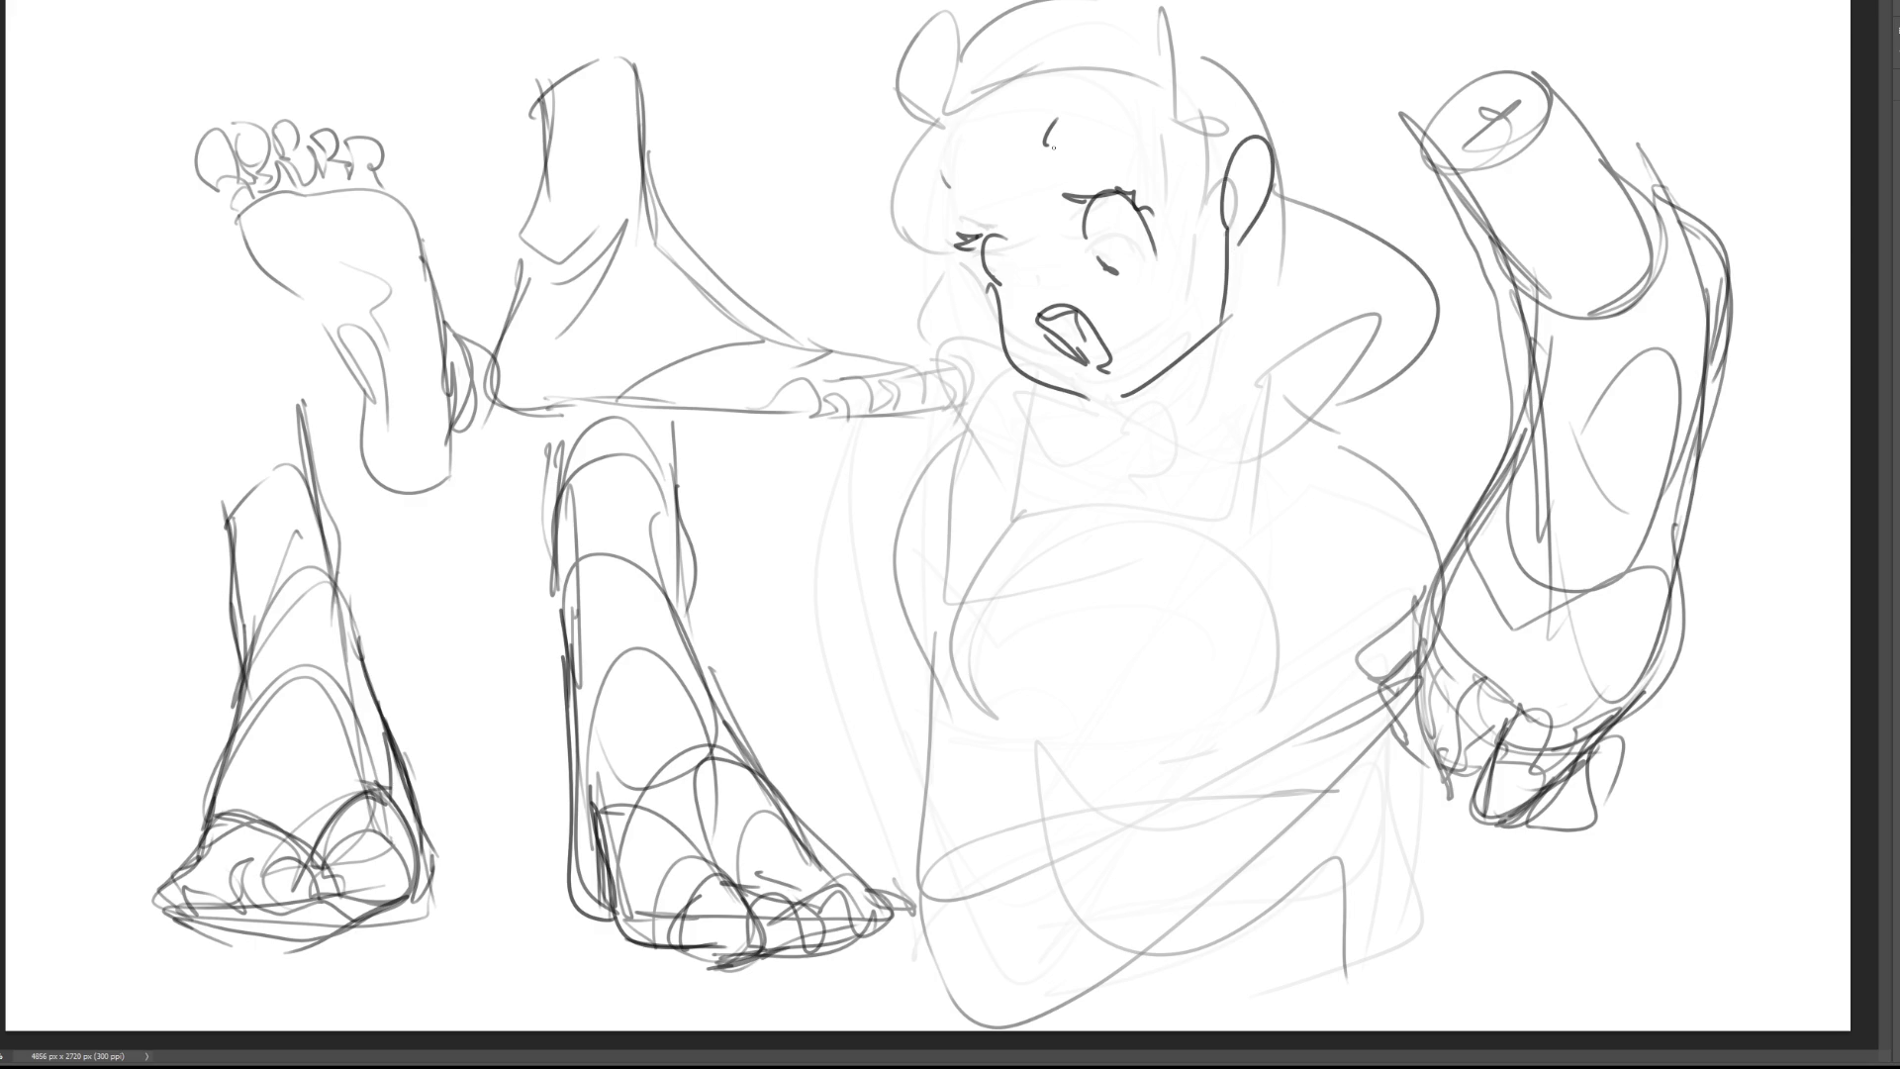
Step: Draw the neck line, hatch the shadow under the jaw, and add the collar and shoulder
drag(1225, 259, 1205, 455)
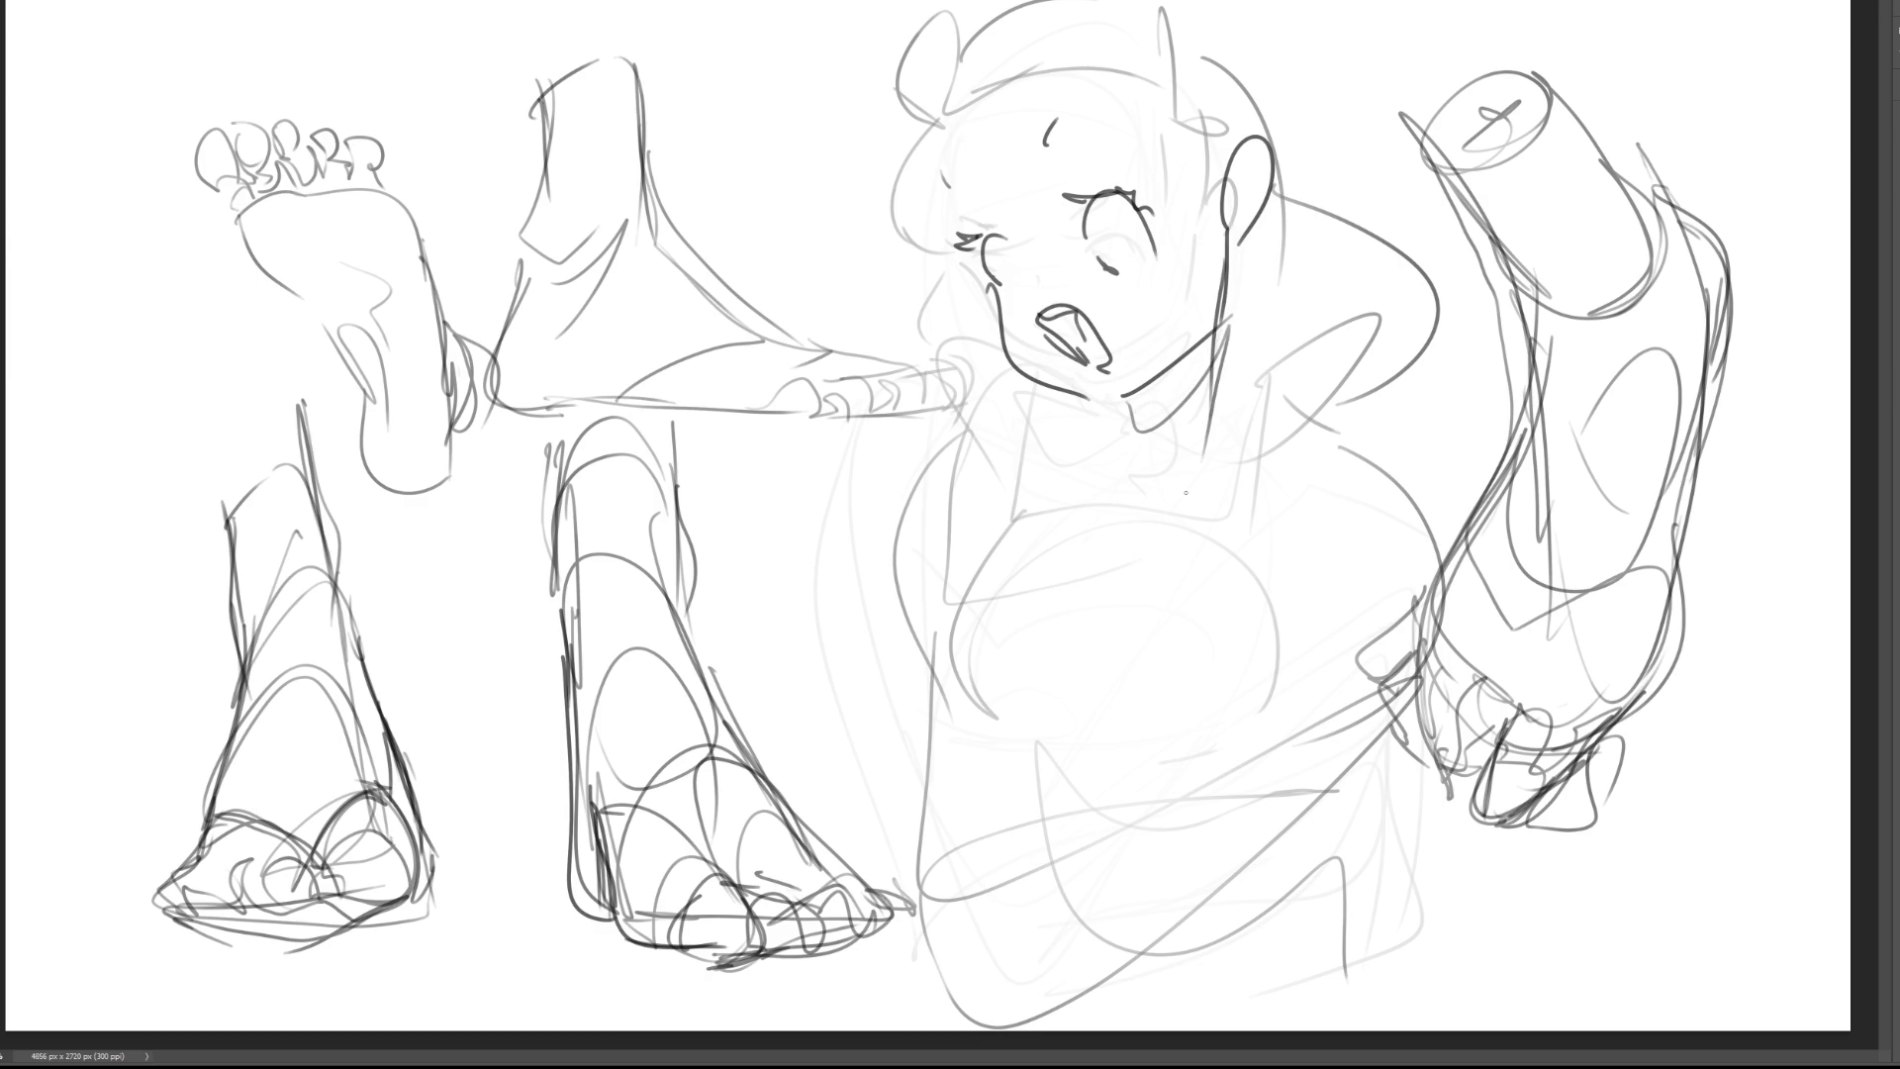
mouse_move(1150, 386)
mouse_down()
mouse_move(1138, 431)
mouse_move(1153, 433)
mouse_up()
drag(1202, 351, 1148, 460)
drag(1217, 384, 1211, 463)
mouse_move(1121, 412)
mouse_down()
mouse_move(1049, 447)
mouse_move(1227, 427)
mouse_move(1298, 453)
mouse_up()
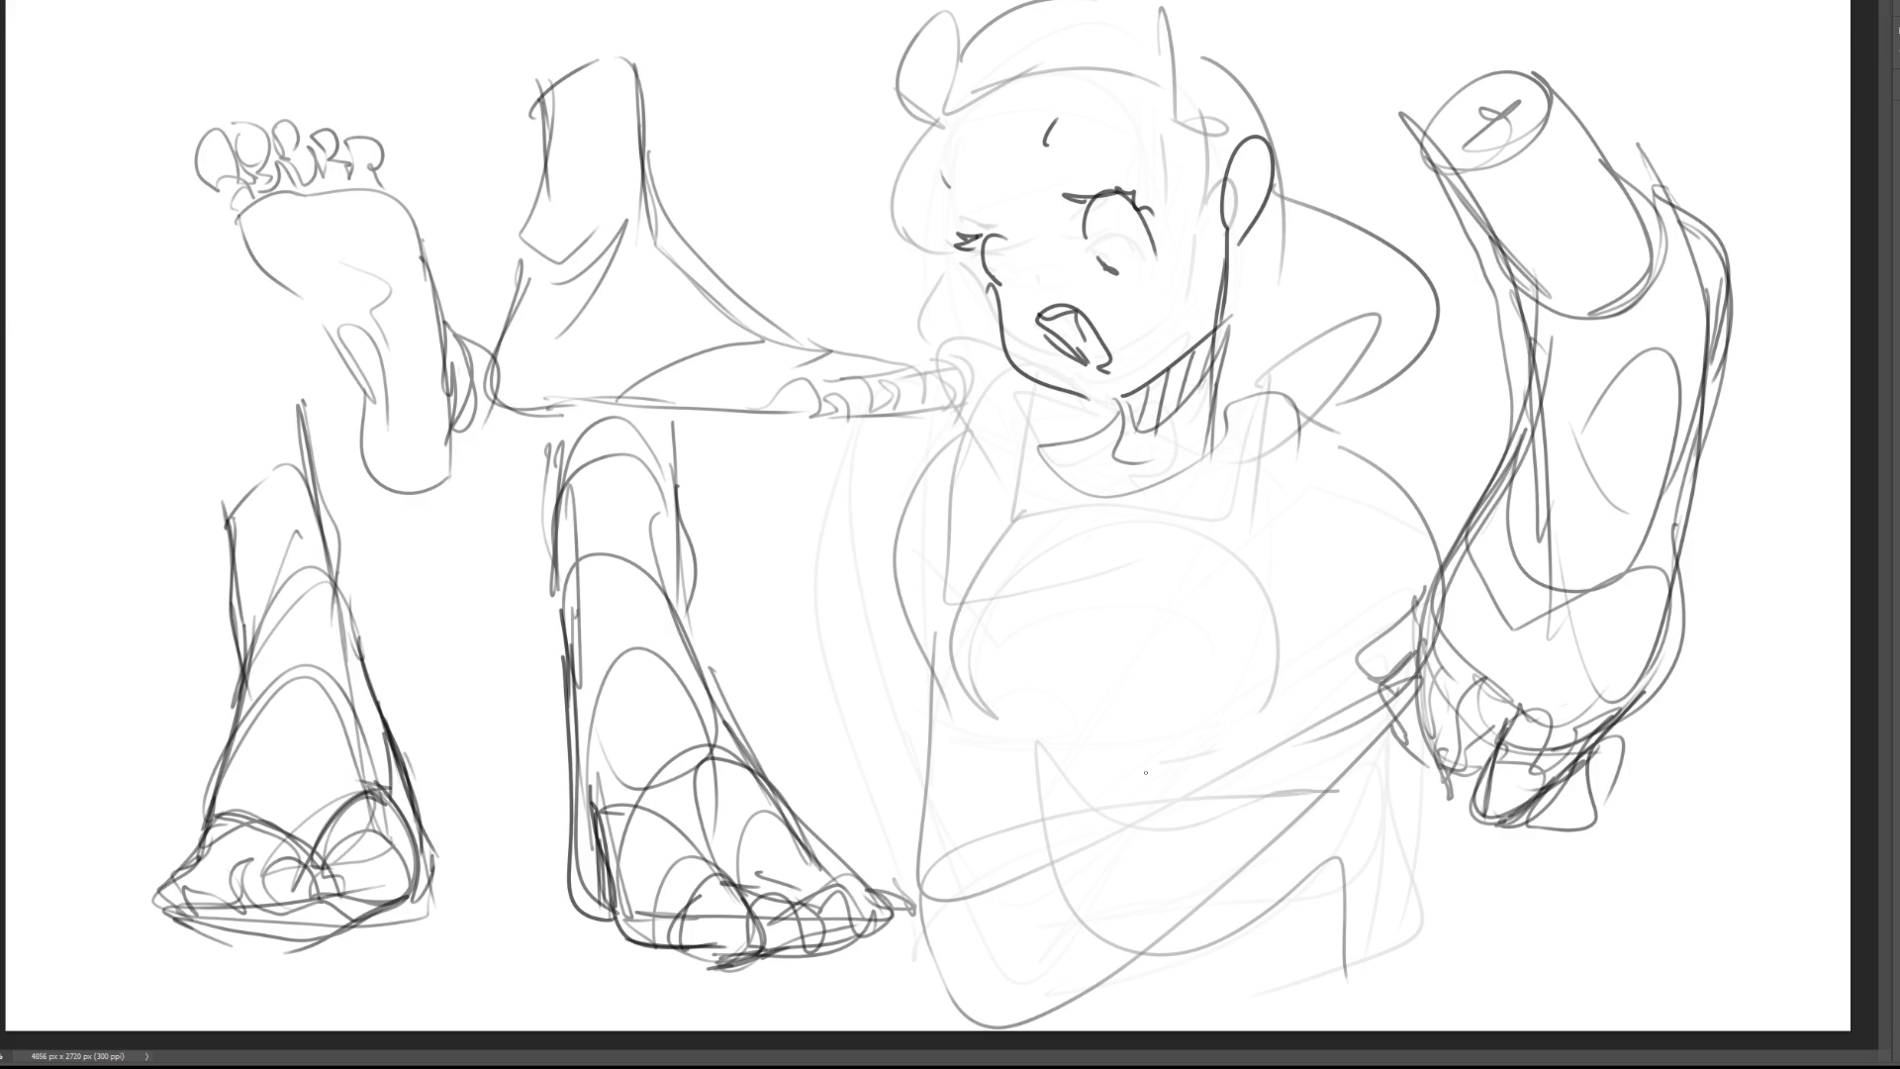
Step: Sketch bangs framing the face and hair strands along the head
mouse_move(978, 76)
mouse_down()
mouse_move(974, 238)
mouse_move(1194, 134)
mouse_move(1173, 64)
mouse_up()
drag(1202, 128, 1226, 181)
mouse_move(975, 47)
mouse_down()
mouse_move(1198, 129)
mouse_move(1230, 198)
mouse_up()
drag(1229, 75, 1249, 188)
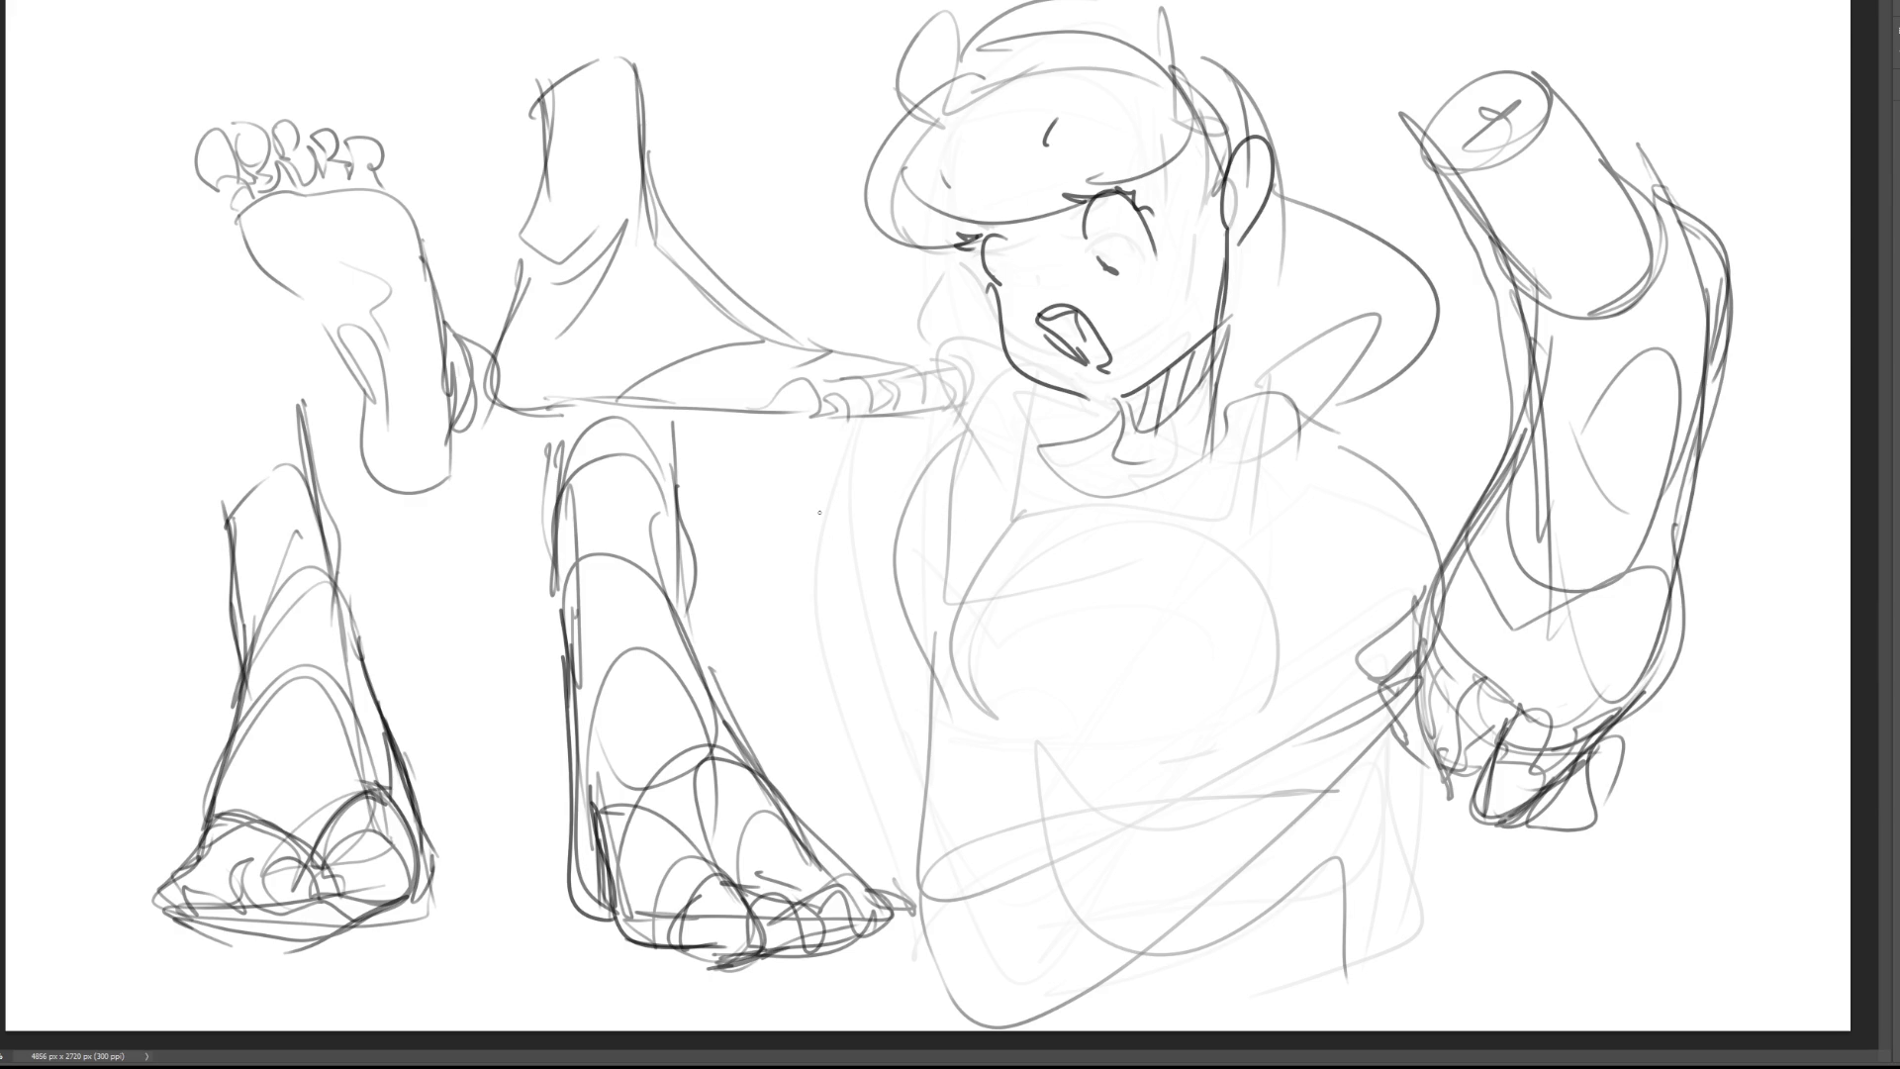
Step: Start a small hand left of the torso with its fingers and knuckle curves
drag(809, 501, 844, 556)
mouse_move(843, 455)
mouse_down()
mouse_move(809, 500)
mouse_move(883, 482)
mouse_move(886, 557)
mouse_move(920, 571)
mouse_up()
mouse_move(896, 489)
mouse_down()
mouse_move(889, 515)
mouse_move(968, 488)
mouse_move(995, 560)
mouse_up()
drag(953, 562, 970, 560)
drag(930, 481, 946, 477)
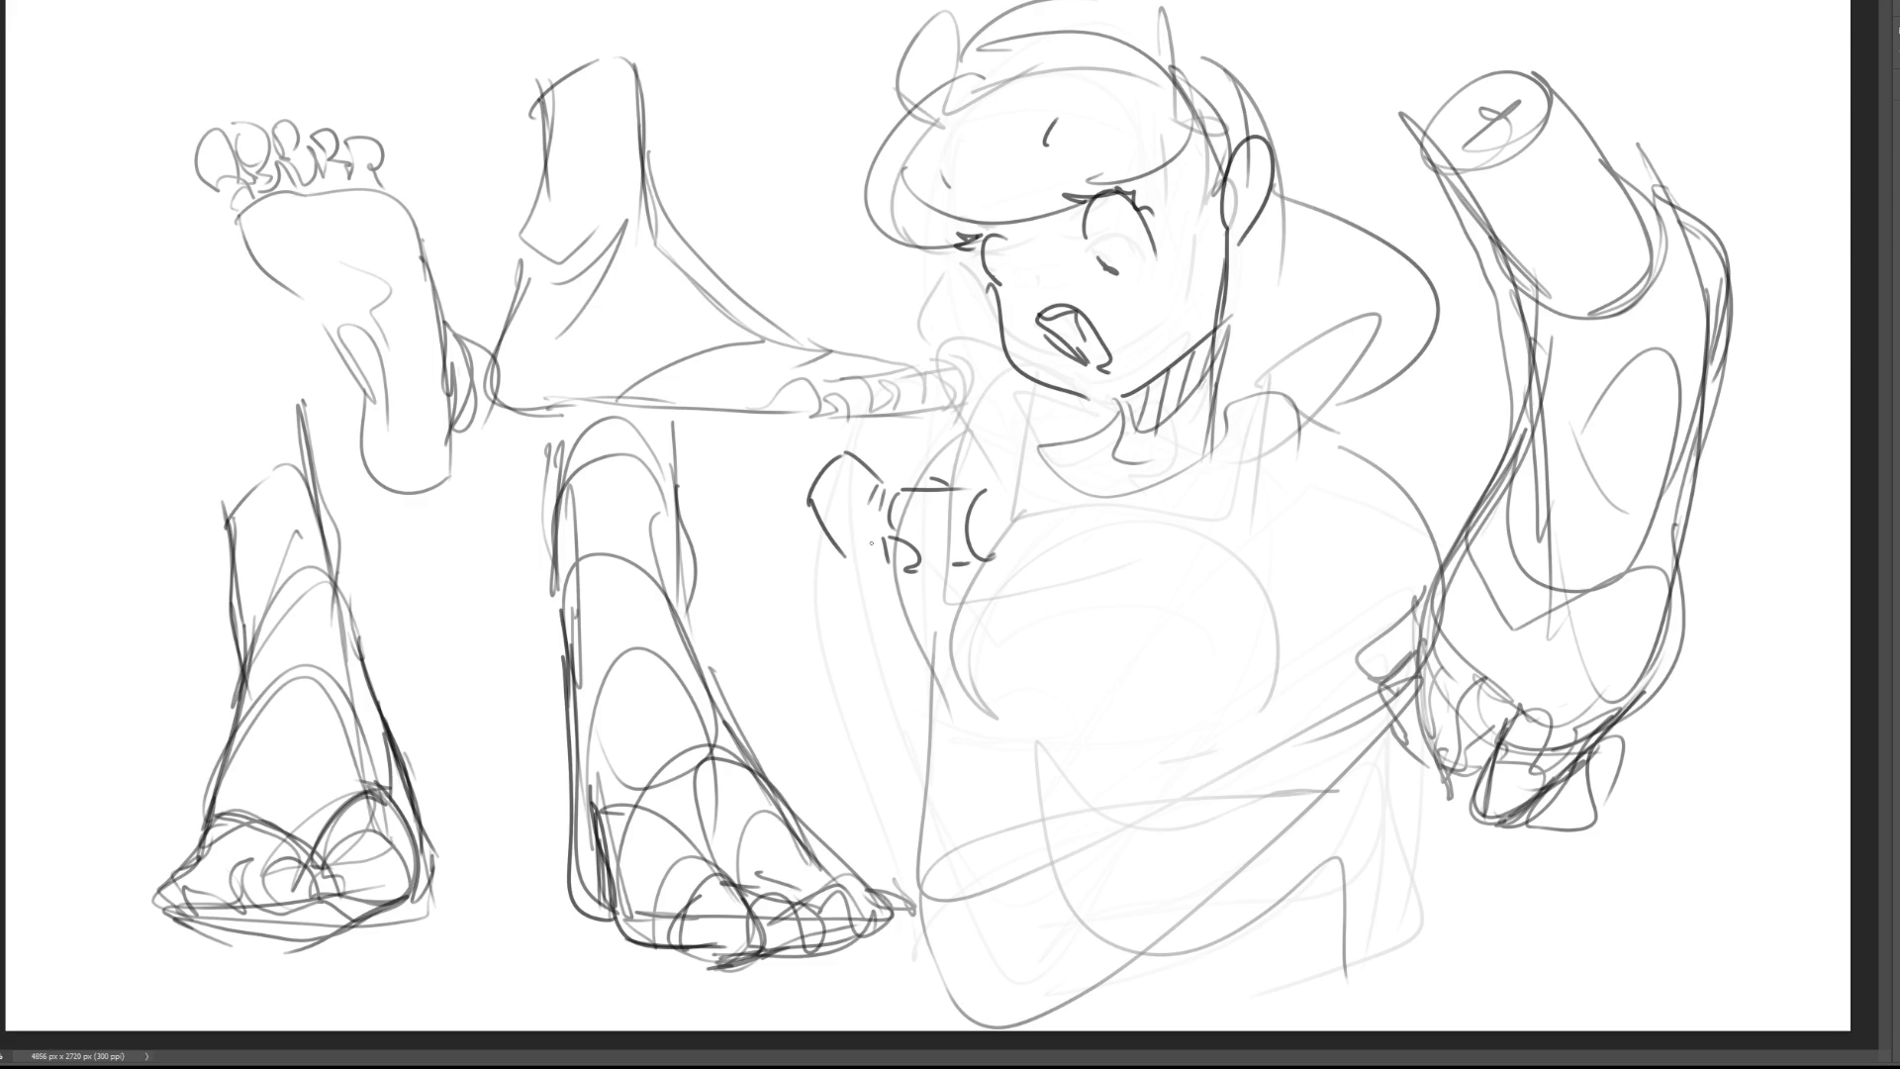
Step: Add a finger, wrist lines, lower arm contour and hand bottom, plus a loop on the right foot
mouse_move(861, 566)
mouse_down()
mouse_move(887, 539)
mouse_move(885, 673)
mouse_move(930, 578)
mouse_move(936, 672)
mouse_up()
drag(909, 679, 934, 678)
drag(958, 610, 930, 688)
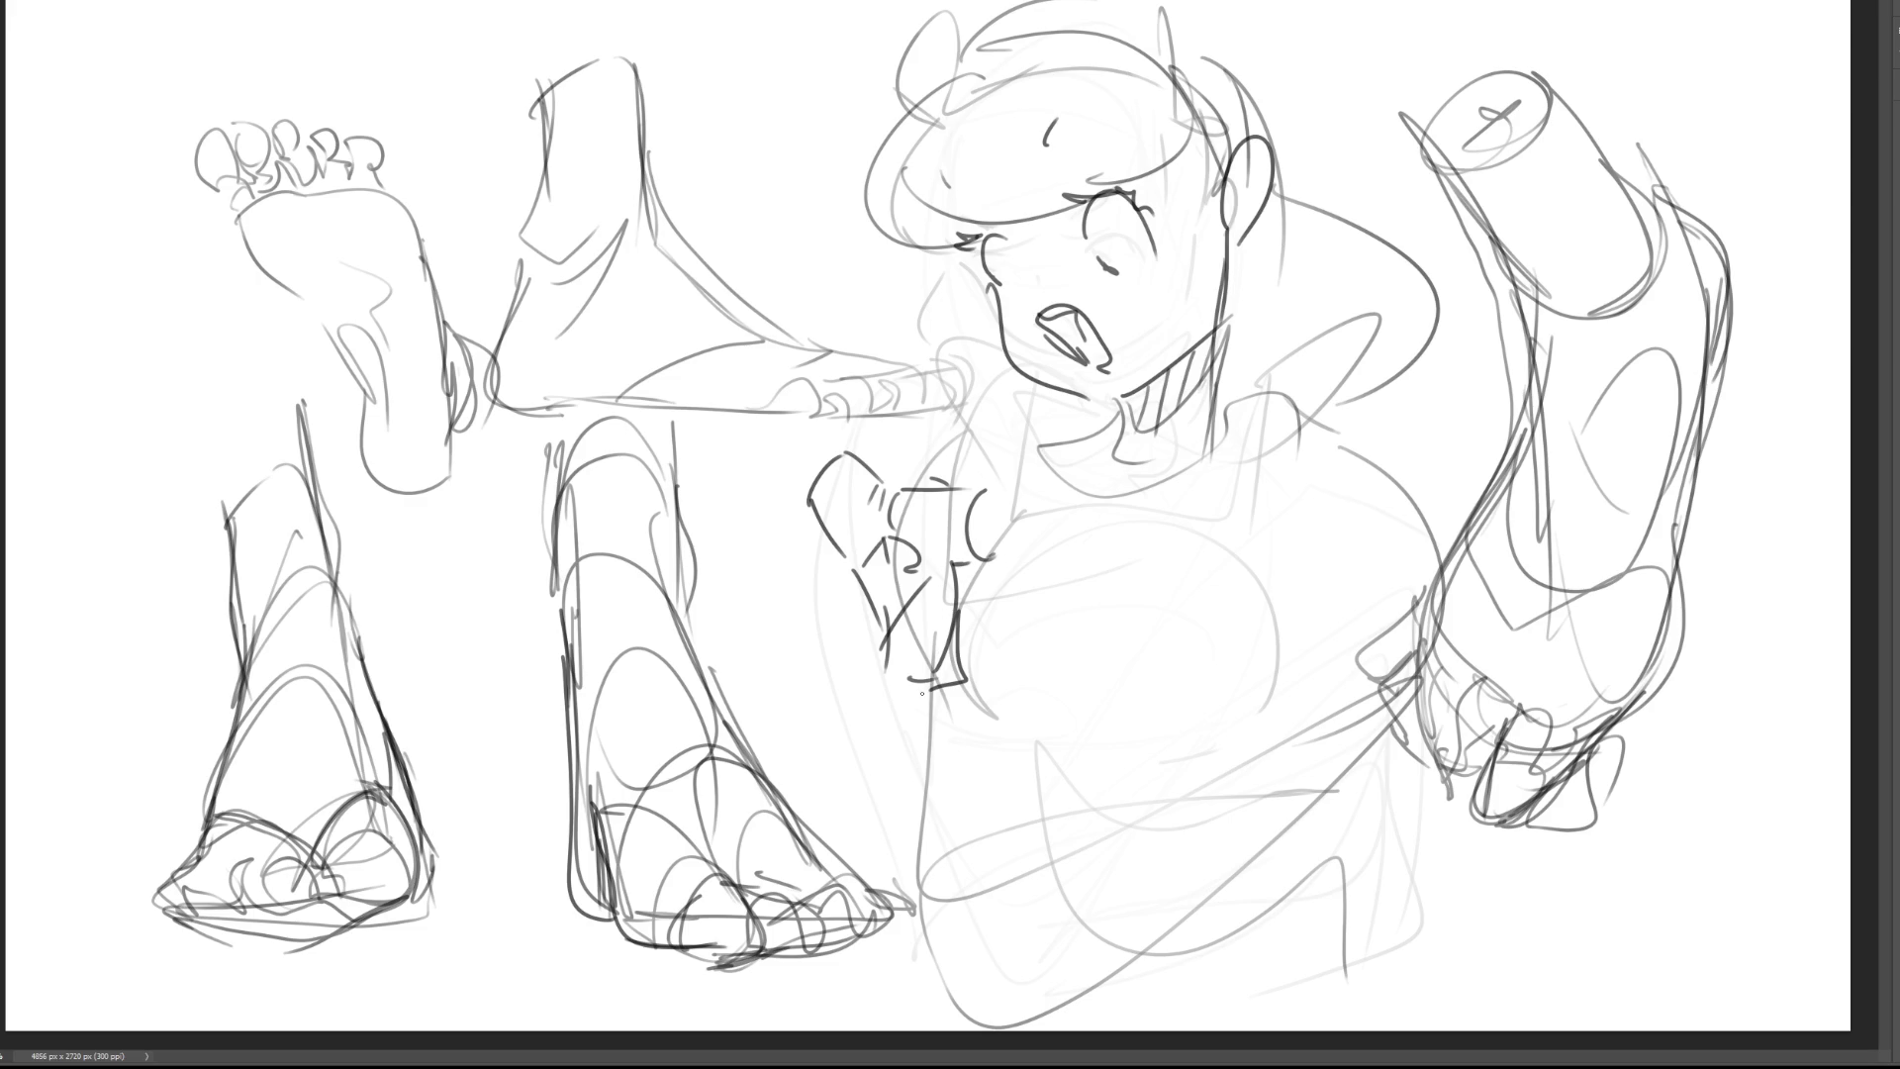
mouse_move(885, 669)
mouse_down()
mouse_move(925, 749)
mouse_move(970, 739)
mouse_up()
mouse_move(954, 661)
mouse_down()
mouse_move(979, 737)
mouse_move(952, 730)
mouse_move(975, 752)
mouse_move(1050, 695)
mouse_move(1044, 734)
mouse_move(957, 763)
mouse_move(923, 751)
mouse_up()
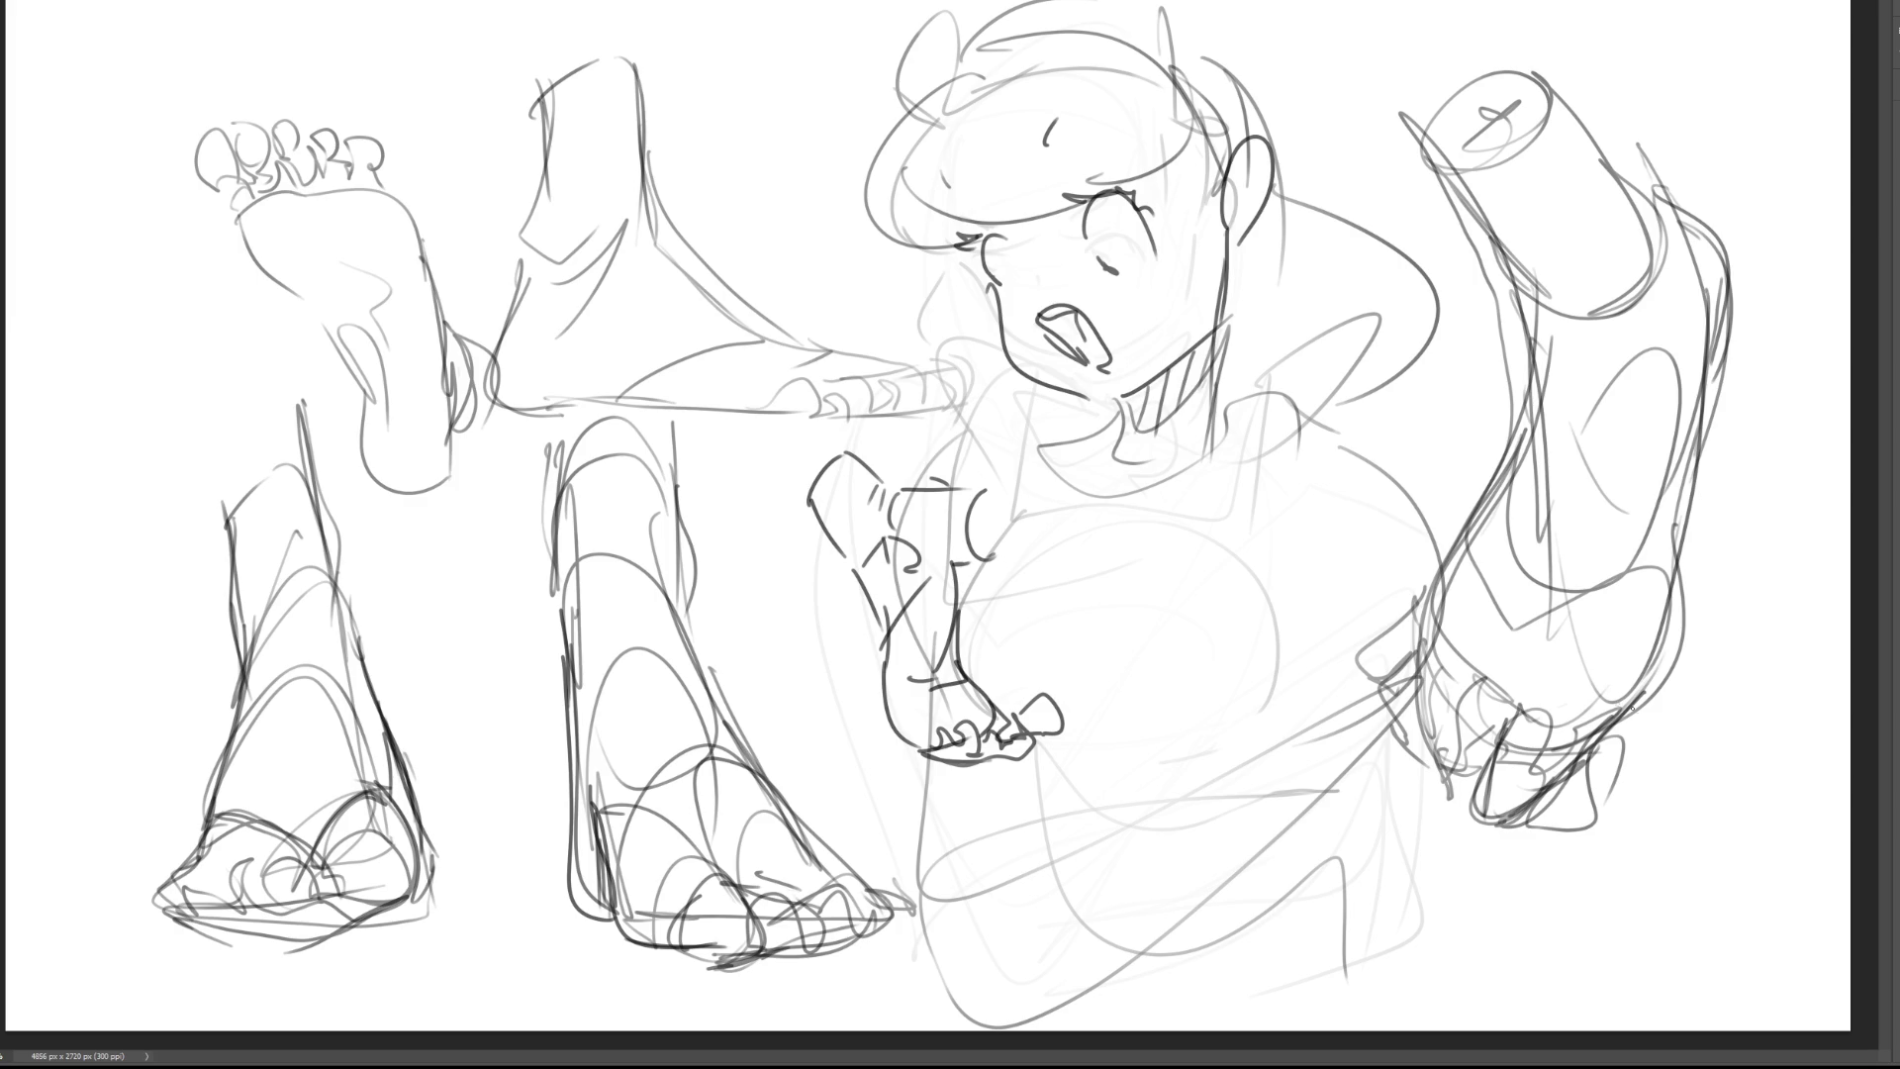
mouse_move(1531, 685)
mouse_down()
mouse_move(1734, 762)
mouse_move(1606, 887)
mouse_up()
Step: Draw a tall slanted measuring line with crossbars and a diagonal beside the right foot
drag(1563, 867, 1645, 895)
drag(1690, 778, 1659, 858)
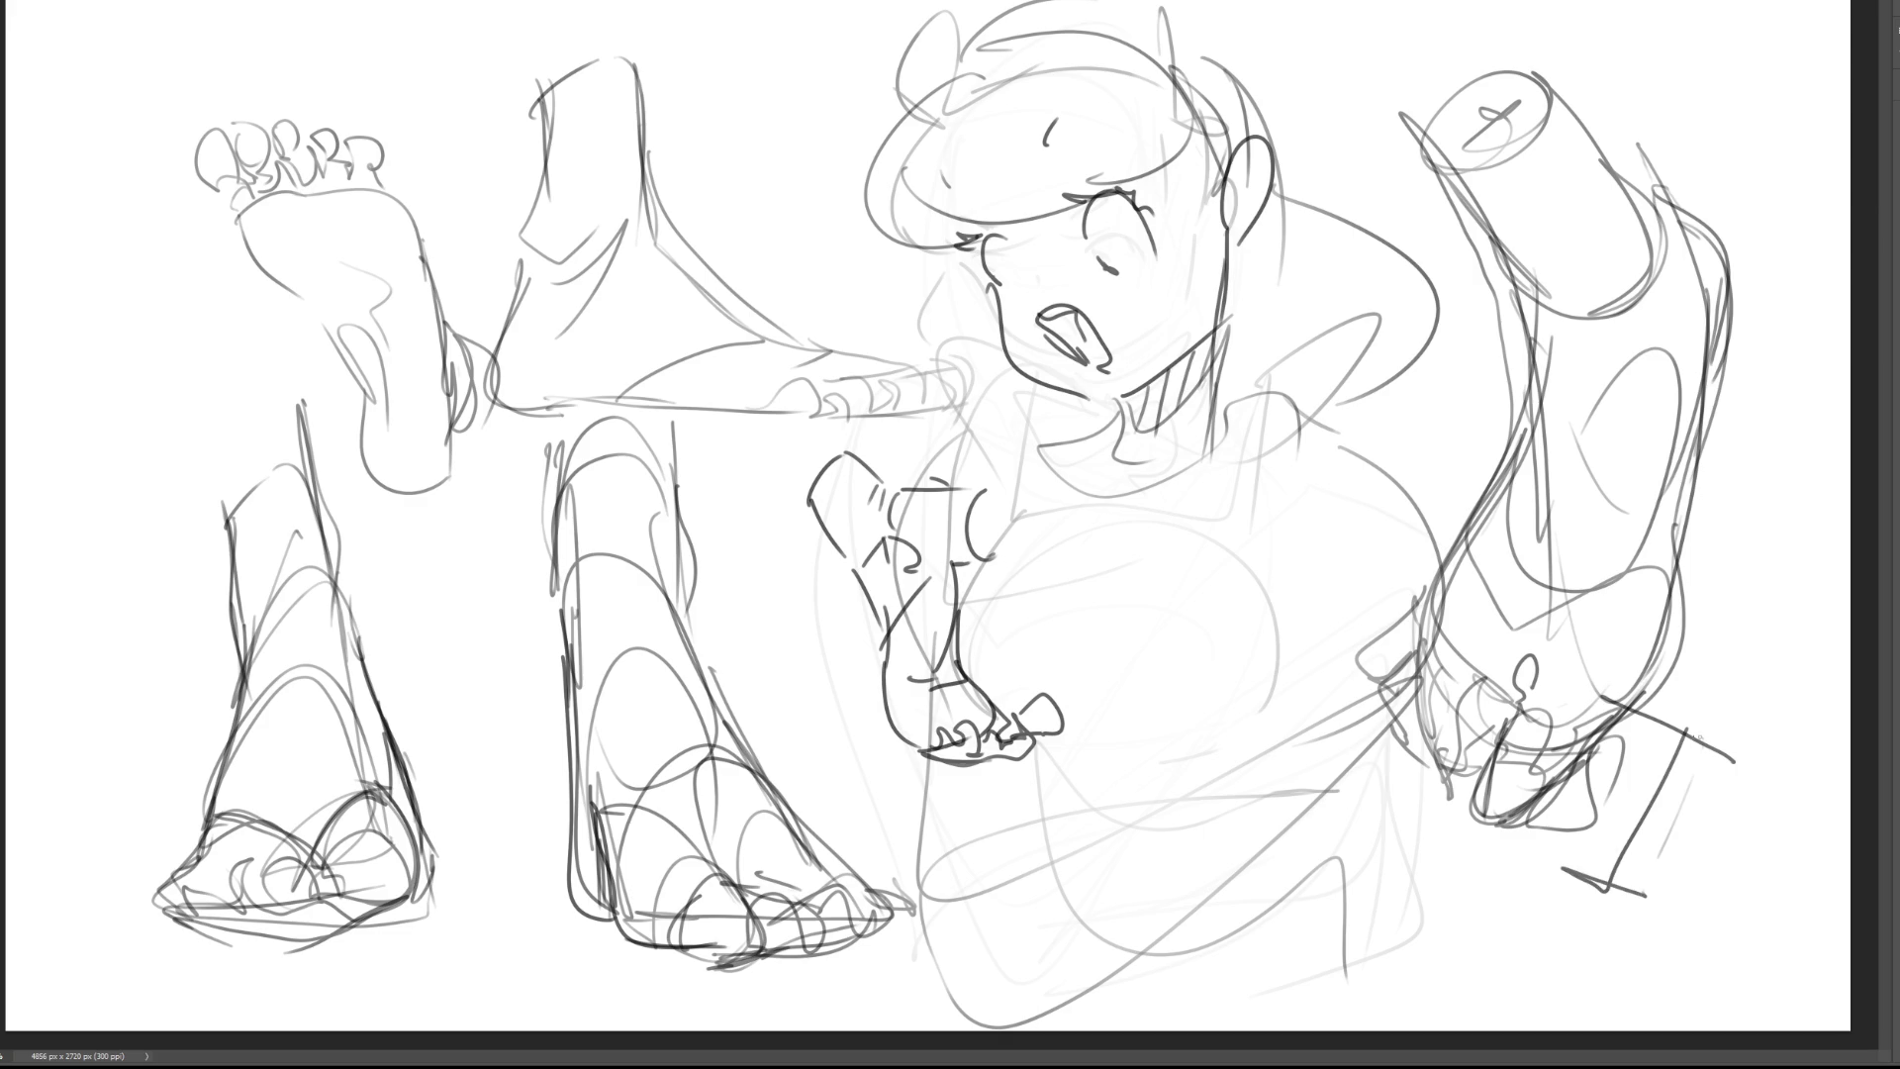
mouse_move(1690, 722)
mouse_down()
mouse_move(1793, 386)
mouse_move(1848, 397)
mouse_move(1688, 732)
mouse_up()
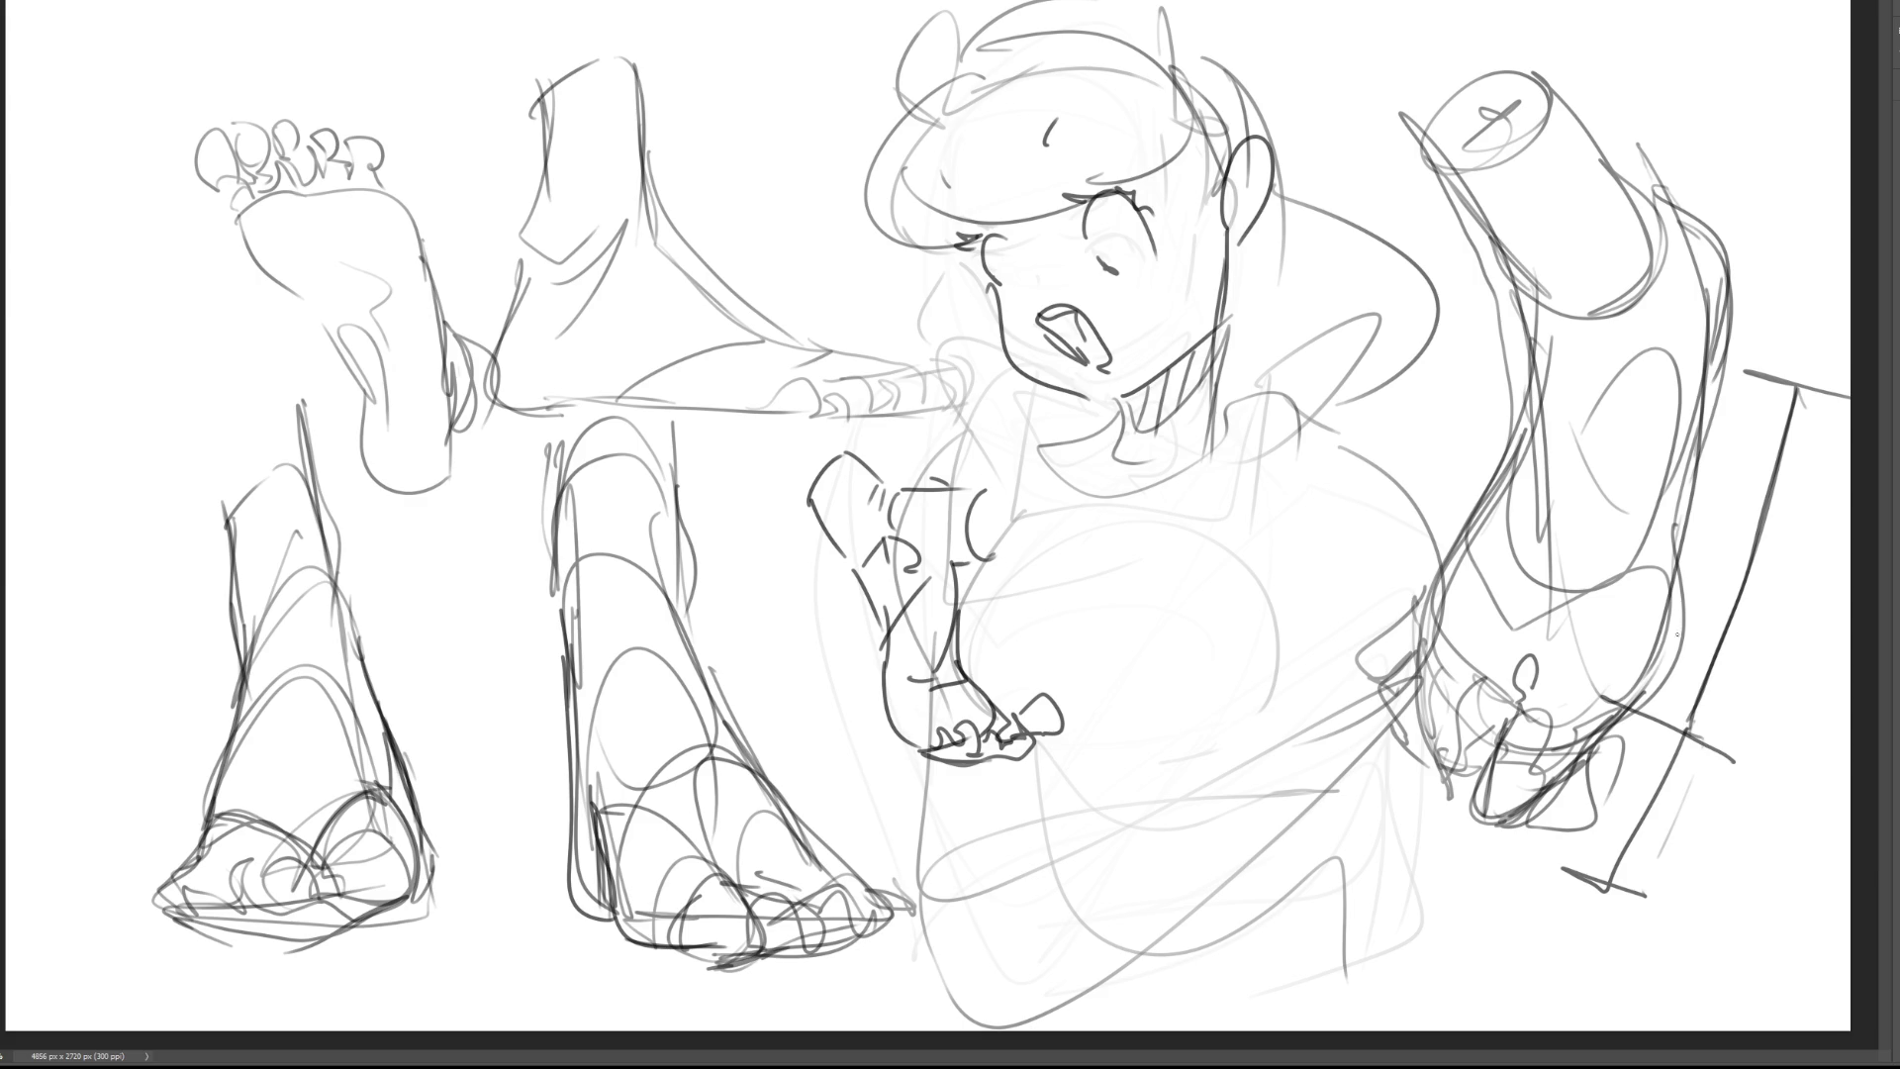
mouse_move(1605, 623)
mouse_down()
mouse_move(1776, 685)
mouse_move(1595, 895)
mouse_up()
drag(1707, 645, 1670, 778)
mouse_move(1583, 884)
mouse_down()
mouse_move(1684, 709)
mouse_move(1791, 388)
mouse_up()
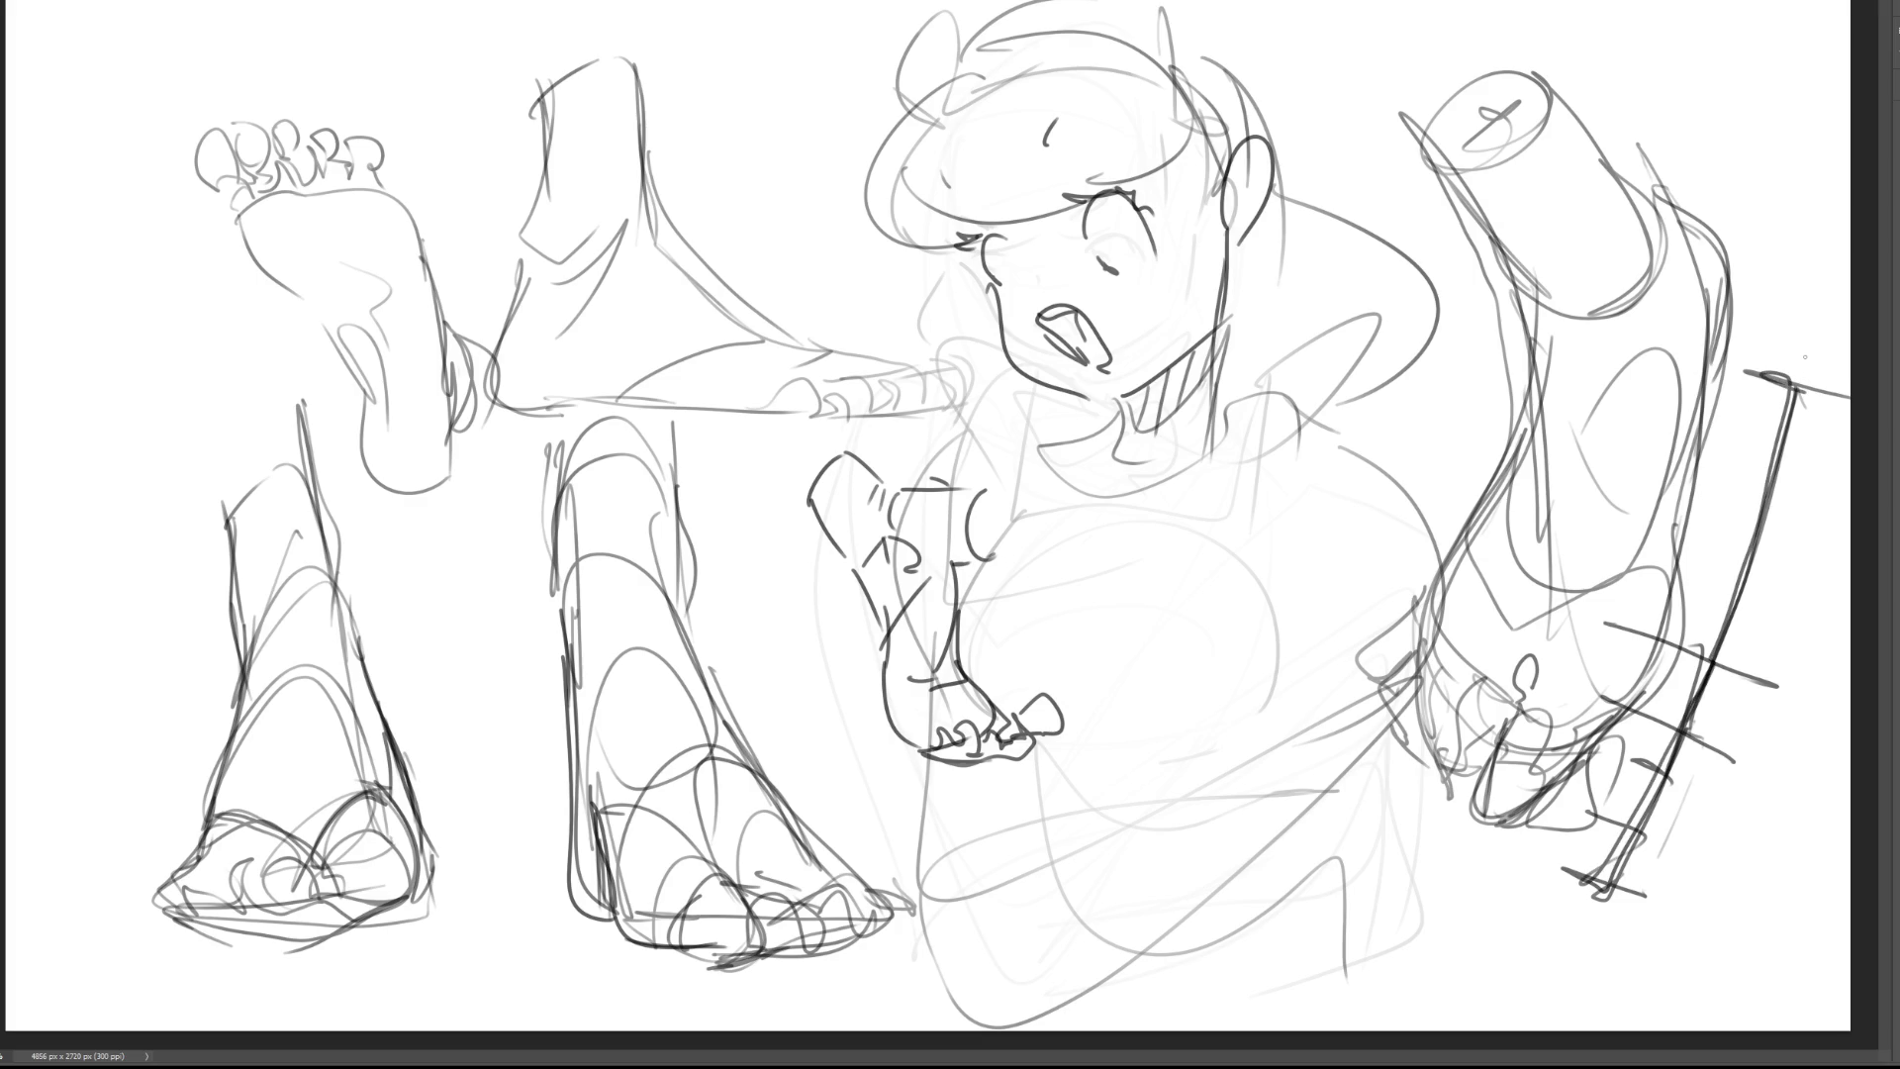
Step: Add a circle, small oval and side strokes on the right foot, and darken the hand's top outline
mouse_move(1584, 597)
mouse_down()
mouse_move(1621, 644)
mouse_move(1578, 599)
mouse_move(1533, 623)
mouse_move(1470, 554)
mouse_up()
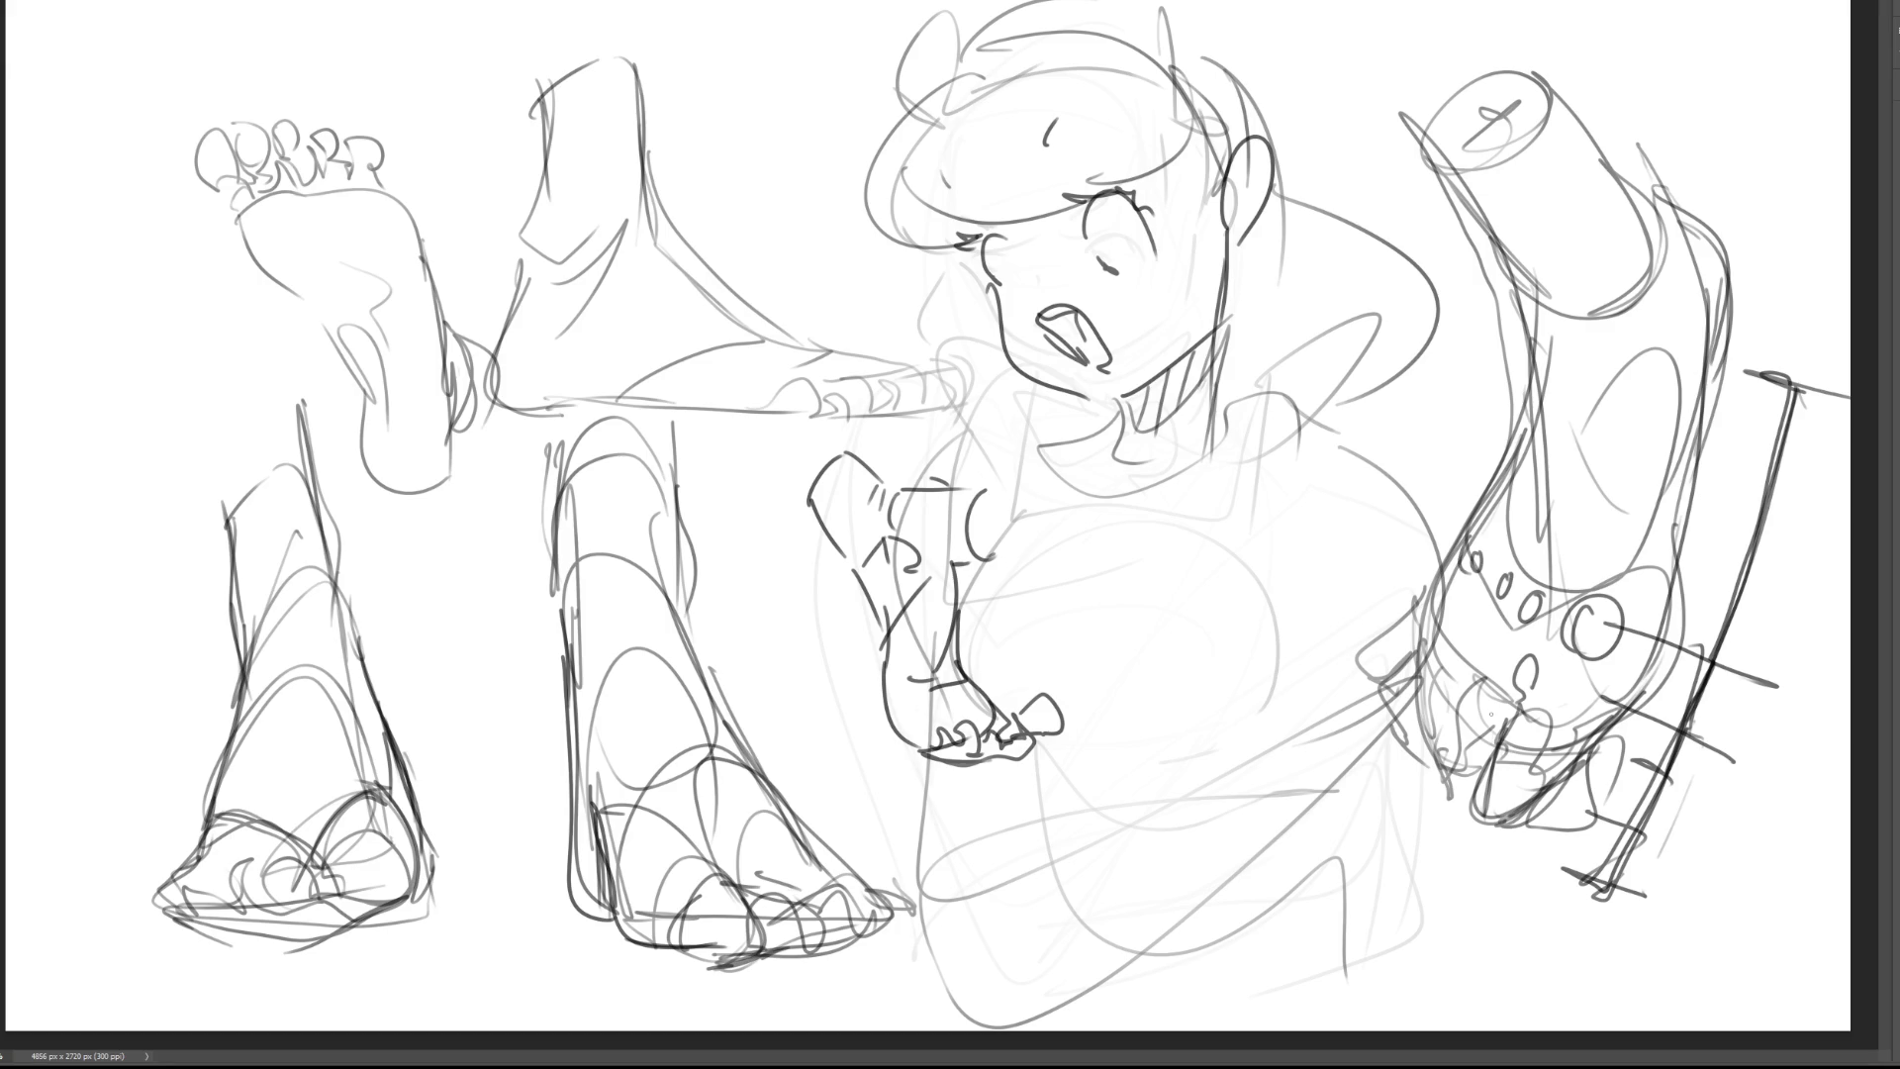
drag(1497, 709, 1447, 646)
mouse_move(1451, 560)
mouse_down()
mouse_move(1397, 680)
mouse_move(1415, 737)
mouse_move(1499, 814)
mouse_up()
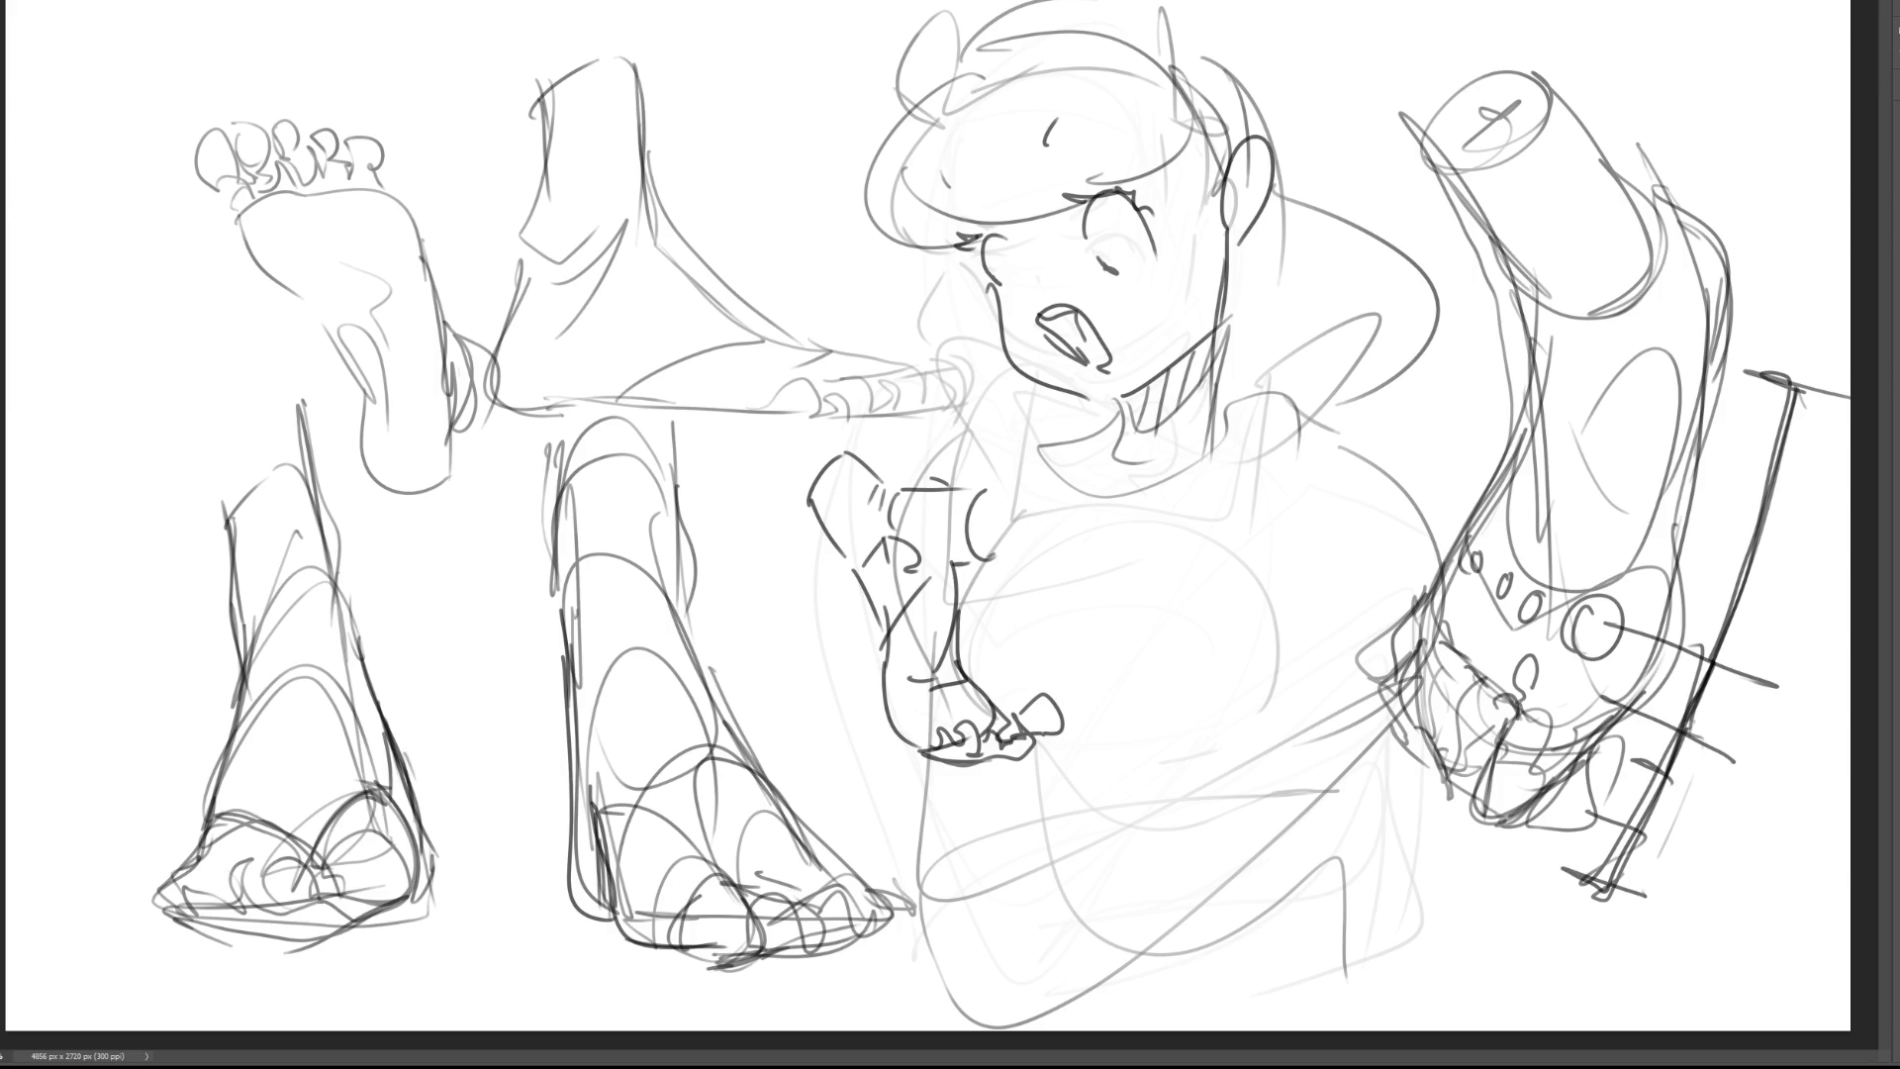
mouse_move(847, 458)
mouse_down()
mouse_move(870, 471)
mouse_move(863, 578)
mouse_move(901, 495)
mouse_up()
Step: Fade the old sketch strokes across the canvas with a large soft eraser, then return to a small brush
key(e)
mouse_move(1101, 696)
mouse_down()
mouse_move(382, 128)
mouse_move(1484, 594)
mouse_move(348, 875)
mouse_move(1476, 679)
mouse_move(679, 284)
mouse_move(996, 840)
mouse_move(1853, 512)
mouse_move(1467, 442)
mouse_move(293, 531)
mouse_move(1449, 690)
mouse_up()
key(b)
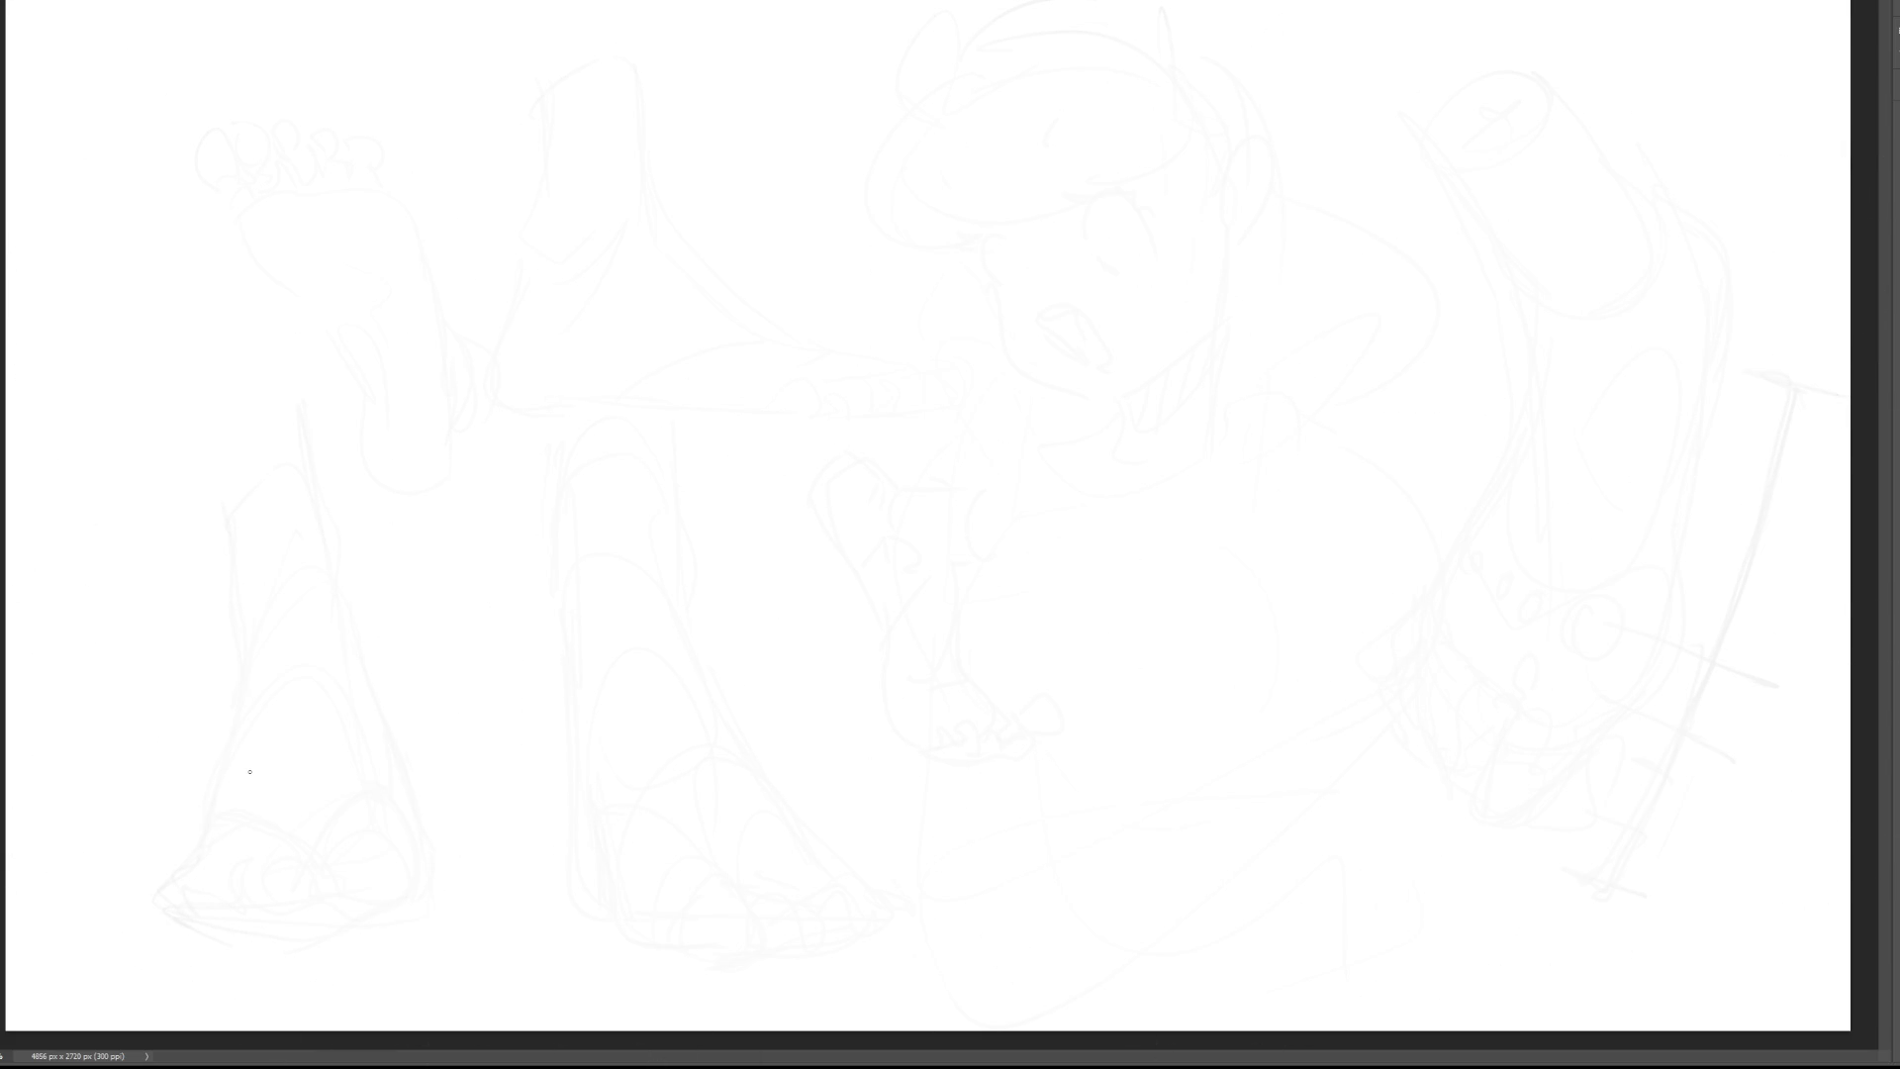
Step: Sketch a long nose study near the centre, refining its contour and base
mouse_move(1138, 211)
mouse_down()
mouse_move(1168, 289)
mouse_move(1160, 373)
mouse_up()
drag(1208, 229, 1201, 416)
drag(1228, 297, 1209, 386)
drag(1140, 321, 1192, 453)
drag(1232, 362, 1209, 564)
mouse_move(1148, 400)
mouse_down()
mouse_move(1227, 500)
mouse_move(1138, 604)
mouse_move(1222, 594)
mouse_up()
mouse_move(1237, 342)
mouse_down()
mouse_move(1232, 482)
mouse_move(1179, 655)
mouse_up()
drag(1079, 598, 1128, 624)
mouse_move(1066, 562)
mouse_down()
mouse_move(1172, 638)
mouse_move(1214, 609)
mouse_up()
mouse_move(1244, 594)
mouse_down()
mouse_move(1185, 645)
mouse_move(983, 594)
mouse_up()
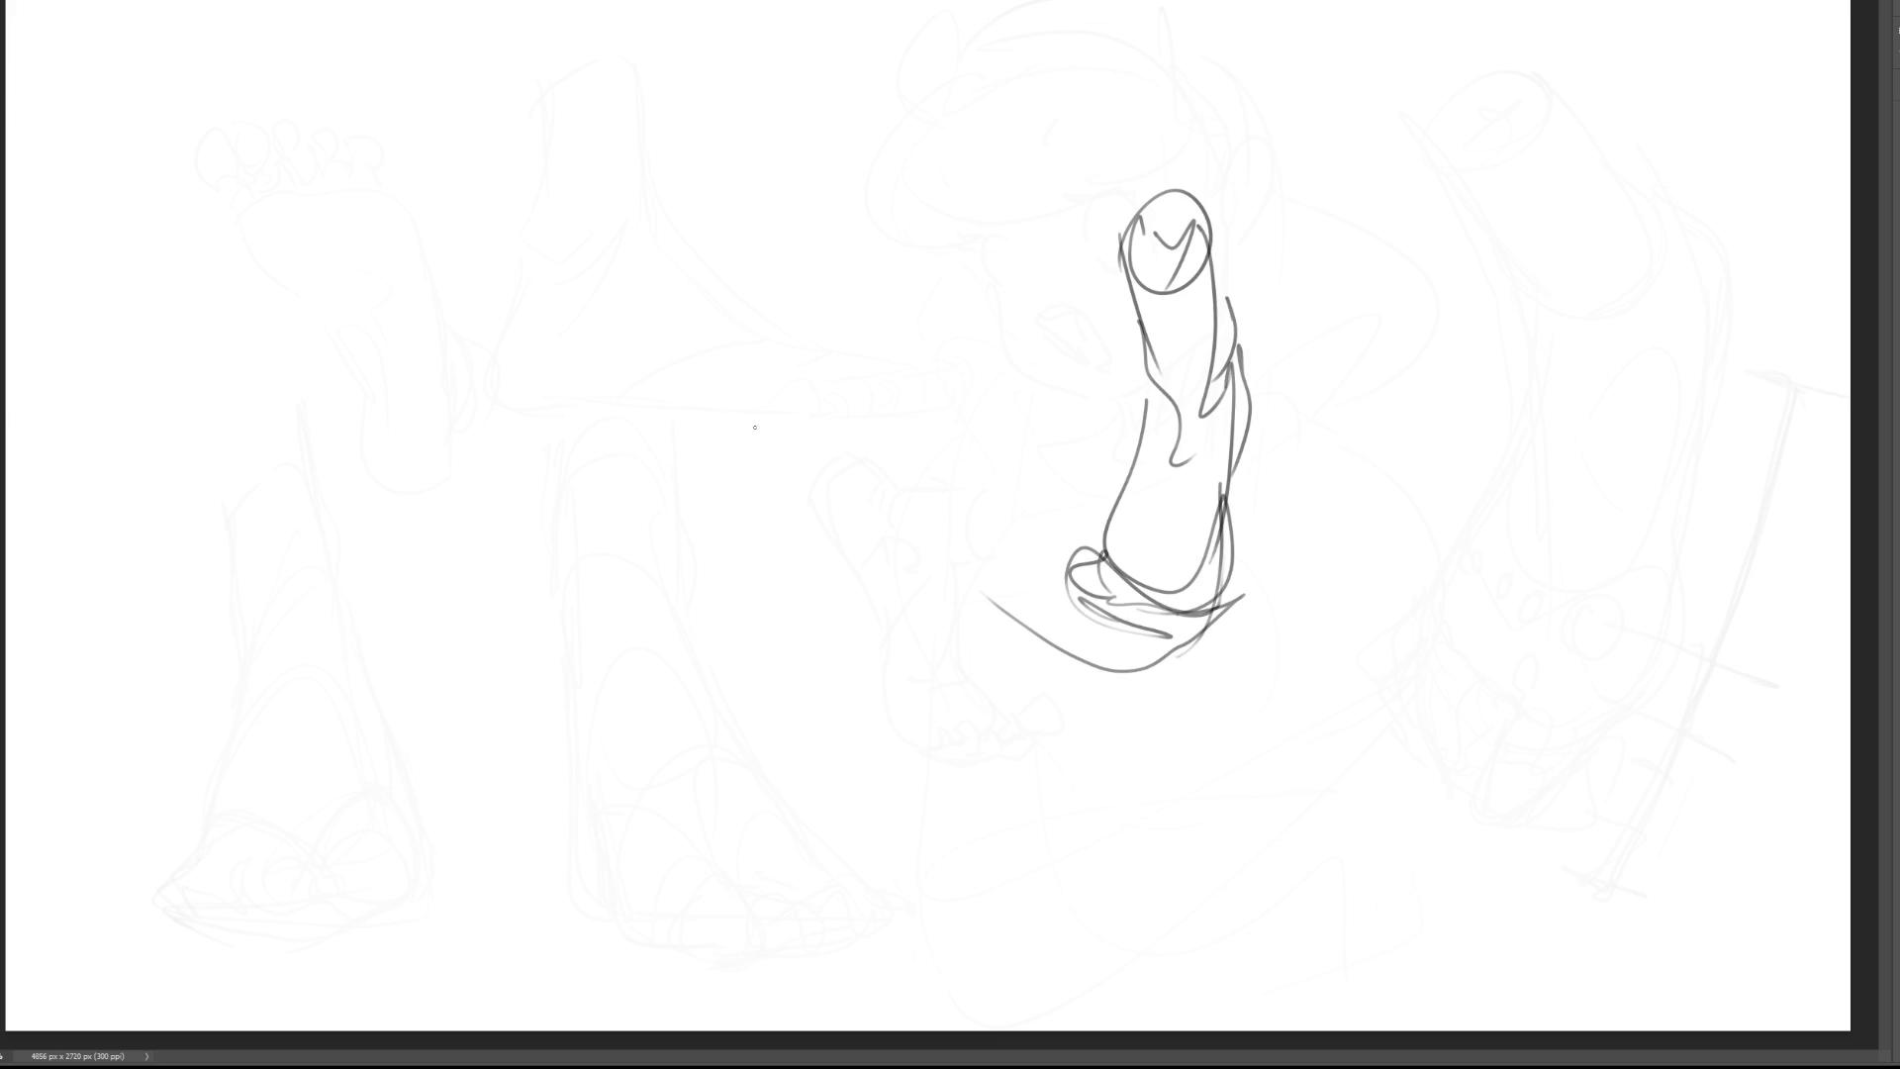
Step: Sketch a second nose to the left with a long tapering bridge, shaped bottom and side
mouse_move(607, 262)
mouse_down()
mouse_move(650, 425)
mouse_move(697, 376)
mouse_move(705, 401)
mouse_up()
drag(677, 188, 711, 319)
drag(604, 249, 608, 273)
mouse_move(607, 273)
mouse_down()
mouse_move(650, 423)
mouse_move(708, 391)
mouse_up()
mouse_move(717, 314)
mouse_down()
mouse_move(703, 402)
mouse_move(754, 525)
mouse_up()
drag(664, 412, 659, 564)
drag(699, 501, 659, 599)
drag(726, 362, 693, 708)
drag(657, 475, 649, 541)
mouse_move(664, 471)
mouse_down()
mouse_move(620, 694)
mouse_move(808, 638)
mouse_move(749, 709)
mouse_up()
drag(756, 414, 782, 658)
mouse_move(750, 723)
mouse_down()
mouse_move(673, 737)
mouse_move(613, 693)
mouse_up()
mouse_move(614, 664)
mouse_down()
mouse_move(721, 710)
mouse_move(718, 760)
mouse_move(1163, 618)
mouse_move(1094, 729)
mouse_move(1286, 757)
mouse_up()
Step: Add a sweeping base line and start a right nose study with inner contours and curly top
drag(1324, 714, 1294, 747)
mouse_move(1404, 479)
mouse_down()
mouse_move(1551, 327)
mouse_move(1500, 361)
mouse_up()
mouse_move(1425, 480)
mouse_down()
mouse_move(1662, 171)
mouse_move(1640, 403)
mouse_up()
mouse_move(1581, 414)
mouse_down()
mouse_move(1455, 391)
mouse_move(1479, 507)
mouse_up()
mouse_move(1645, 218)
mouse_down()
mouse_move(1568, 435)
mouse_move(1517, 460)
mouse_up()
mouse_move(1559, 280)
mouse_down()
mouse_move(1561, 302)
mouse_move(1395, 485)
mouse_up()
mouse_move(1383, 481)
mouse_down()
mouse_move(1425, 514)
mouse_move(1627, 376)
mouse_up()
mouse_move(1687, 154)
mouse_down()
mouse_move(1668, 301)
mouse_move(1707, 247)
mouse_move(1722, 292)
mouse_move(1740, 253)
mouse_up()
mouse_move(1723, 253)
mouse_down()
mouse_move(1702, 326)
mouse_move(1593, 368)
mouse_up()
Step: Draw a tall loop on the right nose study and sketch shapes beneath it
mouse_move(1493, 287)
mouse_down()
mouse_move(1415, 390)
mouse_move(1514, 255)
mouse_up()
mouse_move(1511, 255)
mouse_down()
mouse_move(1531, 109)
mouse_move(1385, 475)
mouse_up()
mouse_move(1400, 455)
mouse_down()
mouse_move(1519, 514)
mouse_move(1490, 602)
mouse_up()
mouse_move(1455, 699)
mouse_down()
mouse_move(1413, 641)
mouse_move(1494, 858)
mouse_up()
mouse_move(1415, 635)
mouse_down()
mouse_move(1494, 860)
mouse_move(1658, 872)
mouse_up()
drag(1572, 893, 1643, 895)
drag(1326, 818, 1648, 951)
Step: Add looping curves and another nose shape in the lower right
mouse_move(1331, 687)
mouse_down()
mouse_move(1643, 861)
mouse_move(1717, 828)
mouse_up()
mouse_move(1636, 835)
mouse_down()
mouse_move(1549, 827)
mouse_move(1376, 714)
mouse_up()
drag(1219, 773, 1326, 626)
mouse_move(1239, 718)
mouse_down()
mouse_move(1446, 859)
mouse_move(1633, 891)
mouse_move(1589, 948)
mouse_up()
drag(1441, 727, 1494, 856)
drag(1375, 846, 1608, 856)
mouse_move(1364, 772)
mouse_down()
mouse_move(1294, 649)
mouse_move(1248, 744)
mouse_move(1477, 692)
mouse_move(1611, 606)
mouse_move(1652, 819)
mouse_move(1623, 535)
mouse_up()
Step: Sketch a middle nose between the first two, outlining its sides and base with strokes below
drag(844, 302, 863, 203)
mouse_move(950, 331)
mouse_down()
mouse_move(861, 237)
mouse_move(885, 391)
mouse_up()
drag(995, 358, 882, 405)
drag(849, 188, 876, 504)
drag(883, 440, 985, 544)
drag(1005, 238, 1019, 524)
drag(879, 494, 1009, 559)
mouse_move(881, 504)
mouse_down()
mouse_move(975, 619)
mouse_move(955, 653)
mouse_up()
mouse_move(1054, 425)
mouse_down()
mouse_move(990, 683)
mouse_move(1107, 534)
mouse_up()
mouse_move(1054, 618)
mouse_down()
mouse_move(950, 692)
mouse_move(1098, 574)
mouse_move(1077, 703)
mouse_up()
drag(1099, 658, 950, 743)
mouse_move(238, 441)
mouse_down()
mouse_move(285, 423)
mouse_move(401, 588)
mouse_up()
Step: Draw an egg-shaped nose at the far left with nostril, lower contour and a tall loop
mouse_move(207, 591)
mouse_down()
mouse_move(241, 478)
mouse_move(445, 653)
mouse_up()
drag(440, 435, 391, 792)
drag(210, 643, 307, 886)
mouse_move(240, 748)
mouse_down()
mouse_move(433, 869)
mouse_move(405, 948)
mouse_up()
mouse_move(463, 707)
mouse_down()
mouse_move(436, 918)
mouse_move(455, 813)
mouse_up()
mouse_move(457, 717)
mouse_down()
mouse_move(465, 638)
mouse_move(472, 802)
mouse_up()
mouse_move(485, 737)
mouse_down()
mouse_move(464, 572)
mouse_move(500, 731)
mouse_up()
mouse_move(409, 445)
mouse_down()
mouse_move(428, 590)
mouse_move(309, 410)
mouse_move(220, 591)
mouse_move(517, 950)
mouse_move(483, 972)
mouse_up()
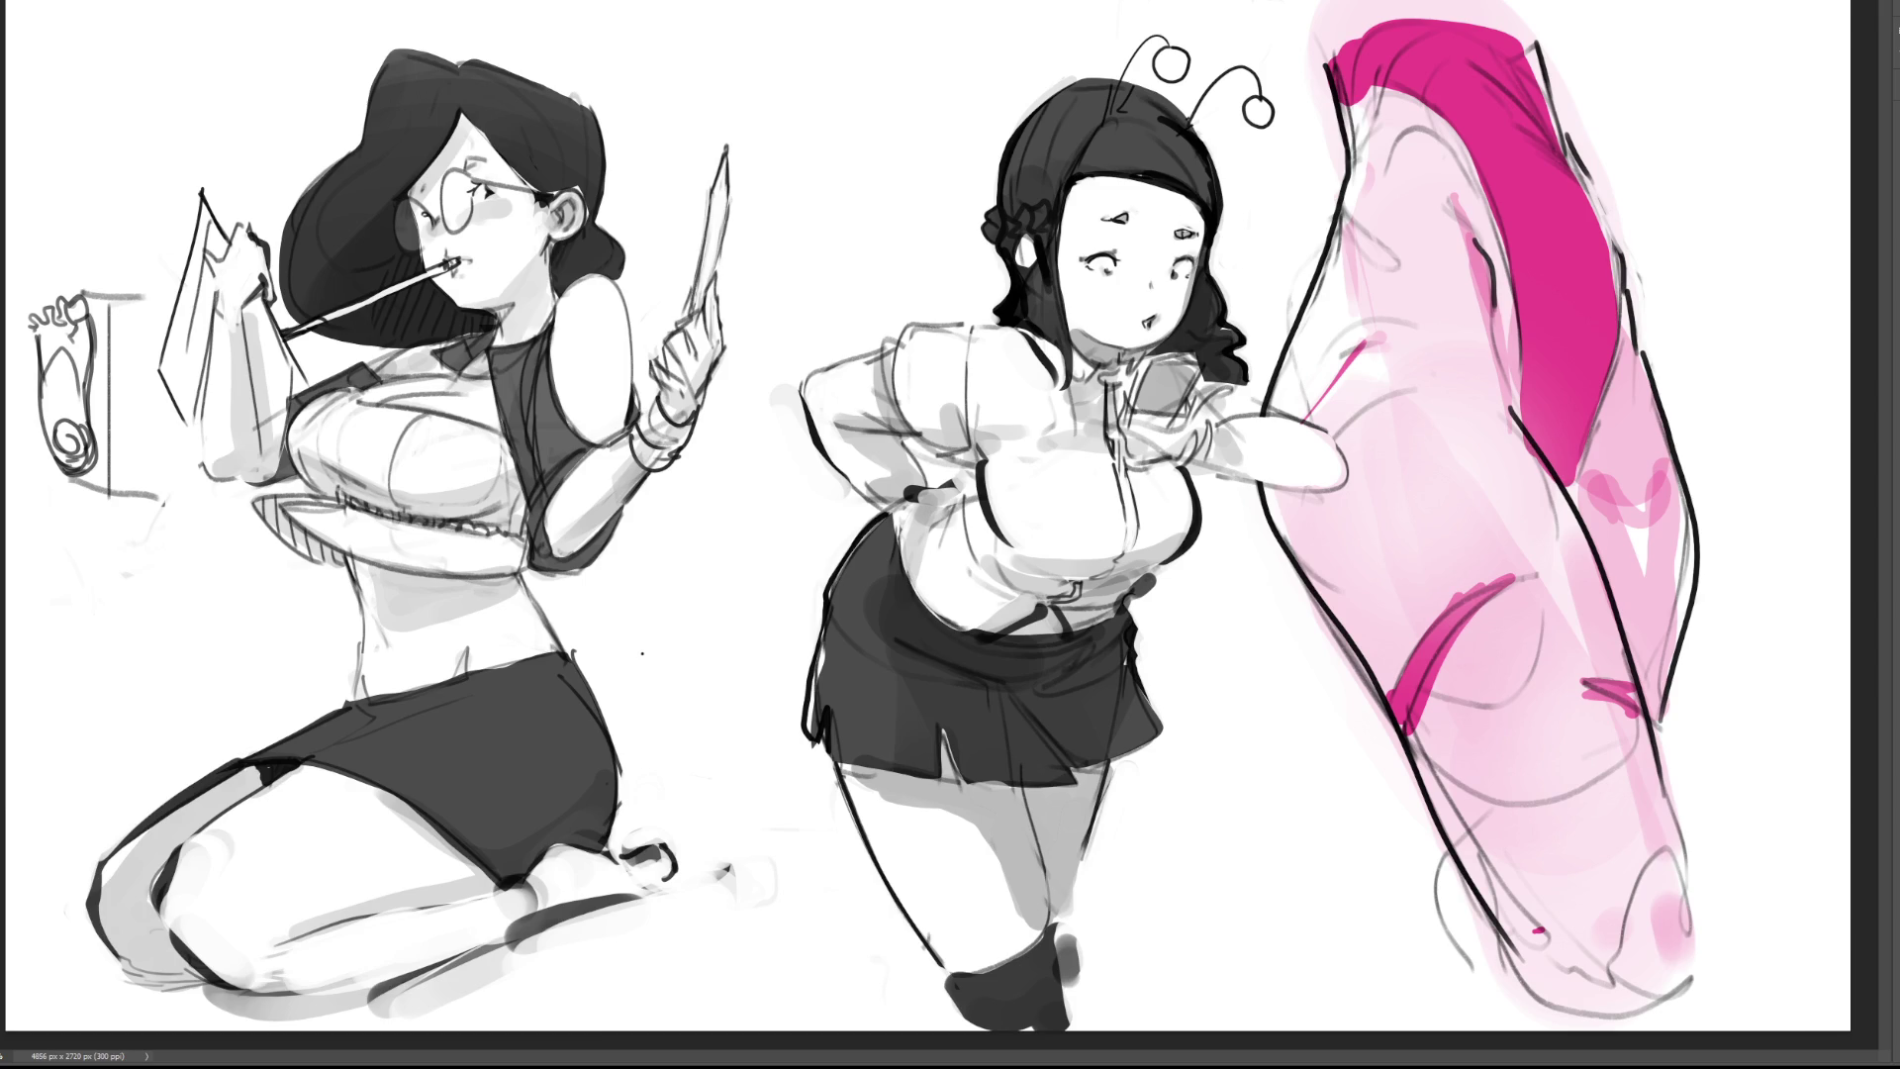
Step: Brush the letters B, R, B above the gap between the two shaded girls' heads
drag(753, 71, 786, 151)
mouse_move(710, 75)
mouse_down()
mouse_move(768, 77)
mouse_move(778, 161)
mouse_up()
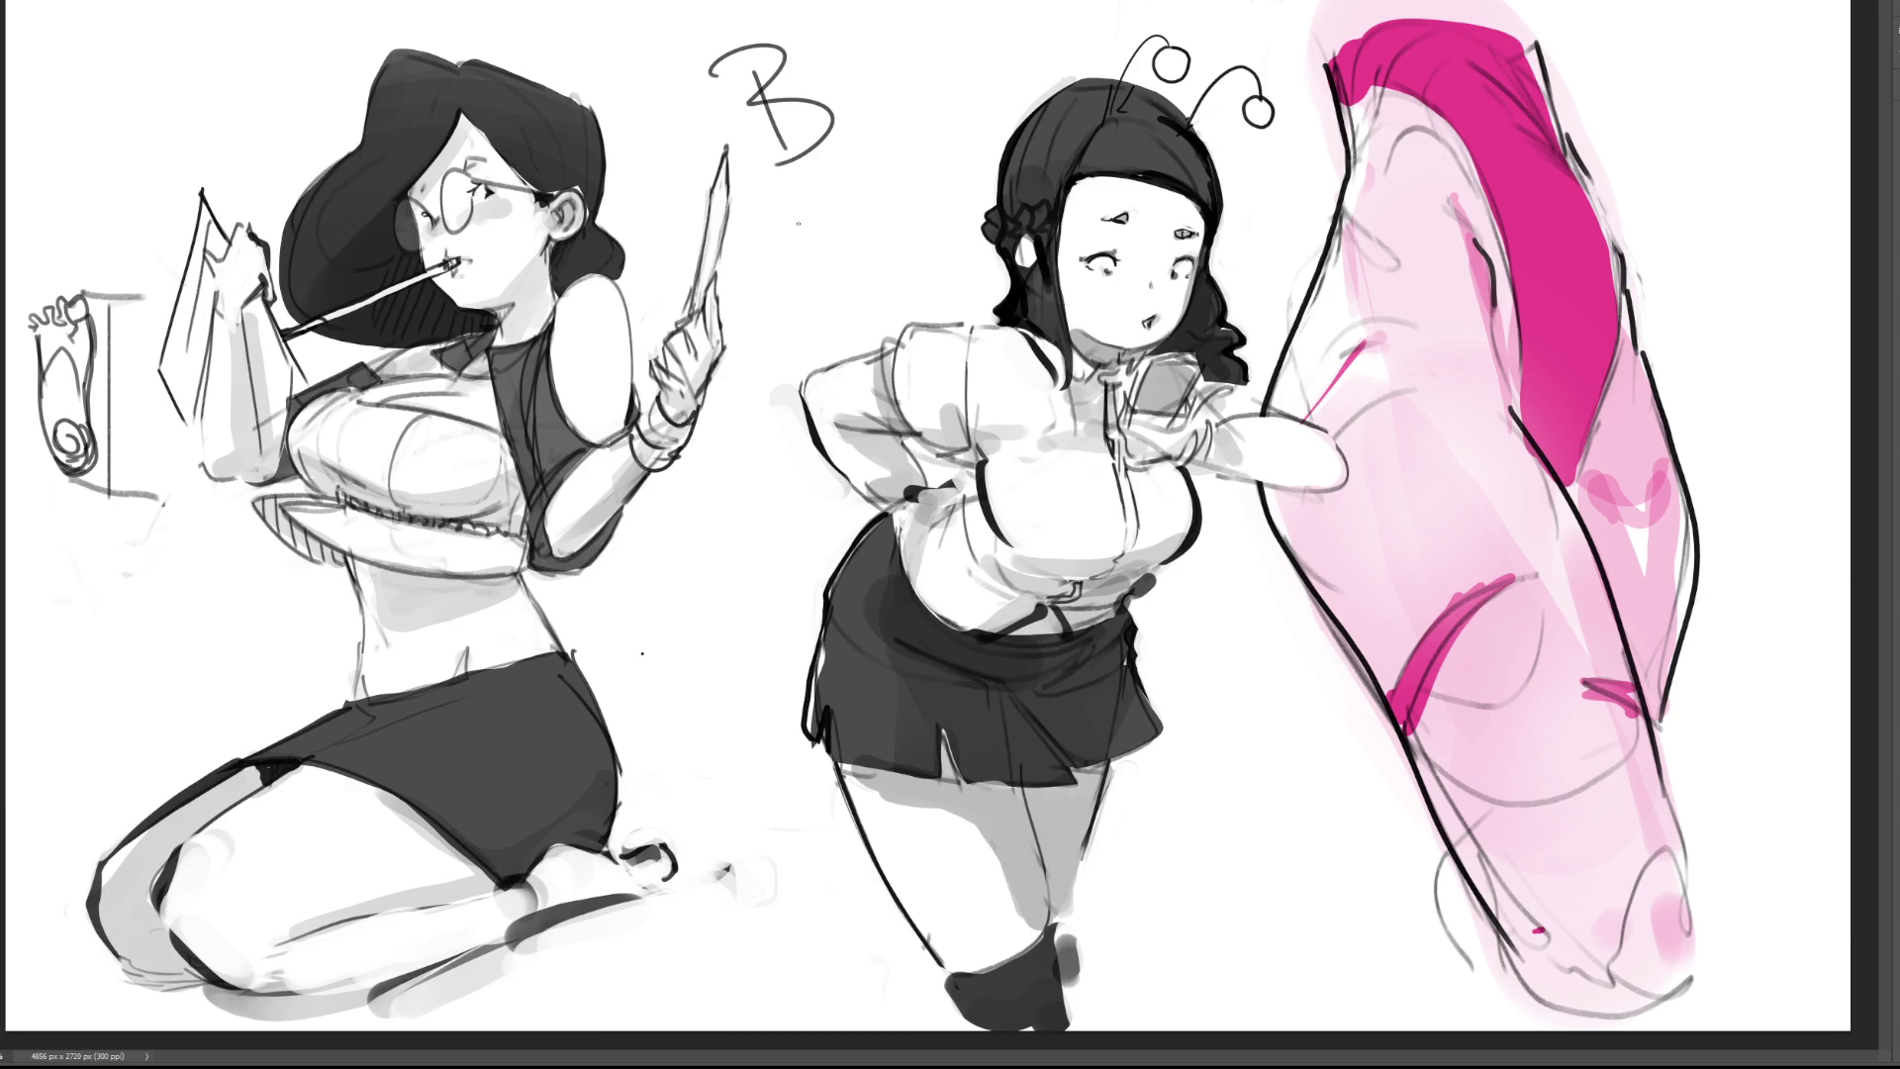
mouse_move(849, 61)
mouse_down()
mouse_move(861, 146)
mouse_move(901, 136)
mouse_up()
drag(912, 48, 921, 178)
mouse_move(912, 51)
mouse_down()
mouse_move(940, 123)
mouse_move(883, 211)
mouse_up()
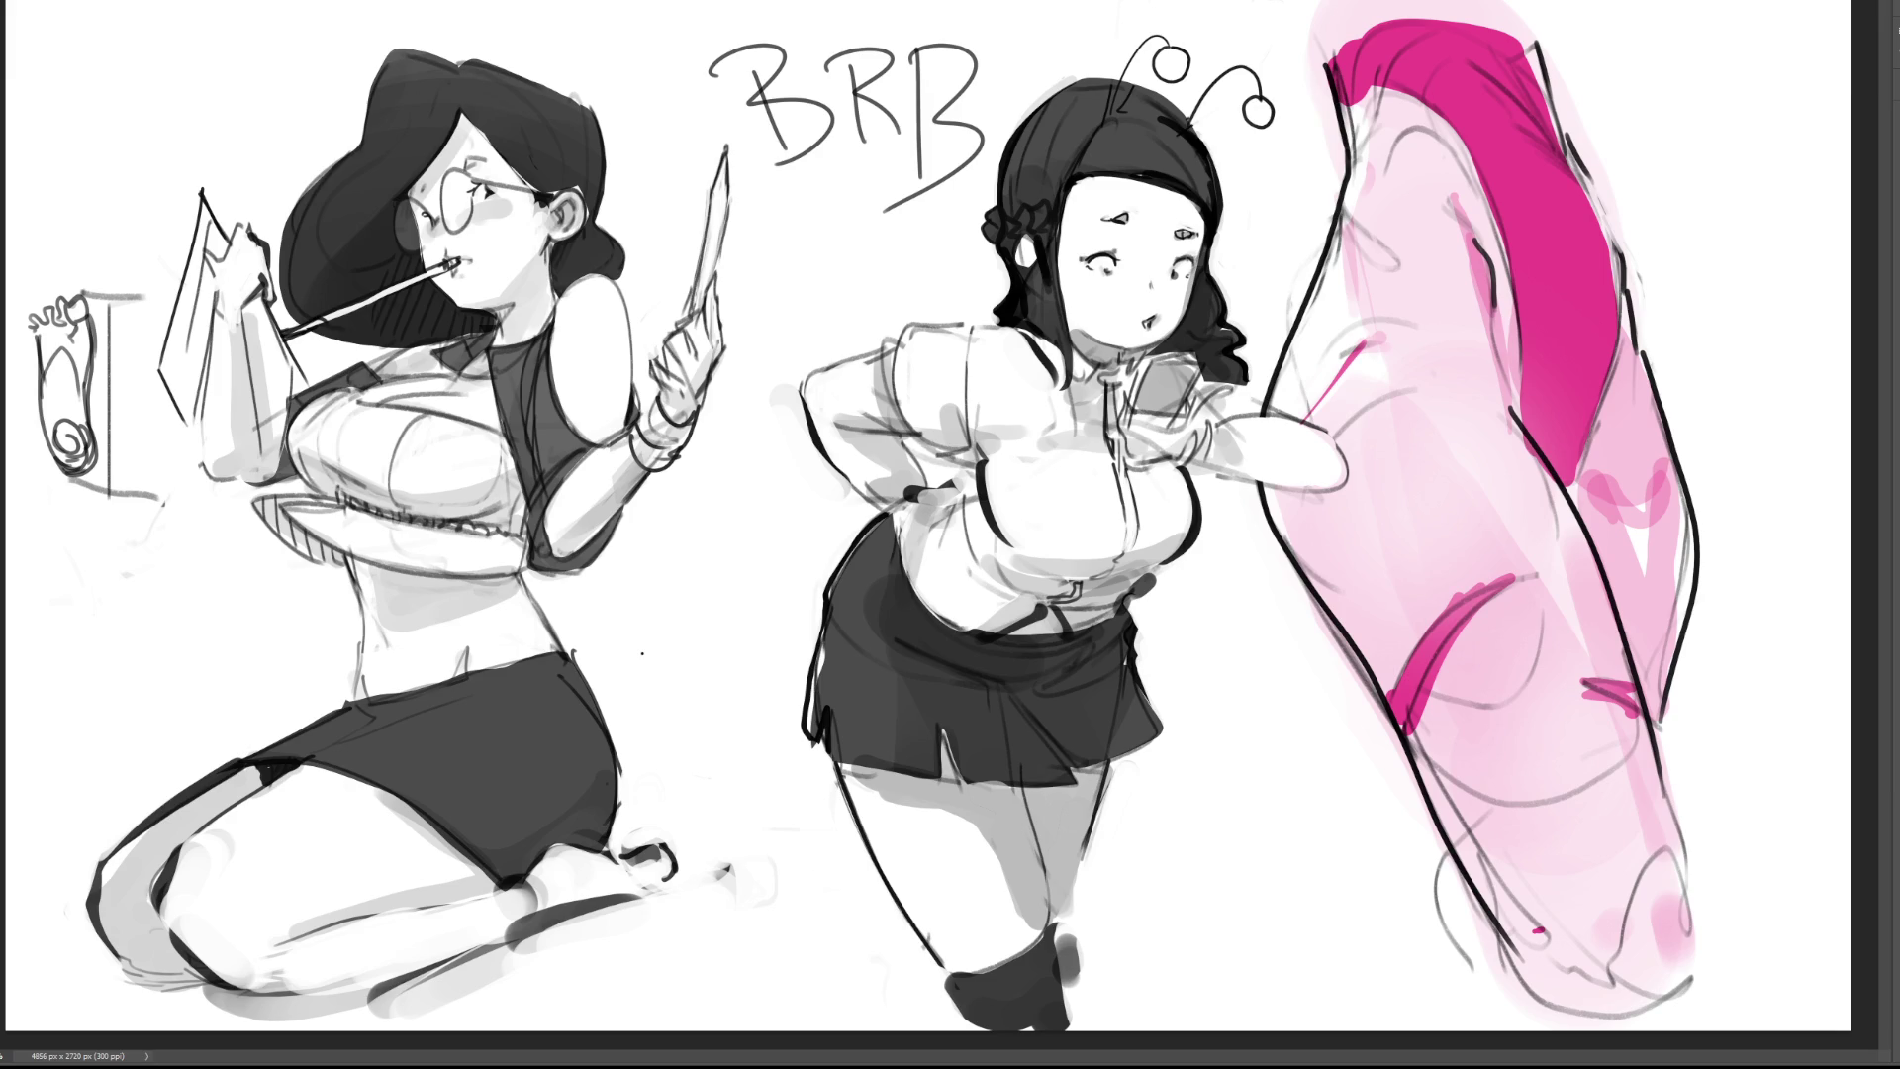
Step: Draw a short angled stroke below the BRB lettering and a zigzag scribble beside the second figure
mouse_move(790, 264)
mouse_down()
mouse_move(864, 263)
mouse_move(822, 293)
mouse_up()
drag(915, 290, 752, 480)
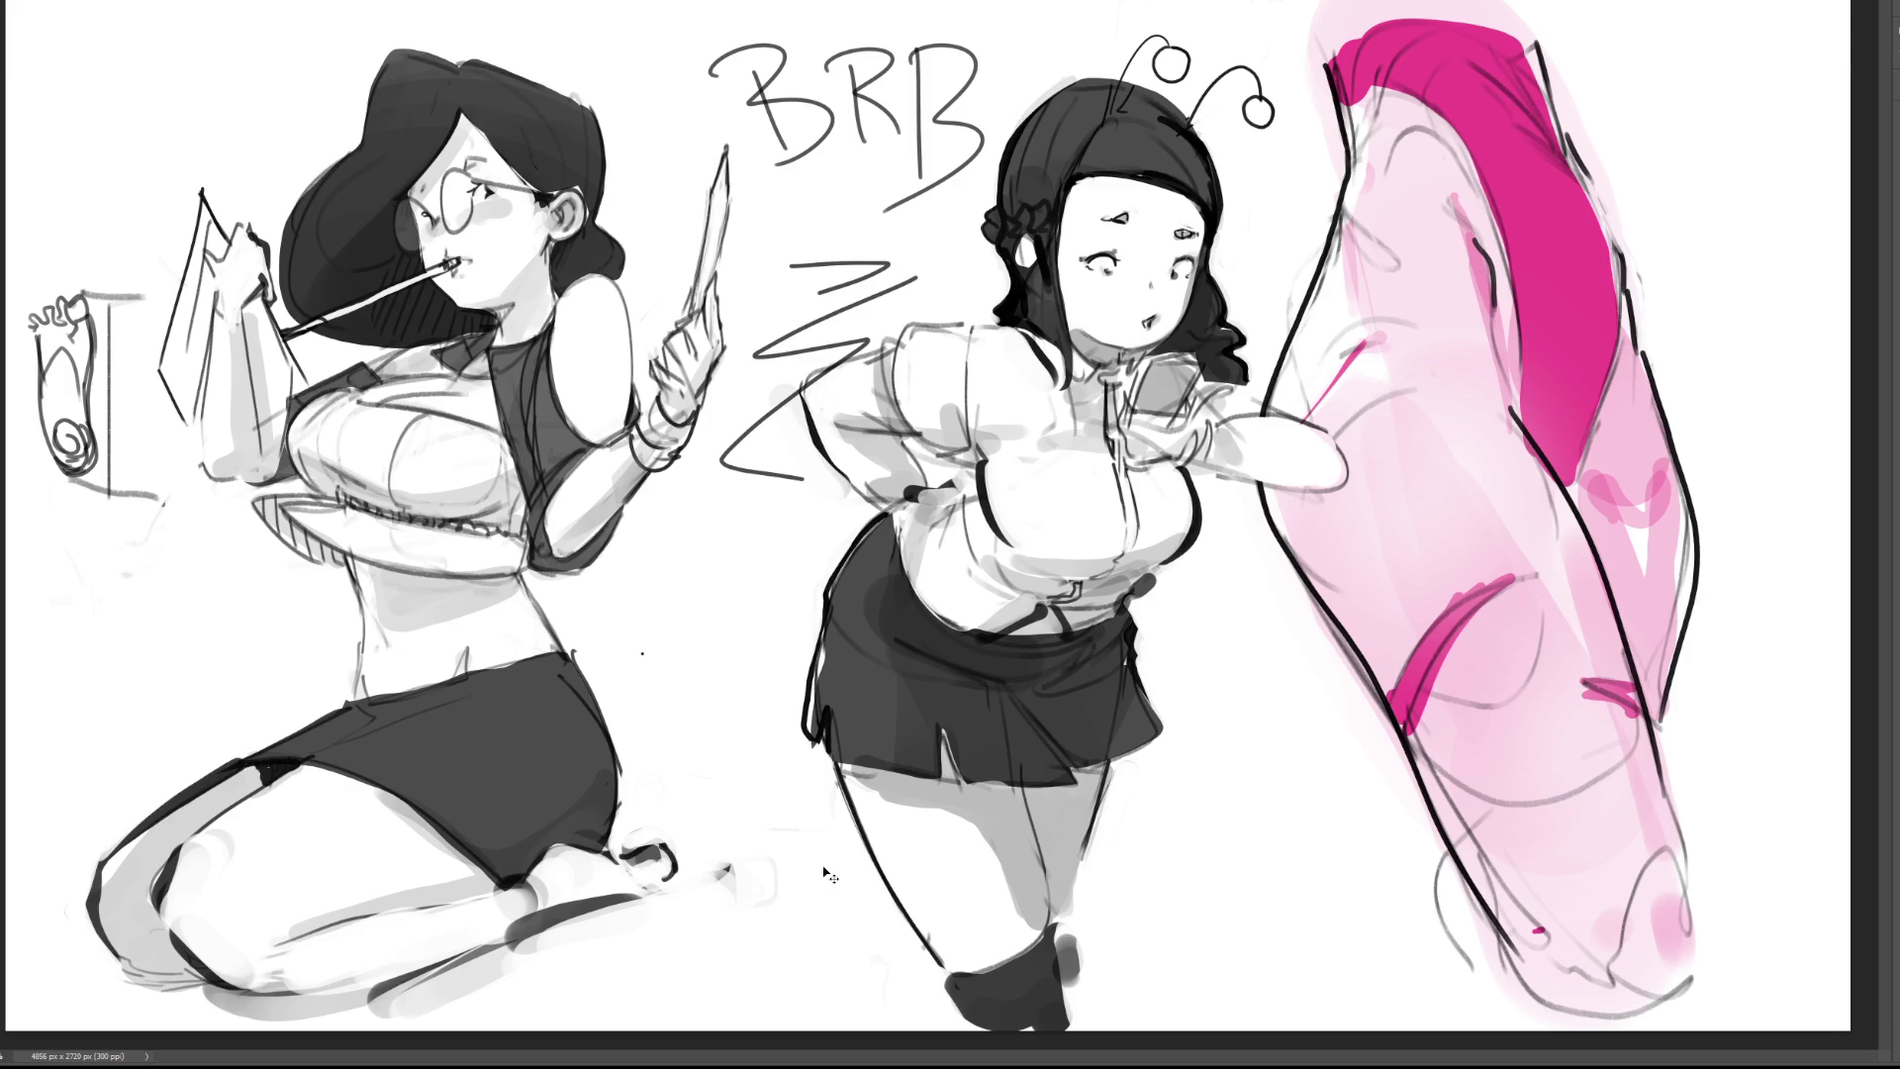
Step: Undo the zigzag scribble and the last lettering stroke, then zoom out to see the whole sheet
key(ctrl+z)
key(ctrl+z)
key(ctrl+z)
key(ctrl+z)
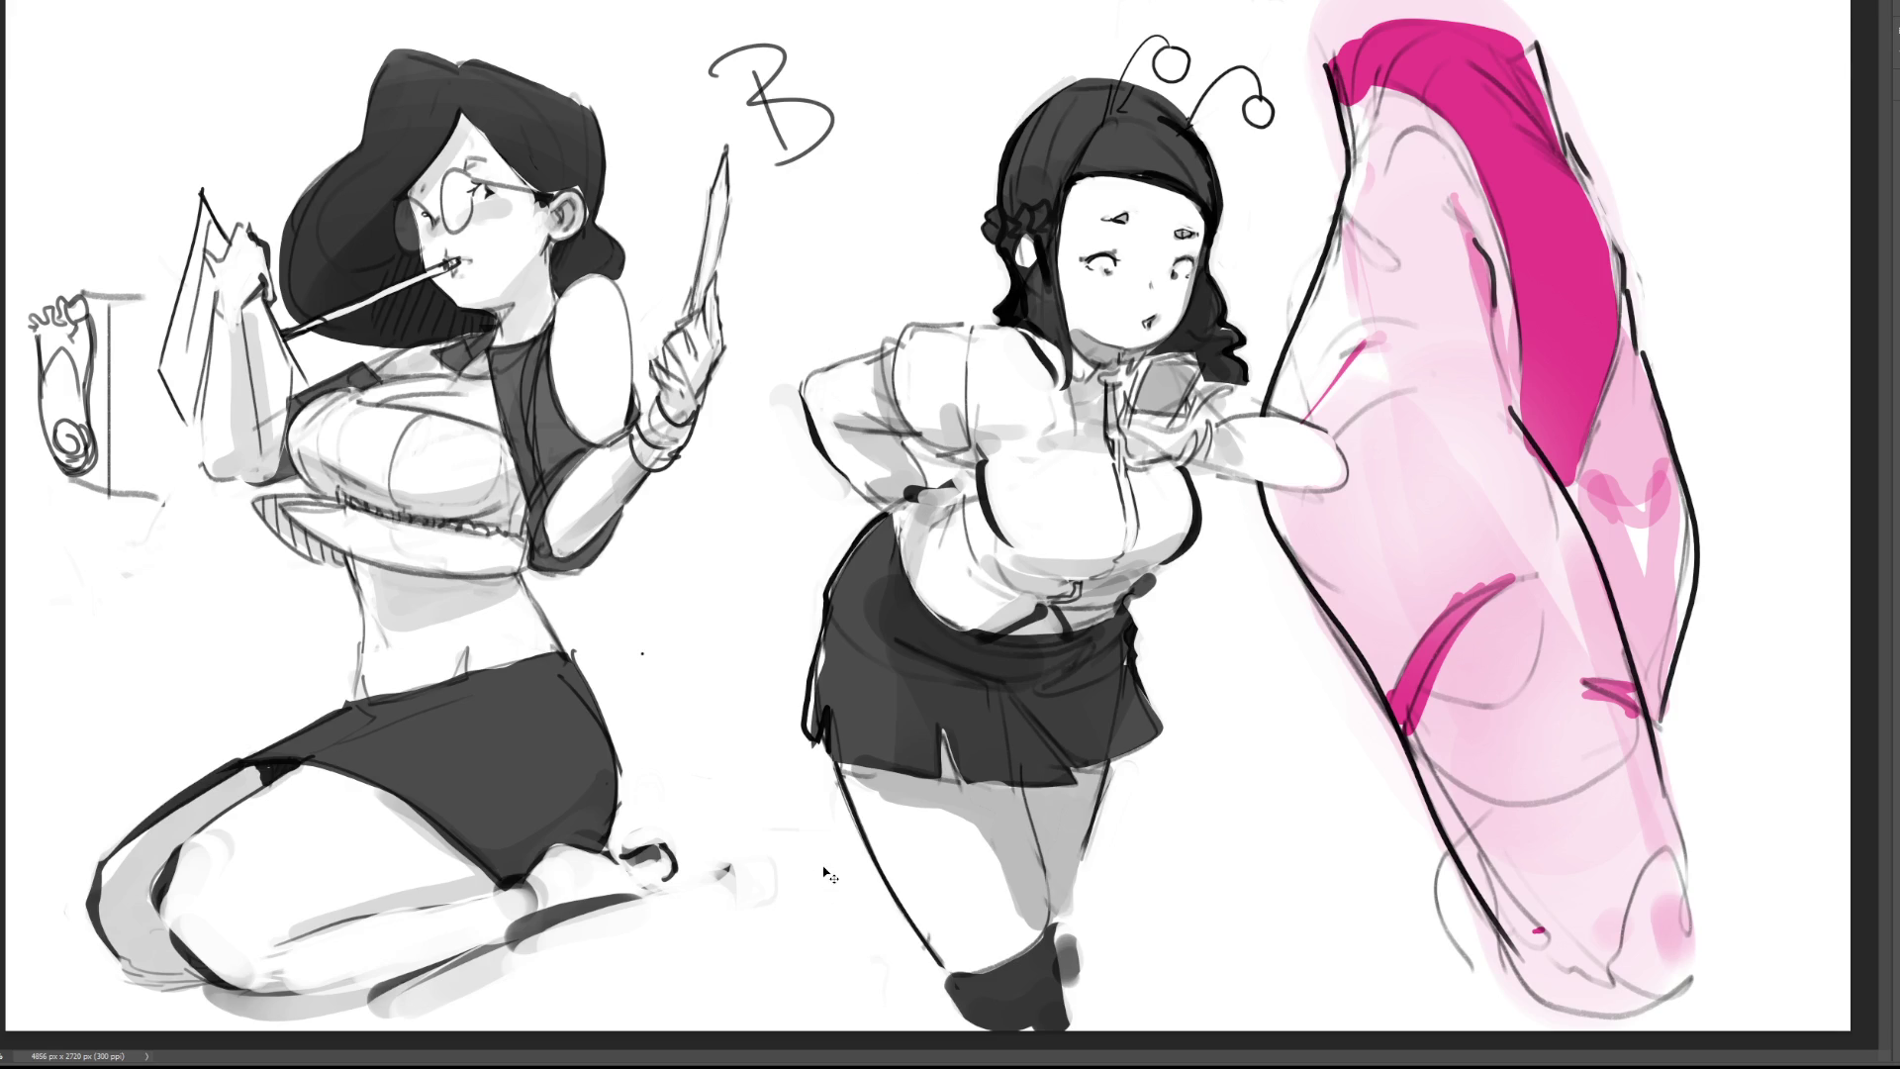
key(ctrl+z)
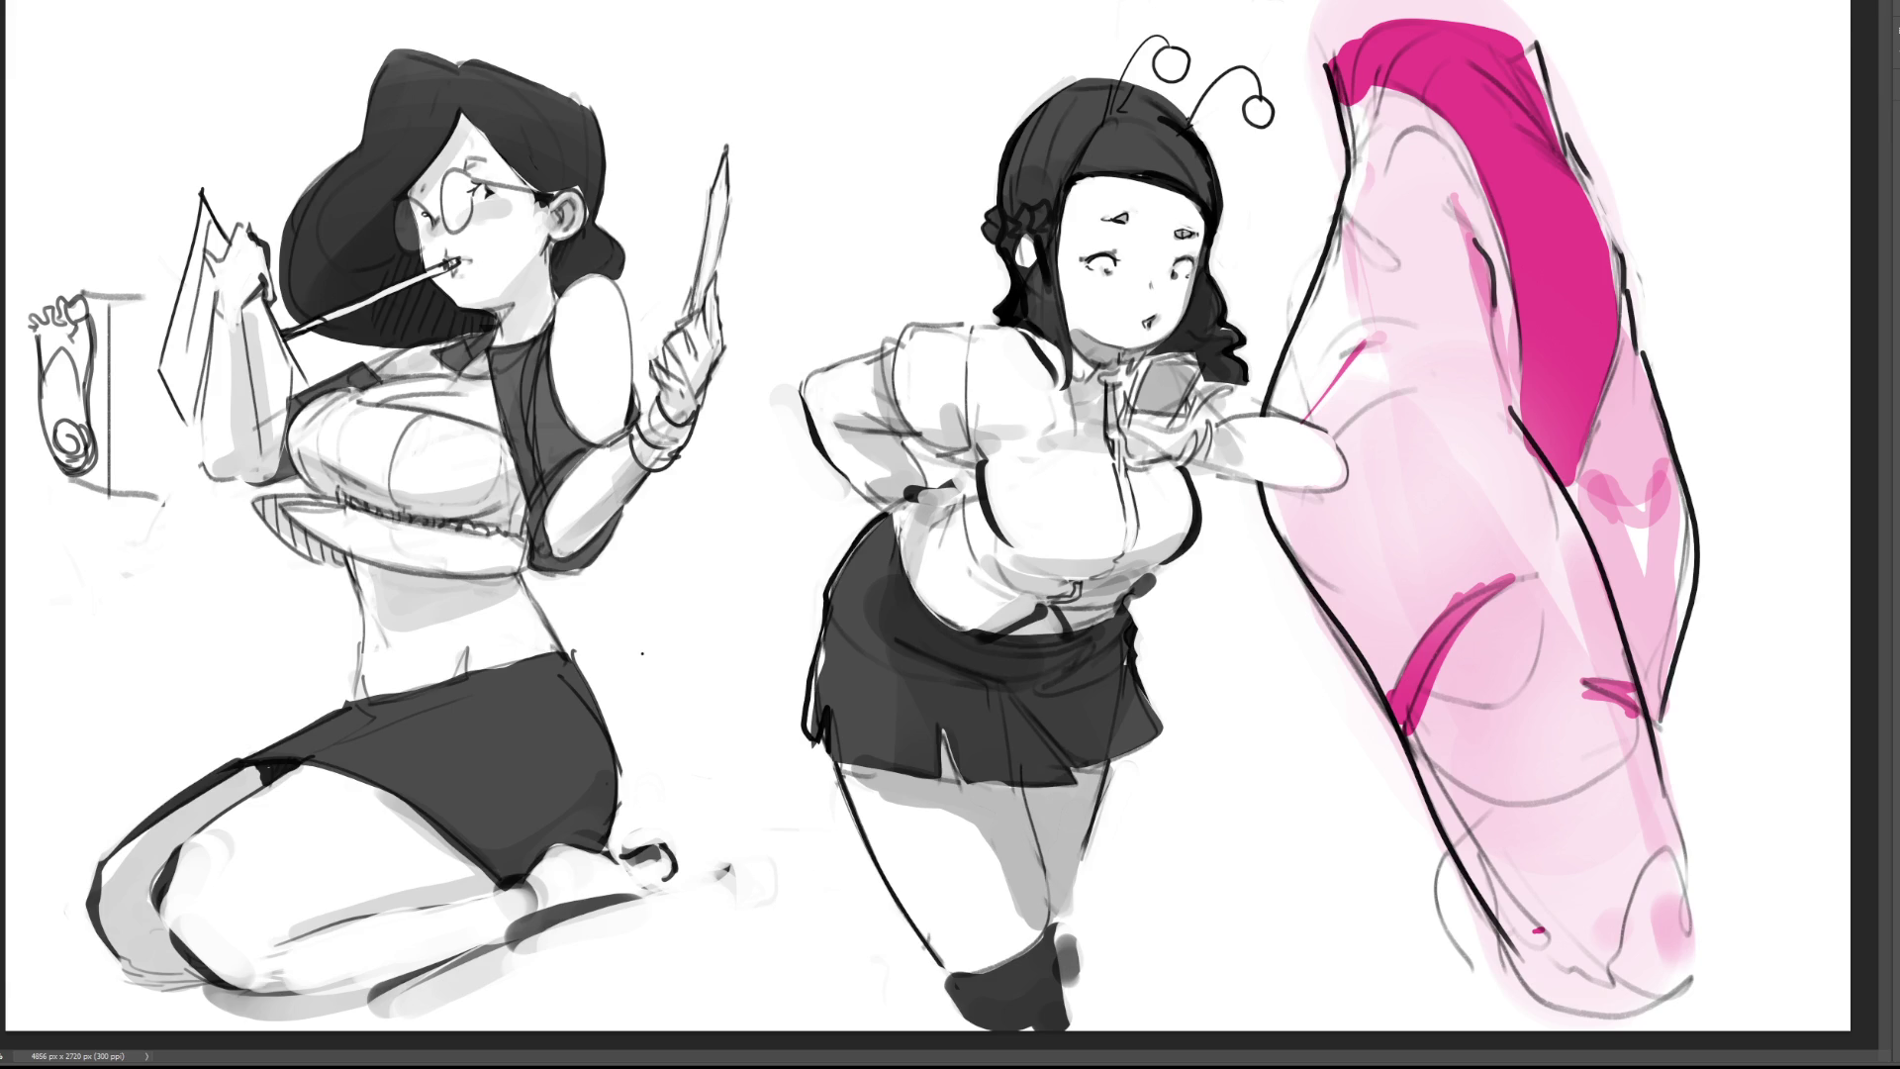
key(ctrl+minus)
key(ctrl+minus)
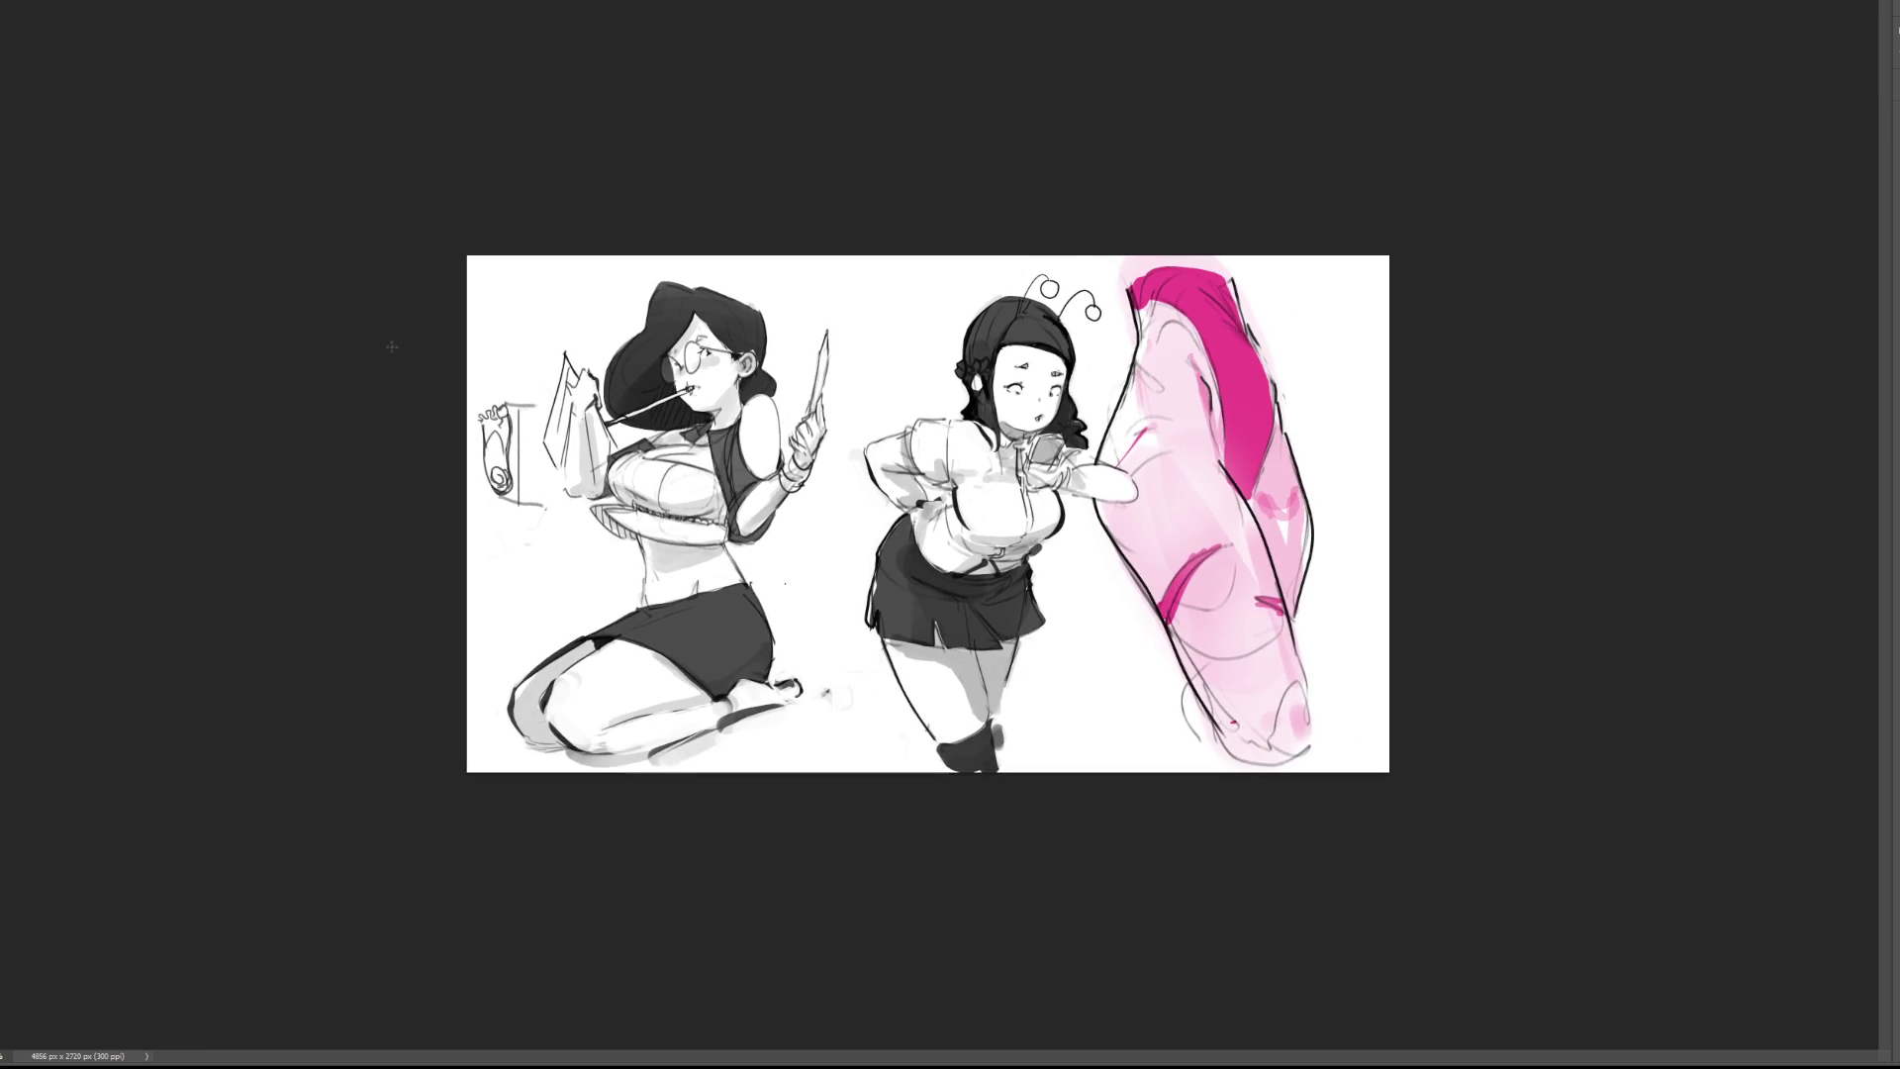
Step: Crop outward to add blank space on the left, then flip the canvas horizontally
key(c)
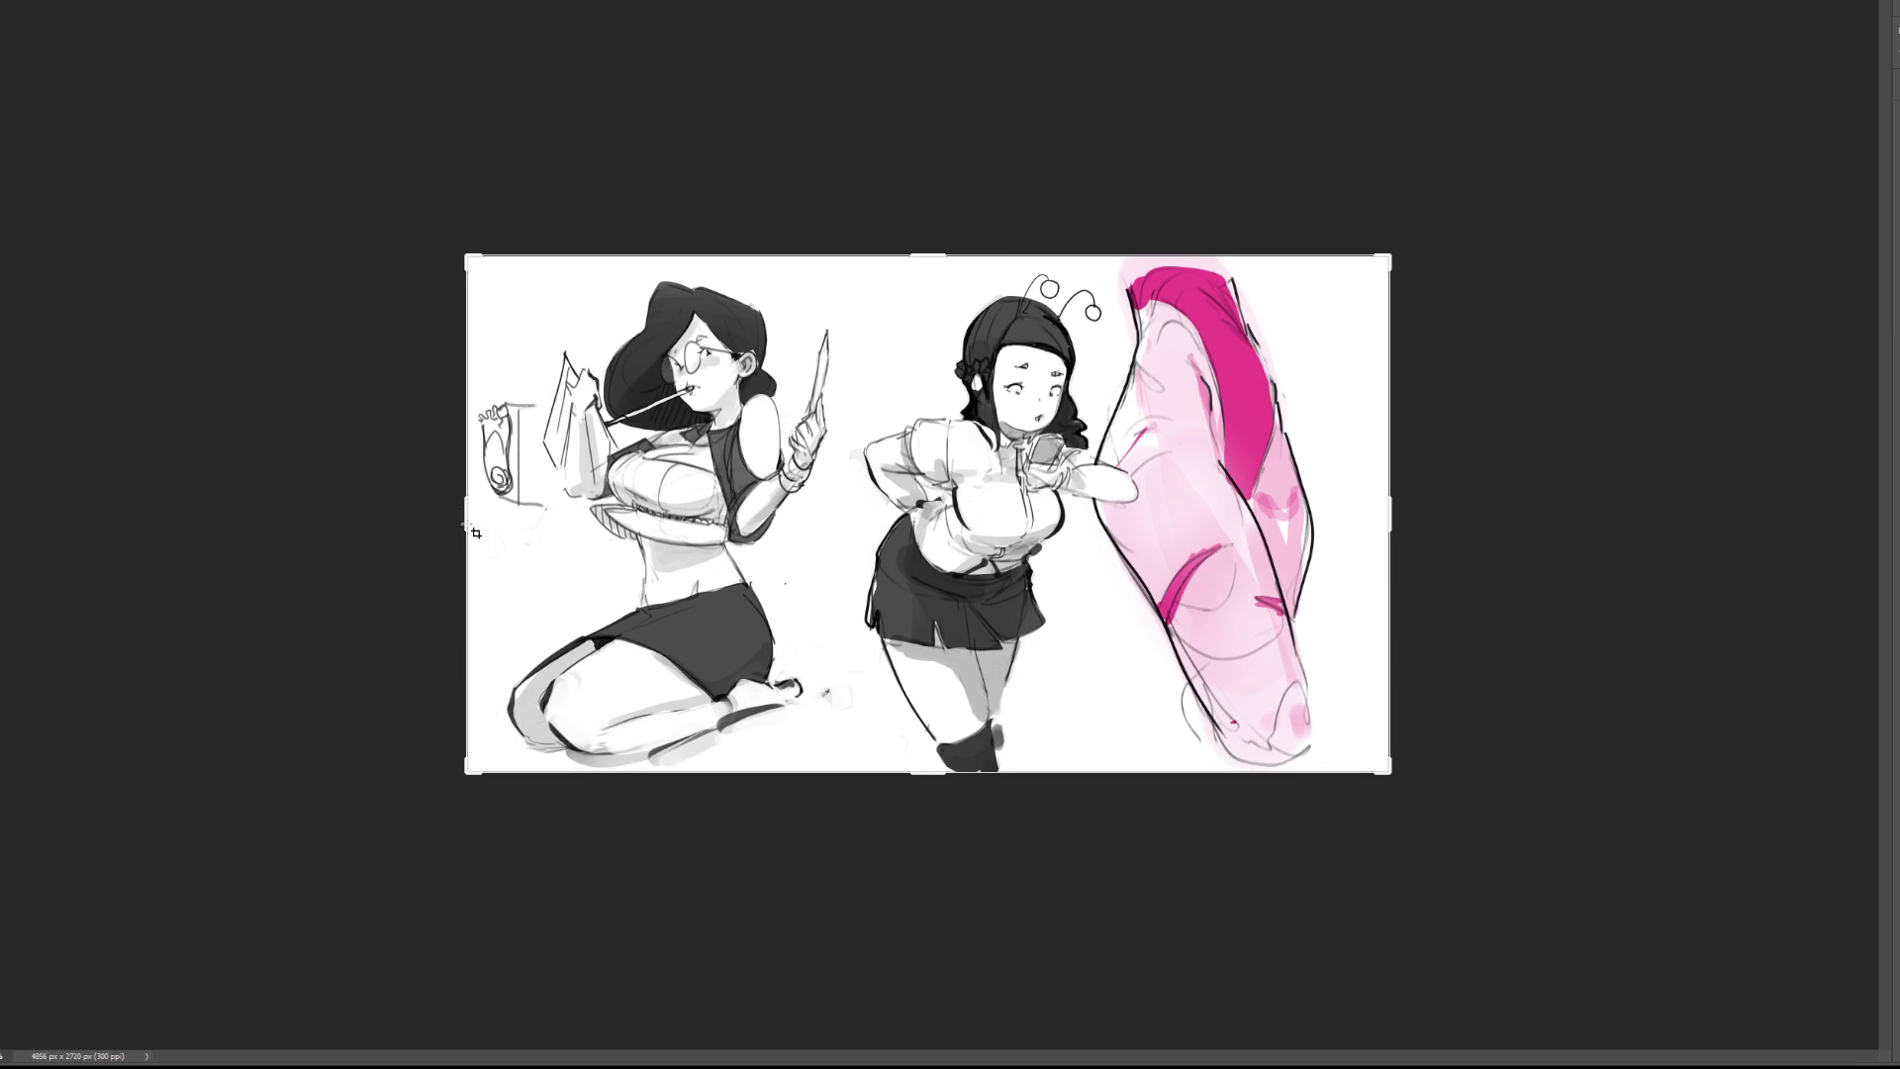
drag(465, 513, 238, 513)
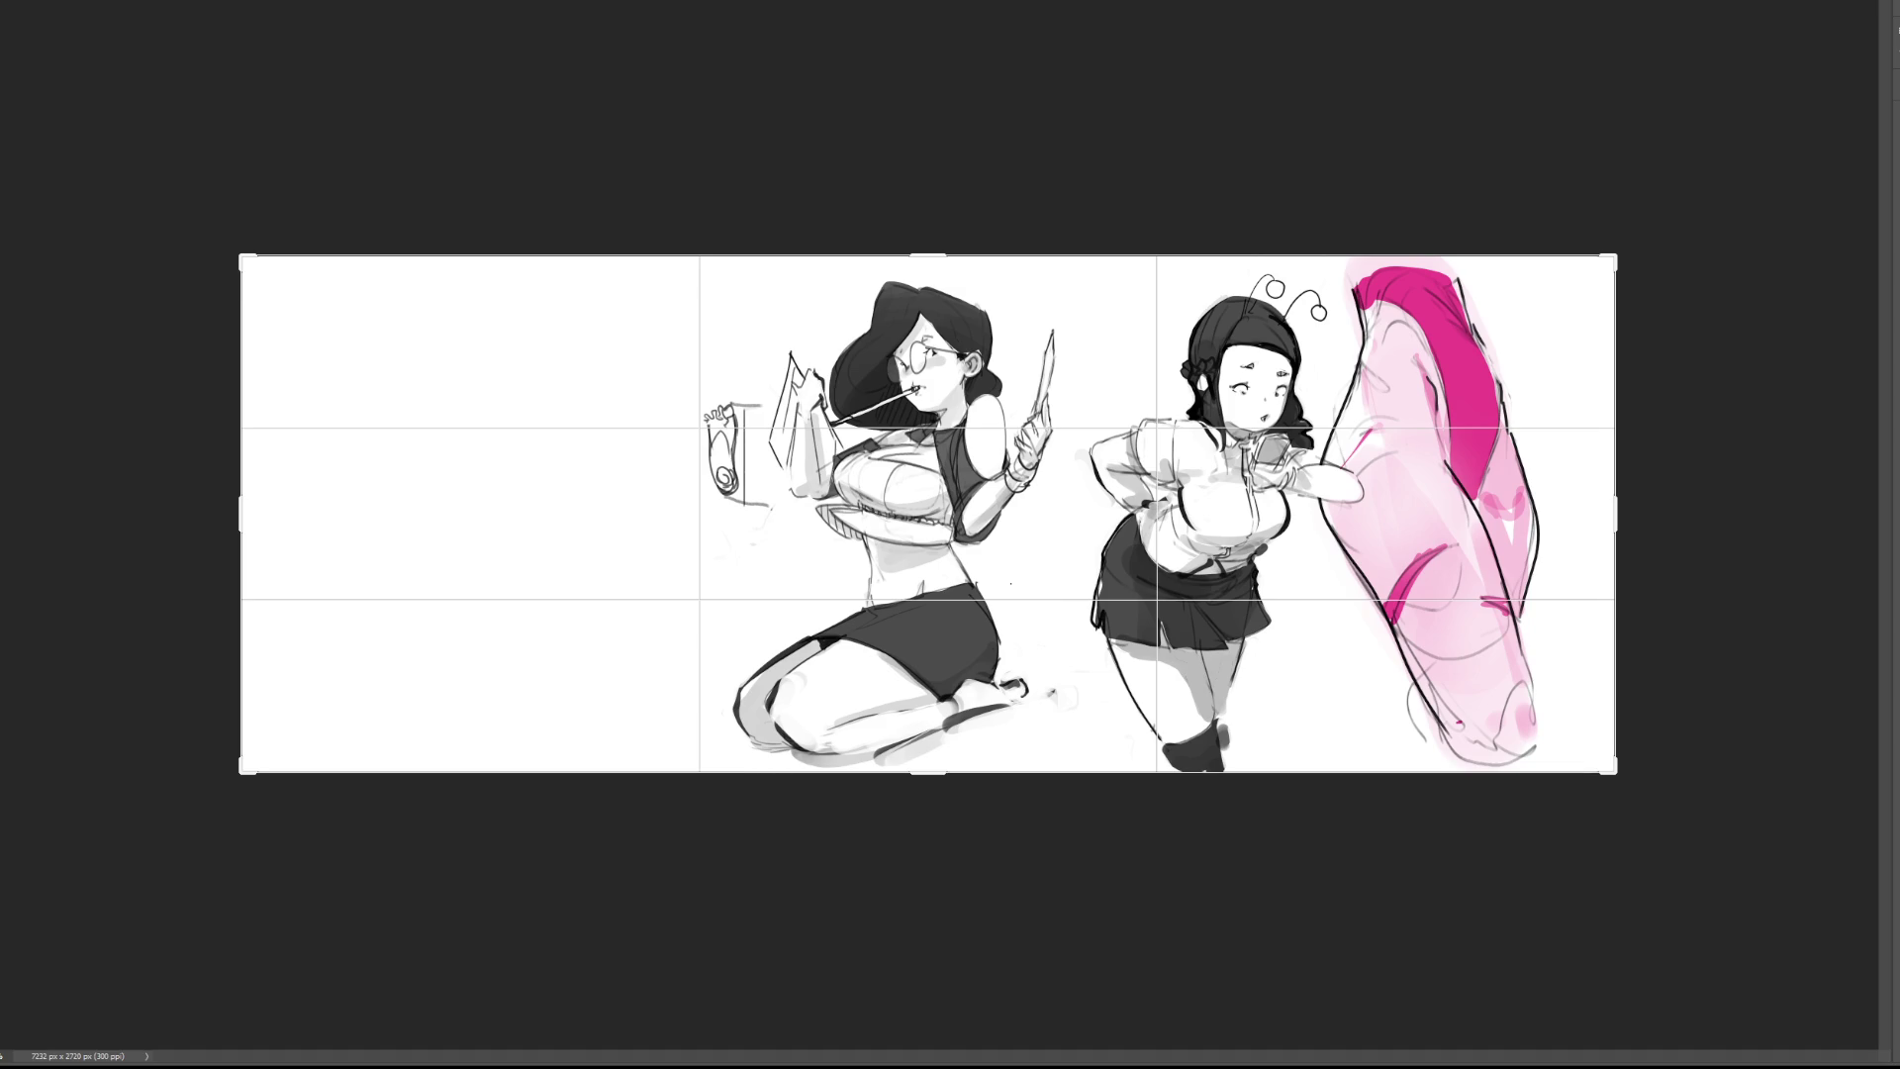
key(Return)
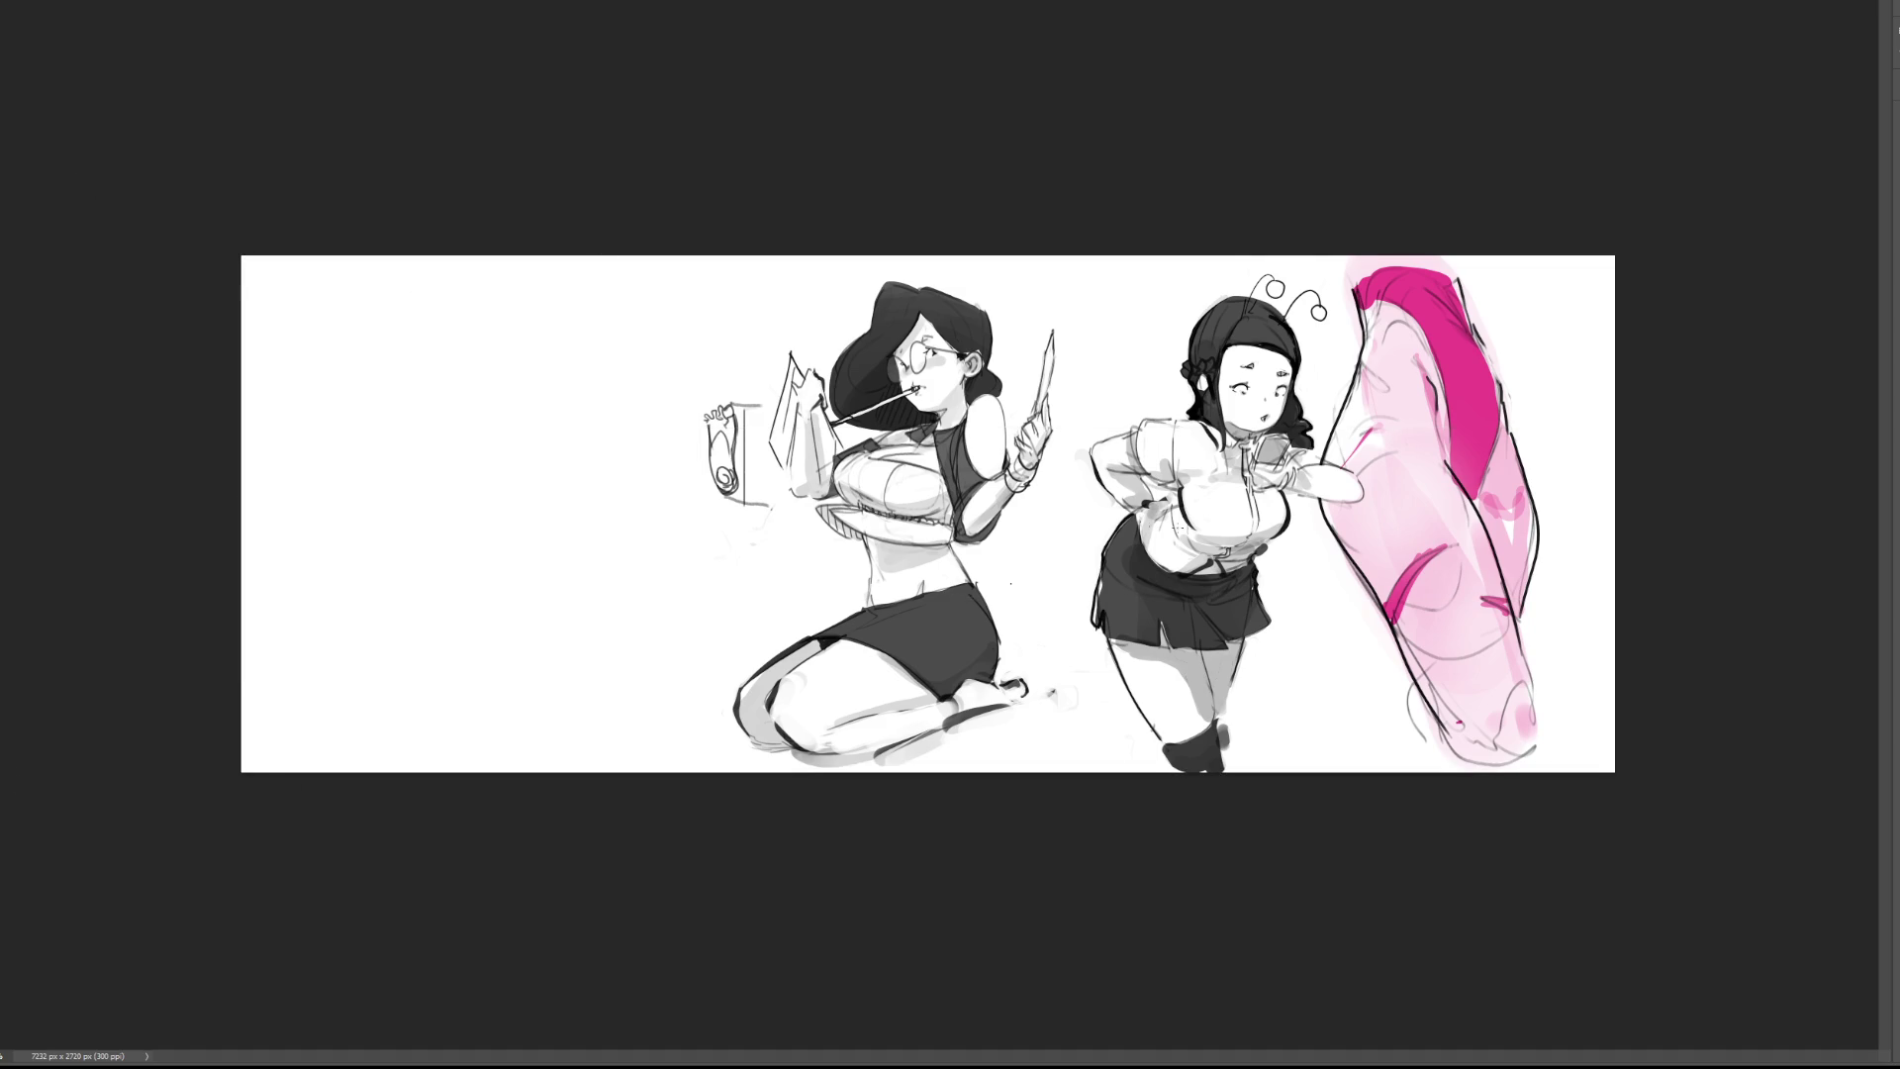
key(ctrl+shift+h)
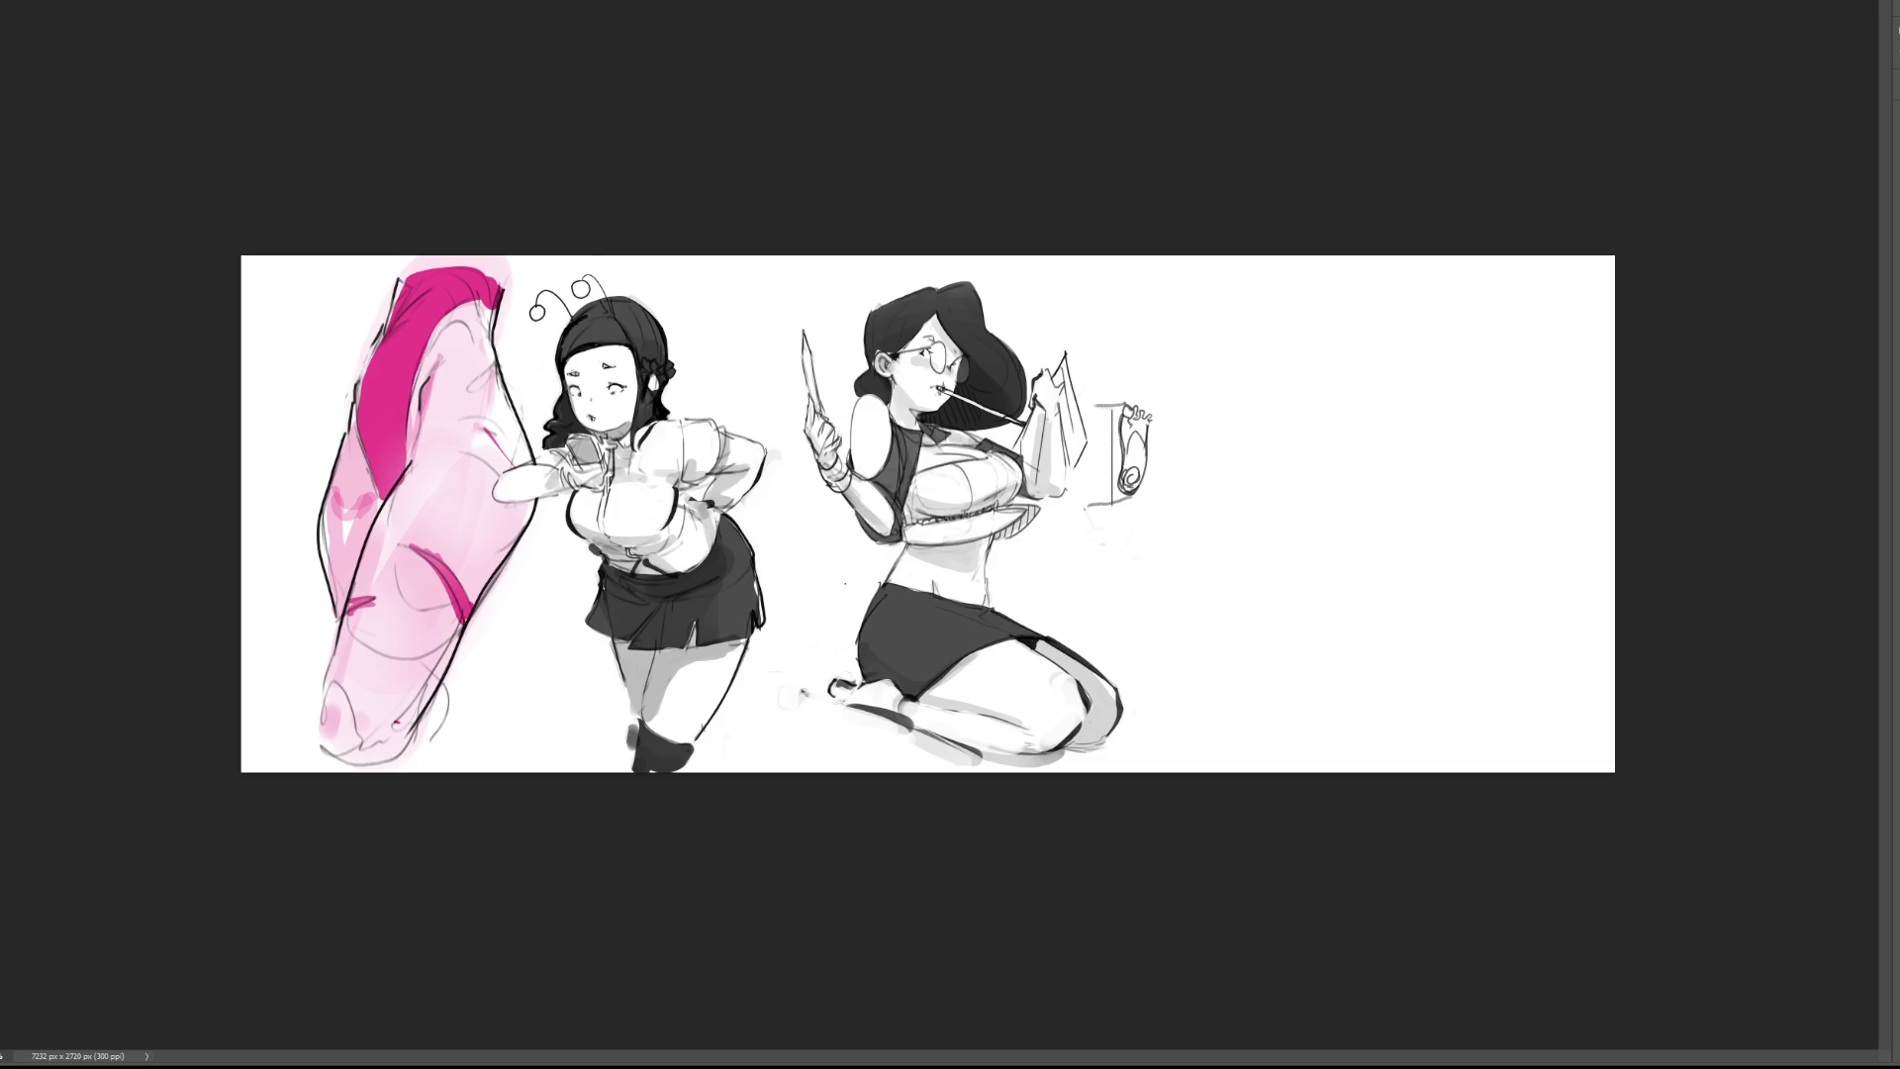
scroll(1148, 515, up, 5)
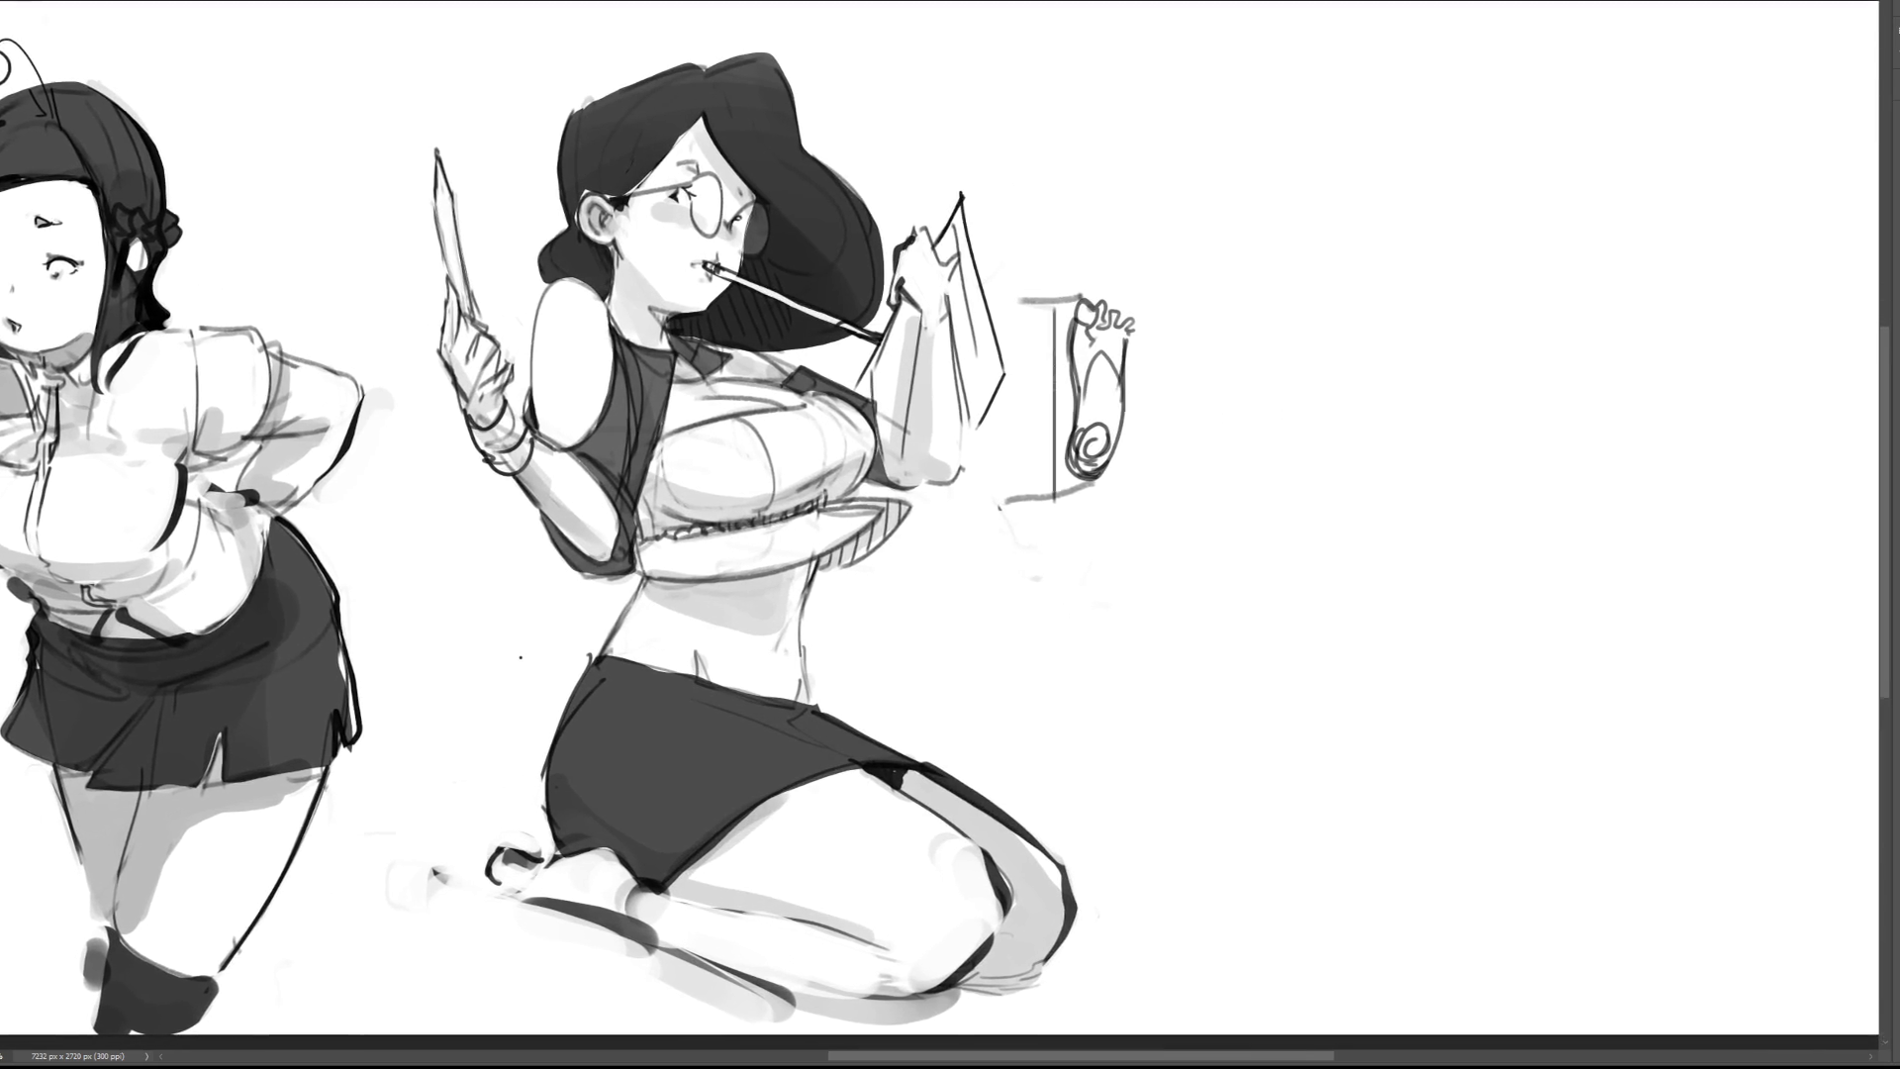
Step: Lasso and delete the foot sketch, then erase the leftover stand lines with a larger eraser
drag(1449, 273, 1421, 264)
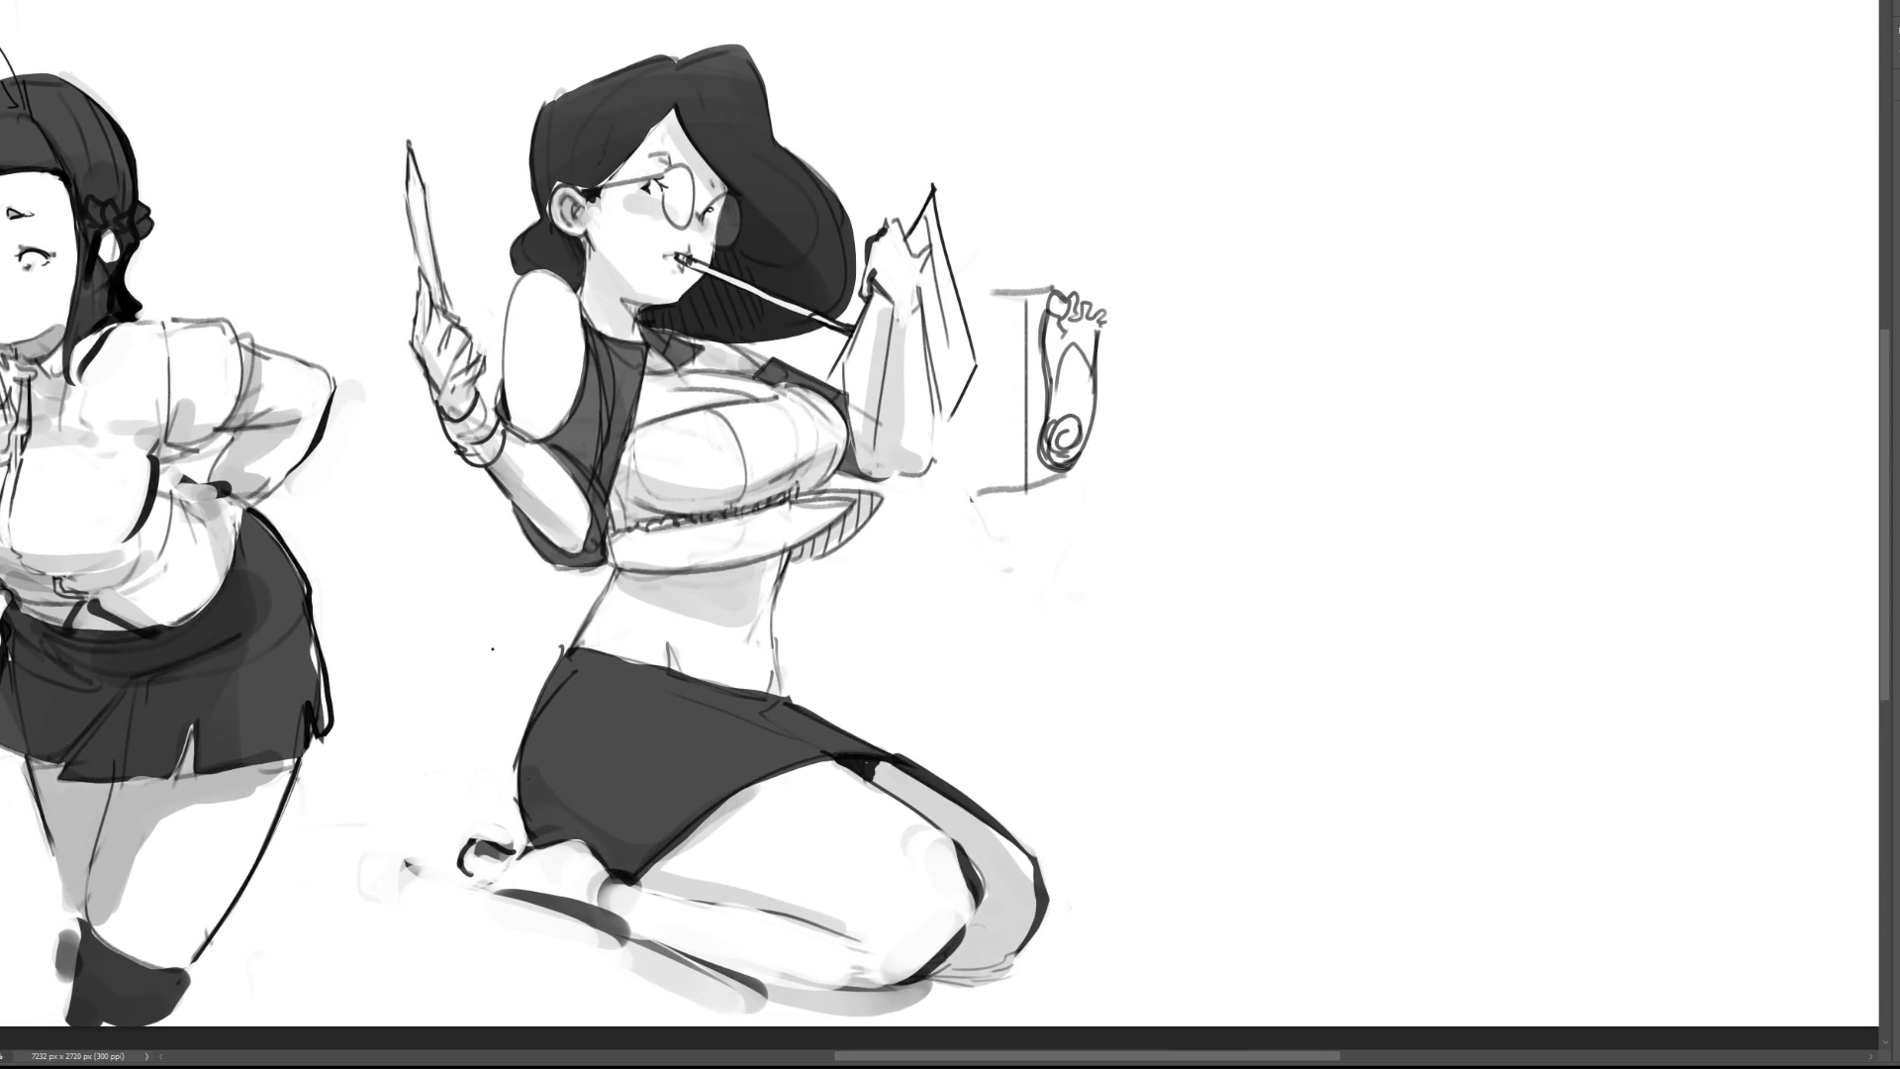
mouse_move(1151, 260)
mouse_down()
mouse_move(1004, 255)
mouse_move(923, 540)
mouse_move(1202, 252)
mouse_up()
key(Delete)
key(ctrl+d)
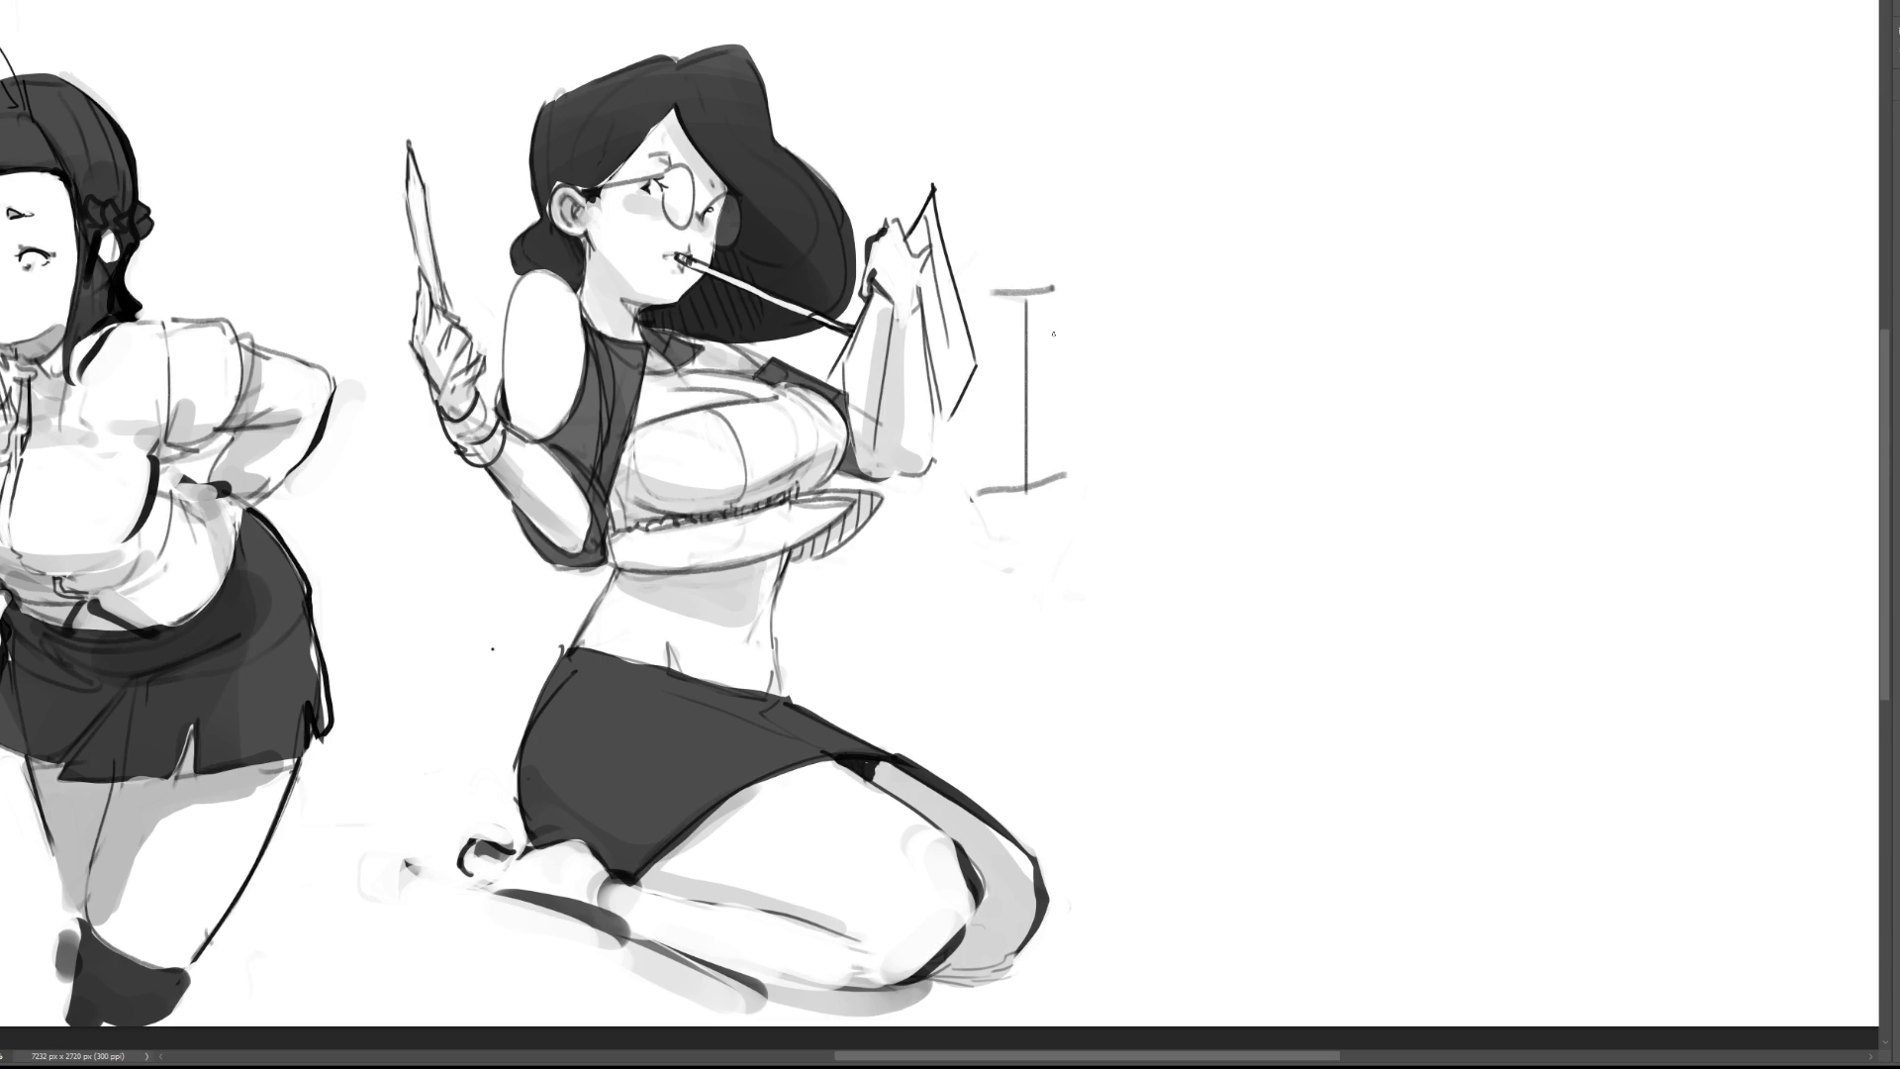
key(bracketright)
key(bracketright)
key(bracketright)
mouse_move(1000, 288)
mouse_down()
mouse_move(1039, 307)
mouse_move(1030, 470)
mouse_move(974, 512)
mouse_move(980, 488)
mouse_move(1043, 589)
mouse_move(1056, 538)
mouse_up()
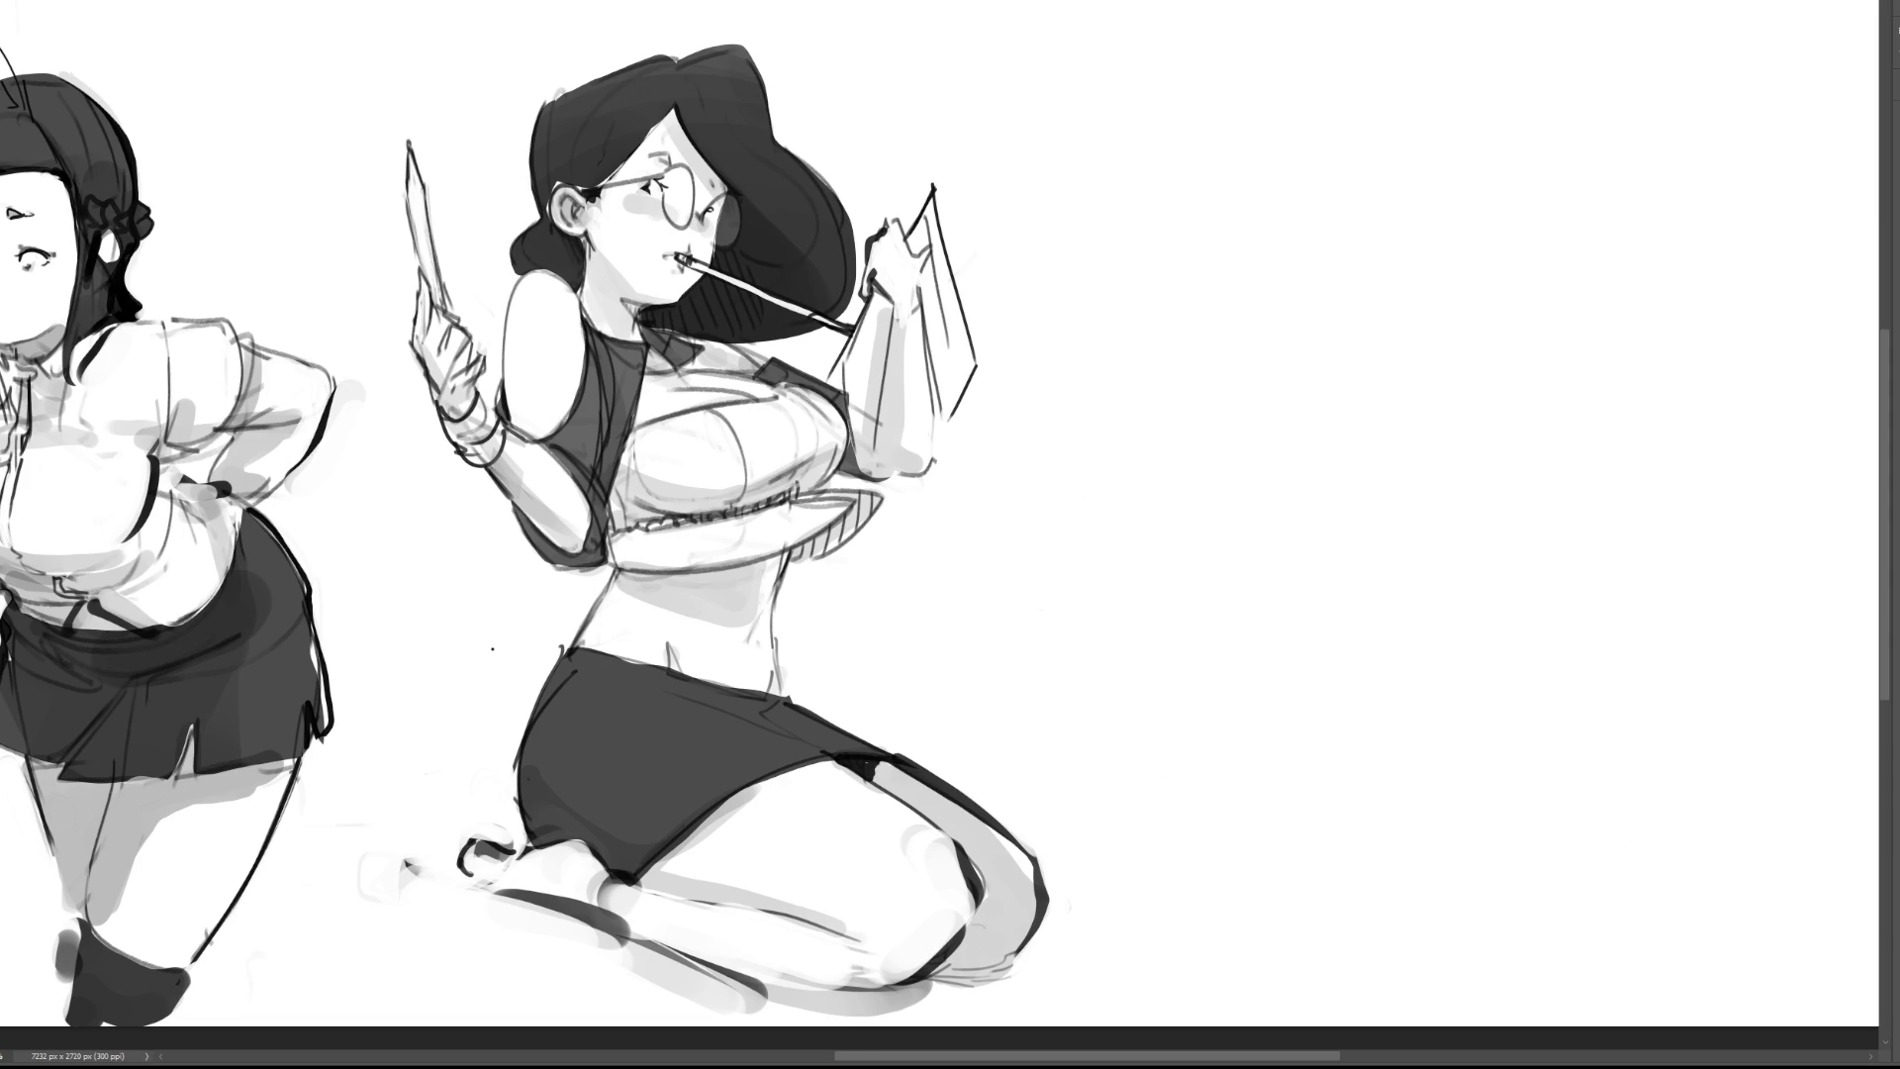
Step: Sketch the first foreshortened arm: a joint circle extended into a cylinder reaching lower right
click(1205, 422)
mouse_move(1138, 276)
mouse_down()
mouse_move(1143, 331)
mouse_move(1148, 269)
mouse_move(1105, 330)
mouse_move(1183, 297)
mouse_up()
mouse_move(1110, 347)
mouse_down()
mouse_move(1143, 358)
mouse_move(1204, 319)
mouse_up()
mouse_move(1205, 322)
mouse_down()
mouse_move(1167, 370)
mouse_move(1182, 379)
mouse_up()
drag(1211, 358, 1185, 386)
mouse_move(1204, 303)
mouse_down()
mouse_move(1215, 358)
mouse_move(1231, 314)
mouse_move(1343, 426)
mouse_up()
mouse_move(1180, 393)
mouse_down()
mouse_move(1328, 430)
mouse_move(1304, 370)
mouse_move(1384, 432)
mouse_move(1272, 470)
mouse_move(1203, 407)
mouse_move(1384, 434)
mouse_move(1425, 467)
mouse_move(1395, 483)
mouse_move(1405, 497)
mouse_move(1360, 485)
mouse_move(1328, 512)
mouse_move(1297, 507)
mouse_up()
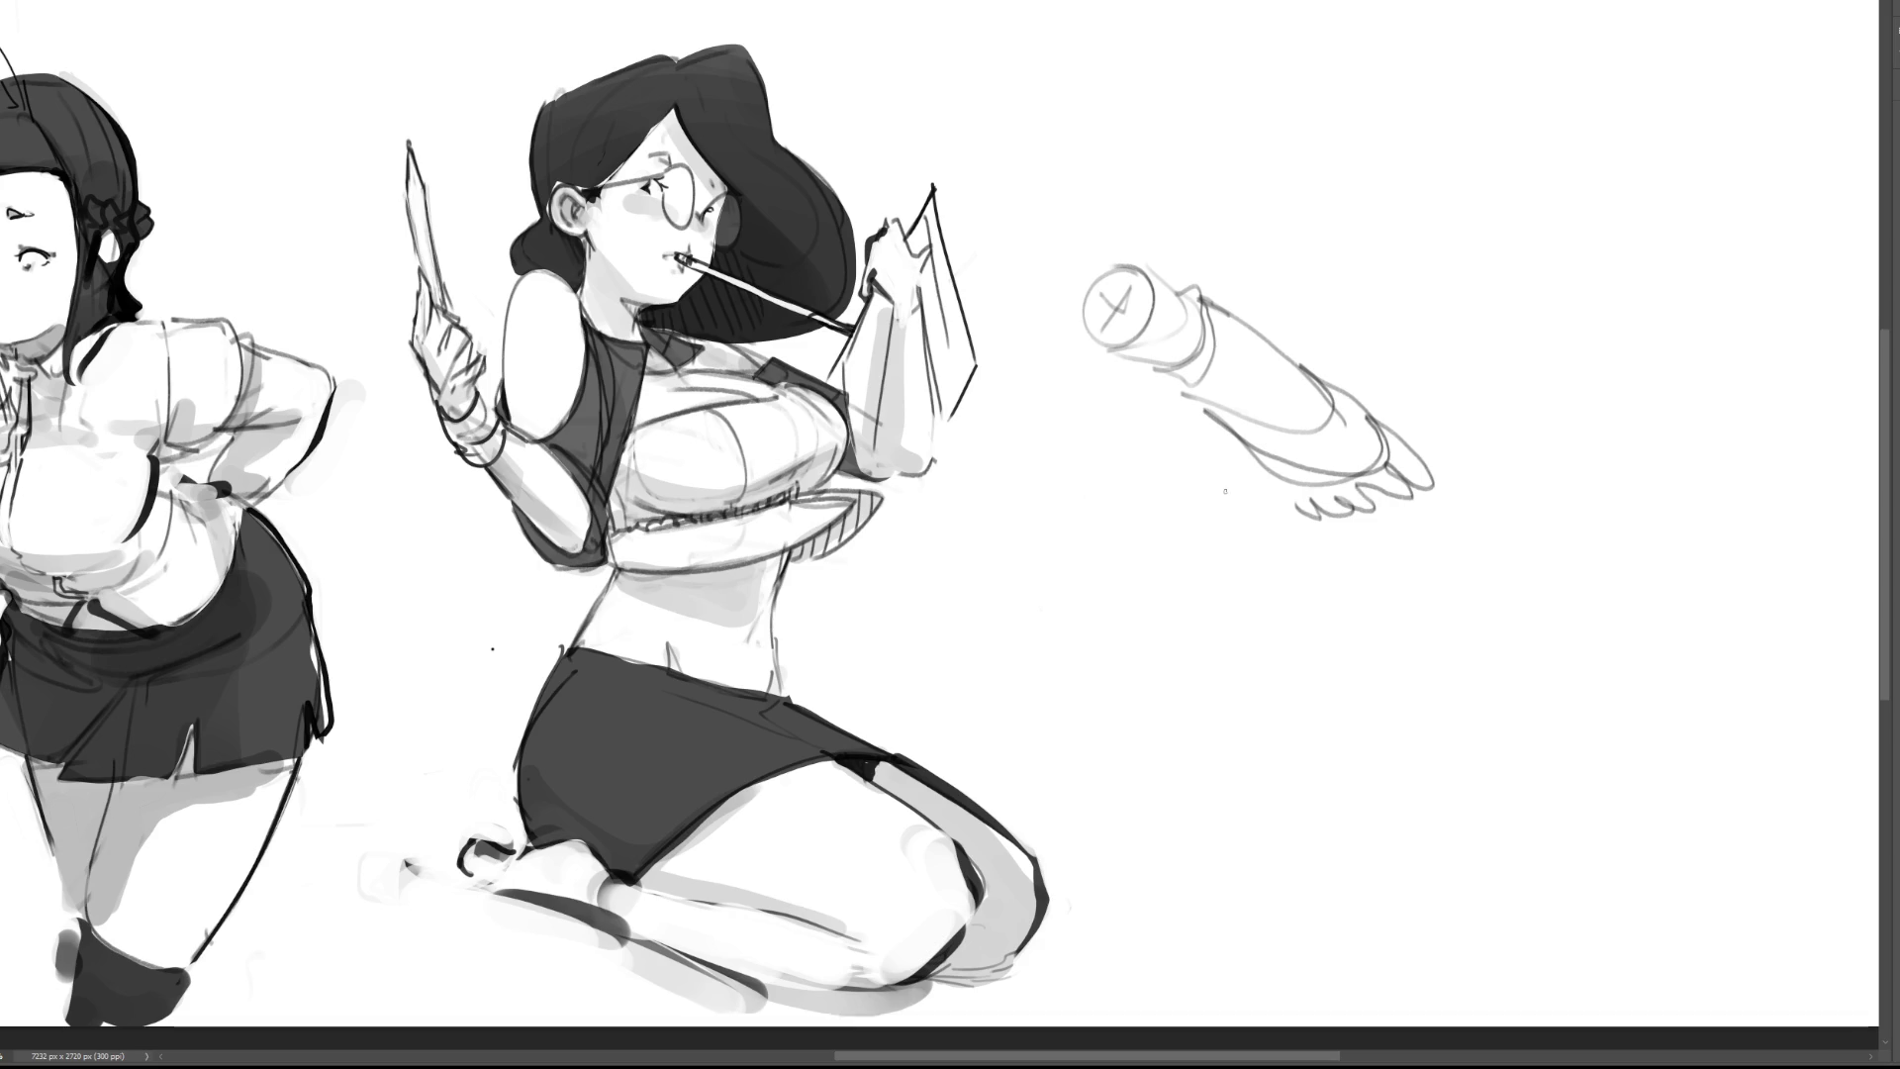
mouse_move(1175, 389)
mouse_down()
mouse_move(1200, 405)
mouse_move(1148, 354)
mouse_move(1230, 437)
mouse_up()
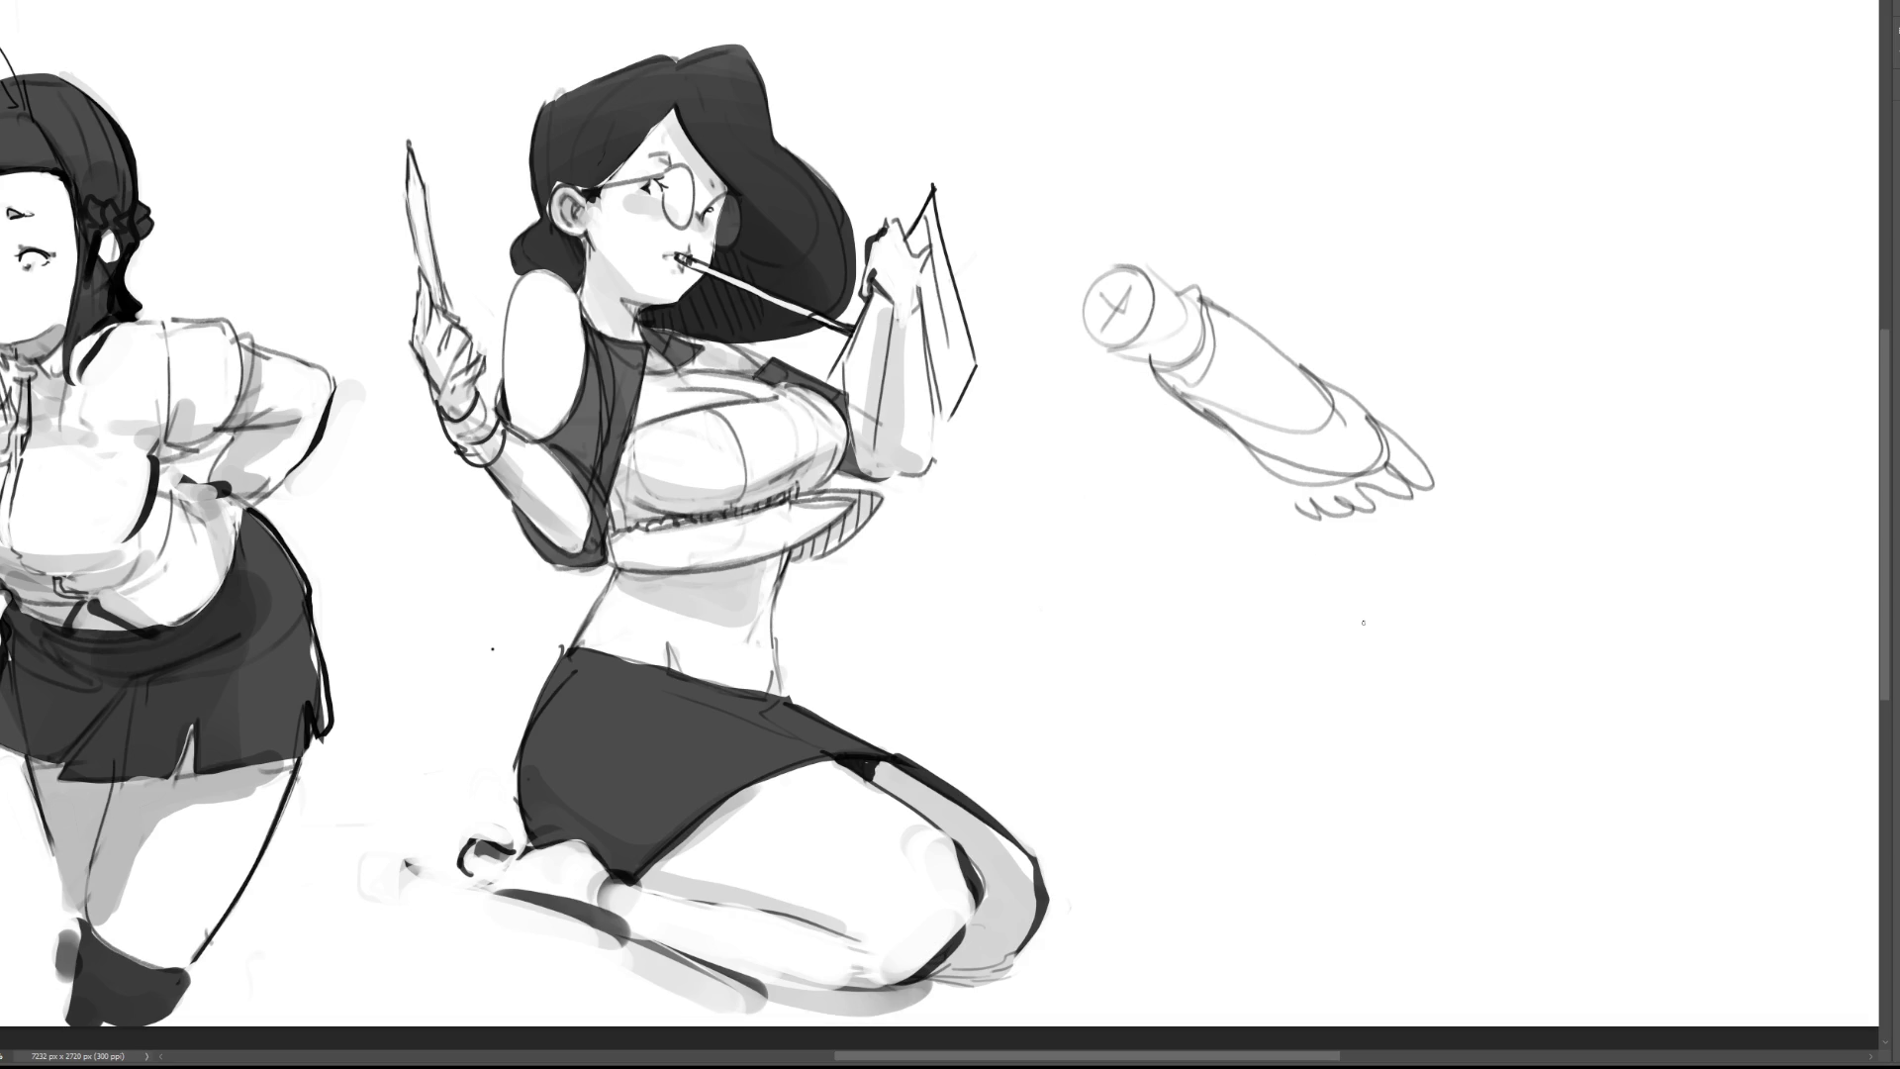
Step: Sketch a second arm with a hand, then lightly erase both arms into faint guides
mouse_move(1421, 237)
mouse_down()
mouse_move(1405, 279)
mouse_move(1430, 213)
mouse_move(1444, 238)
mouse_move(1416, 293)
mouse_move(1471, 236)
mouse_move(1535, 344)
mouse_move(1568, 326)
mouse_move(1475, 312)
mouse_move(1581, 368)
mouse_up()
mouse_move(1549, 292)
mouse_down()
mouse_move(1608, 342)
mouse_move(1571, 447)
mouse_up()
mouse_move(1524, 389)
mouse_down()
mouse_move(1581, 477)
mouse_move(1698, 509)
mouse_move(1603, 539)
mouse_move(1674, 599)
mouse_move(1694, 555)
mouse_move(1730, 558)
mouse_move(1717, 483)
mouse_up()
drag(1573, 287, 1679, 417)
mouse_move(1562, 279)
mouse_down()
mouse_move(1651, 374)
mouse_move(1725, 511)
mouse_up()
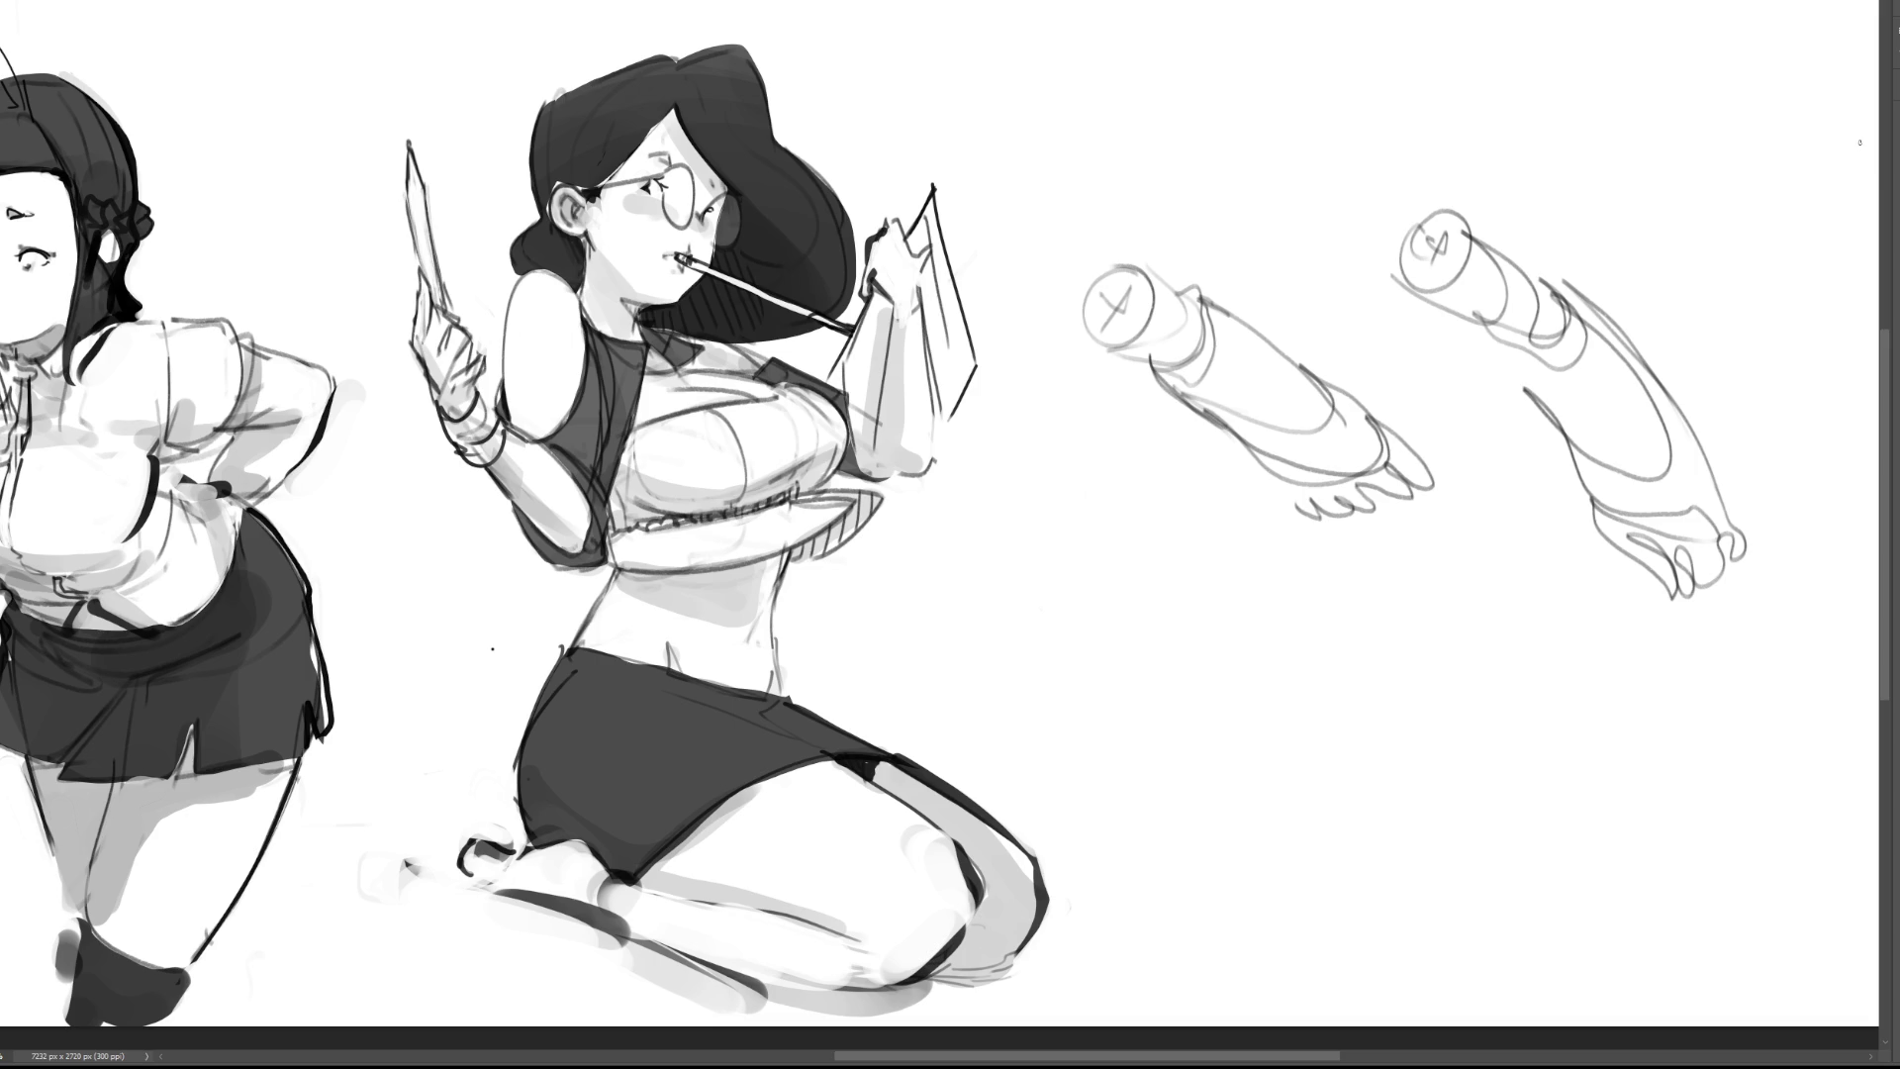
mouse_move(1803, 223)
mouse_down()
mouse_move(1441, 247)
mouse_move(1548, 382)
mouse_move(1259, 276)
mouse_move(1694, 676)
mouse_move(1175, 297)
mouse_move(1264, 369)
mouse_up()
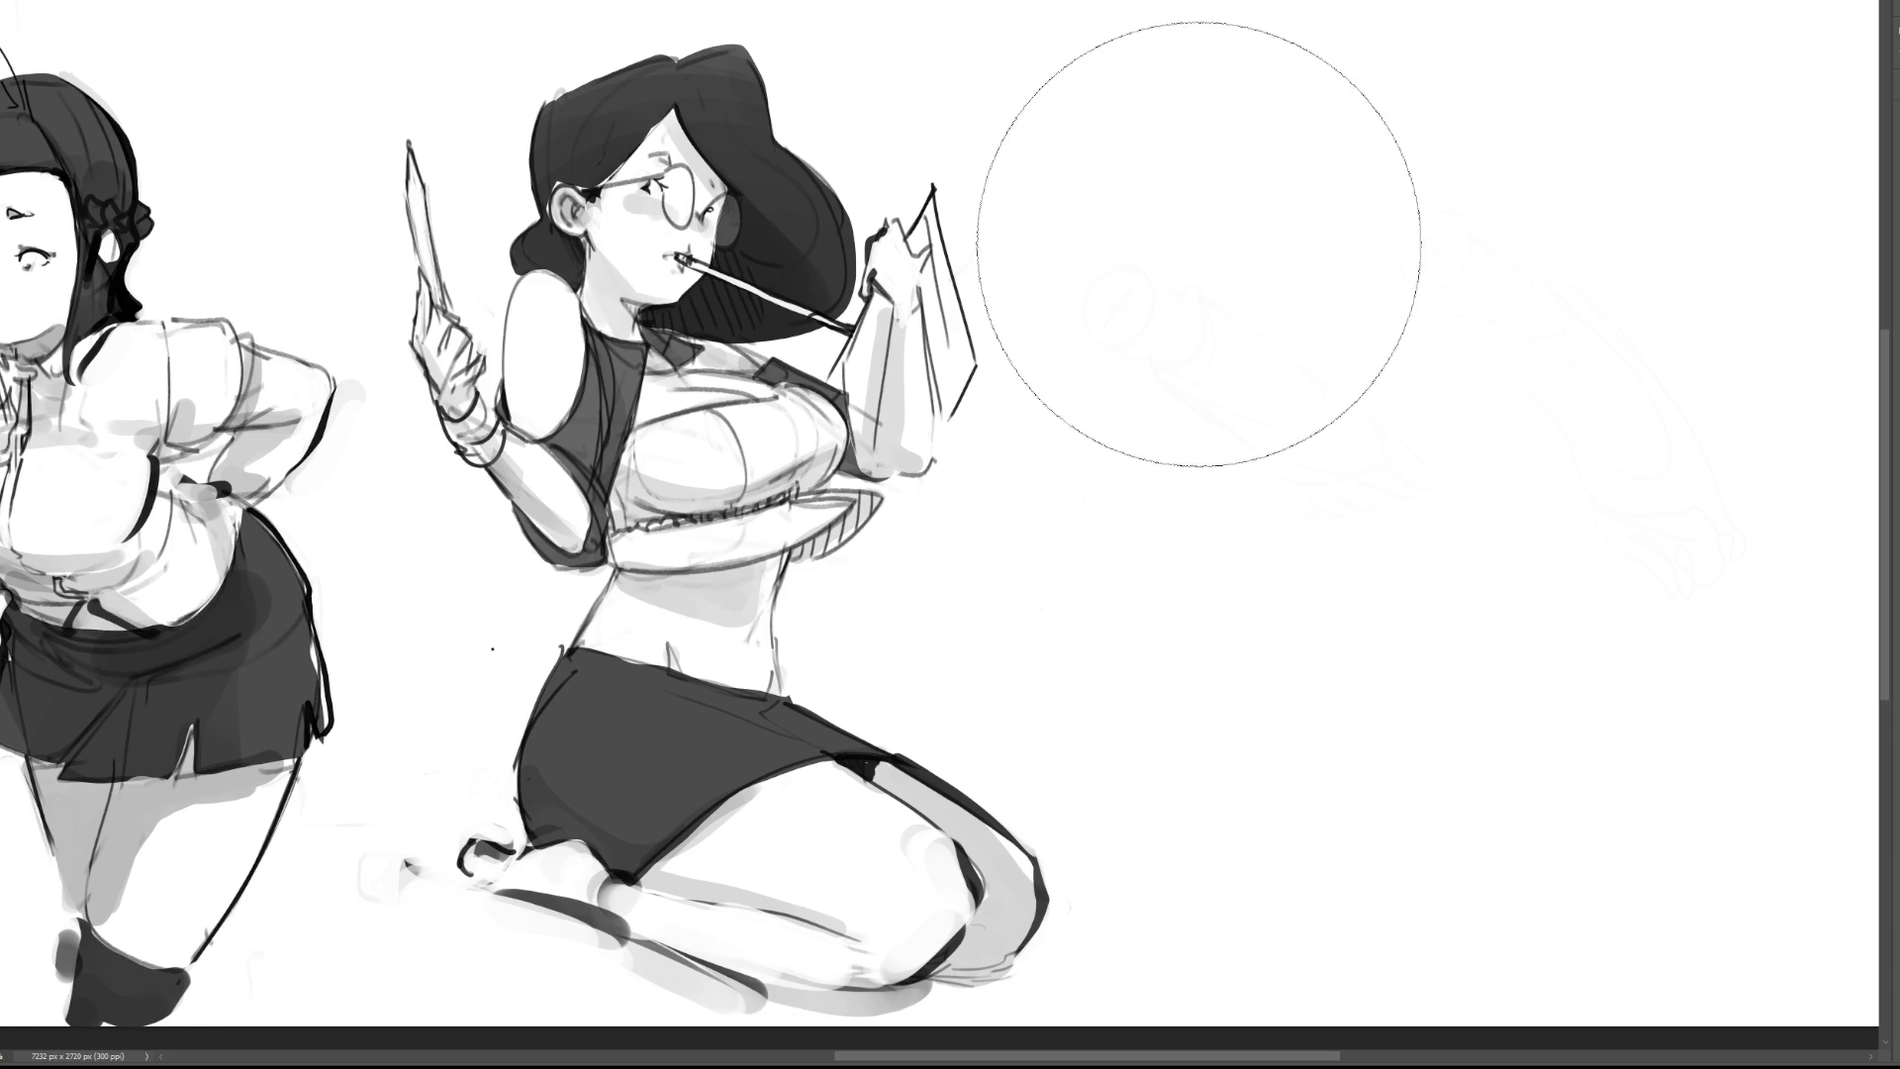
Step: Rough in a new figure's vertical guide line, head oval, torso and leg shape
mouse_move(1270, 122)
mouse_down()
mouse_move(1258, 242)
mouse_move(1403, 248)
mouse_move(1396, 305)
mouse_move(1278, 356)
mouse_up()
drag(1269, 292, 1336, 495)
drag(1397, 303, 1336, 505)
mouse_move(1399, 302)
mouse_down()
mouse_move(1380, 532)
mouse_move(1298, 535)
mouse_move(1380, 493)
mouse_move(1308, 712)
mouse_move(1336, 713)
mouse_move(1308, 633)
mouse_move(1355, 636)
mouse_move(1306, 796)
mouse_up()
mouse_move(1381, 626)
mouse_down()
mouse_move(1403, 792)
mouse_move(1363, 785)
mouse_move(1520, 291)
mouse_move(1580, 291)
mouse_move(1511, 787)
mouse_move(1624, 793)
mouse_up()
Step: Start a second figure to the right with its head, doubled right leg and body curves
mouse_move(1639, 293)
mouse_down()
mouse_move(1713, 293)
mouse_move(1641, 317)
mouse_move(1637, 650)
mouse_move(1732, 512)
mouse_move(1621, 720)
mouse_move(1769, 699)
mouse_move(1717, 794)
mouse_up()
drag(1686, 682, 1690, 792)
drag(1631, 300, 1623, 729)
drag(1646, 368, 1627, 552)
drag(1572, 99, 1597, 245)
mouse_move(1570, 94)
mouse_down()
mouse_move(1675, 121)
mouse_move(1690, 255)
mouse_up()
mouse_move(1605, 148)
mouse_down()
mouse_move(1635, 87)
mouse_move(1689, 254)
mouse_up()
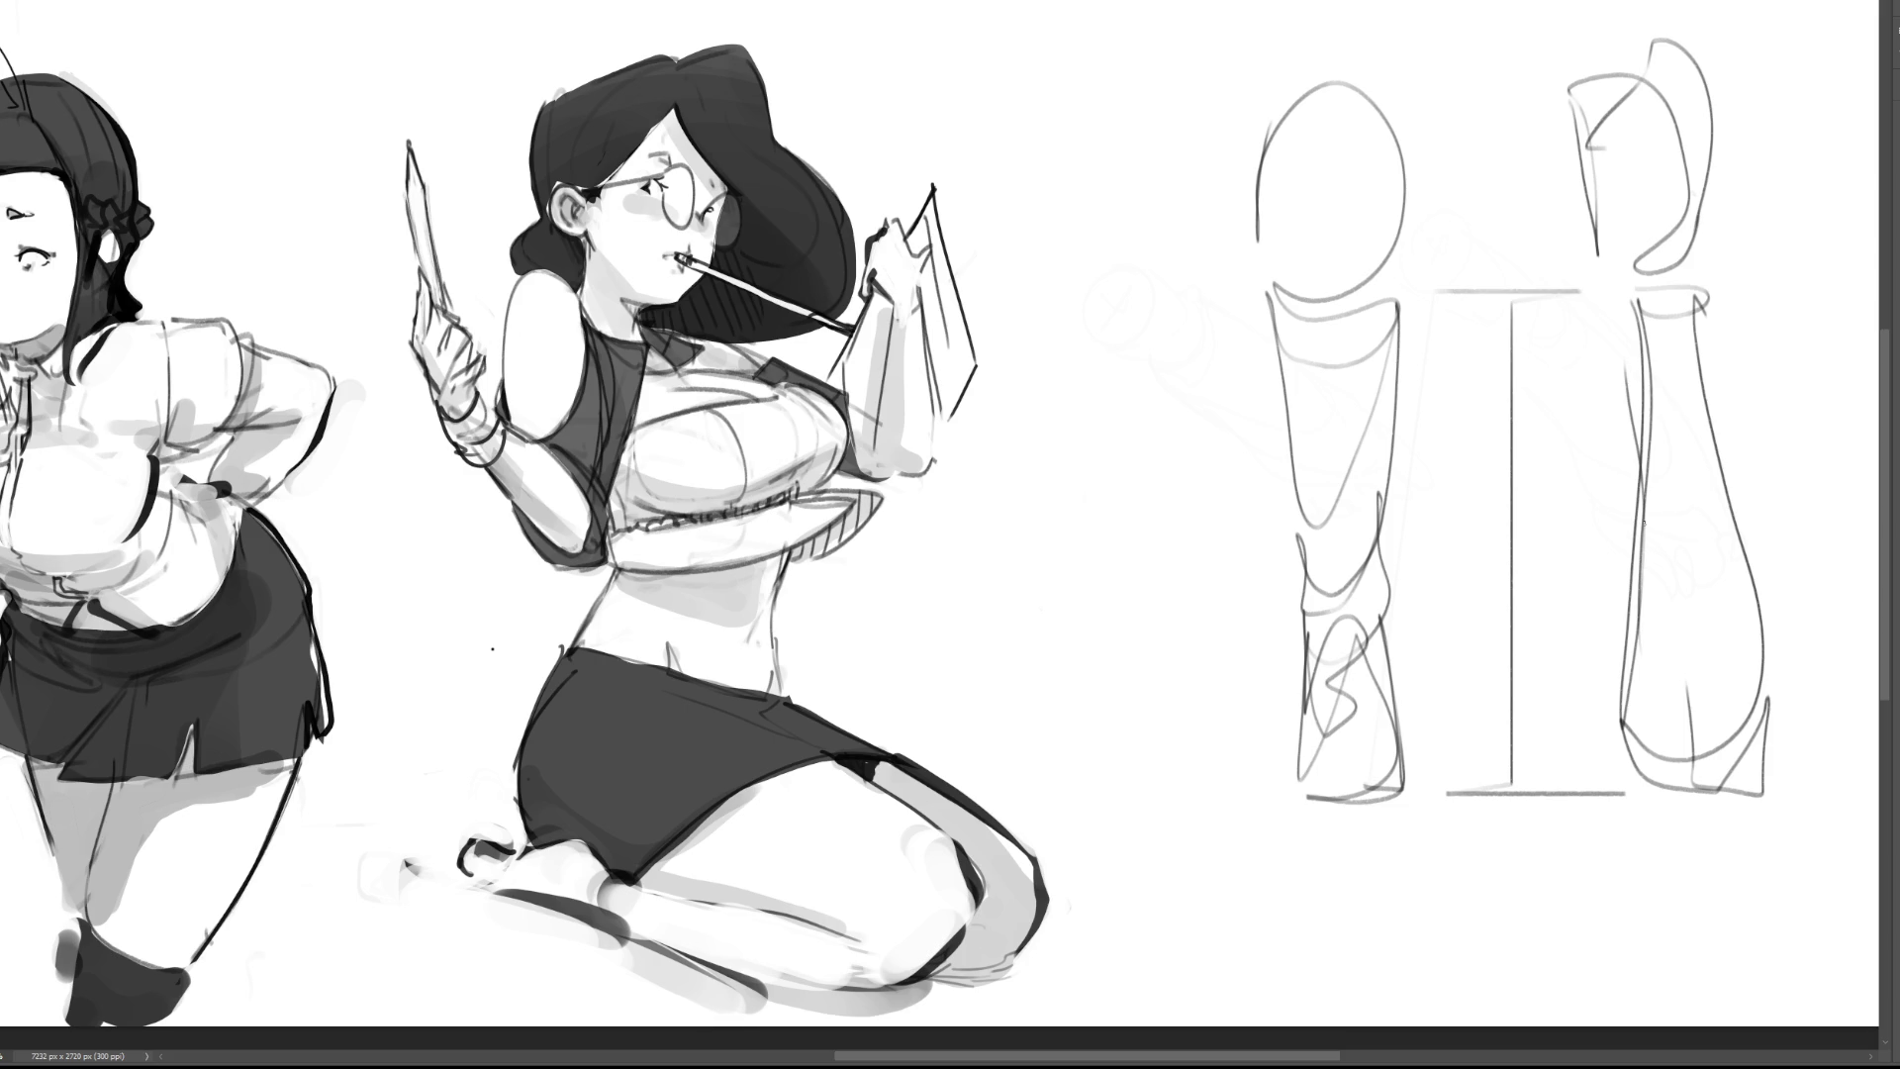
Step: Add hair and neckline around the left head and redraw its leg down to the ankle
mouse_move(1366, 241)
mouse_down()
mouse_move(1277, 327)
mouse_move(1400, 308)
mouse_up()
mouse_move(1425, 244)
mouse_down()
mouse_move(1445, 99)
mouse_move(1403, 316)
mouse_up()
mouse_move(1445, 104)
mouse_down()
mouse_move(1246, 252)
mouse_move(1425, 54)
mouse_move(1427, 127)
mouse_up()
drag(1249, 116, 1328, 673)
drag(1412, 282, 1370, 710)
drag(1304, 569, 1347, 738)
drag(1301, 643, 1405, 782)
drag(1391, 605, 1410, 775)
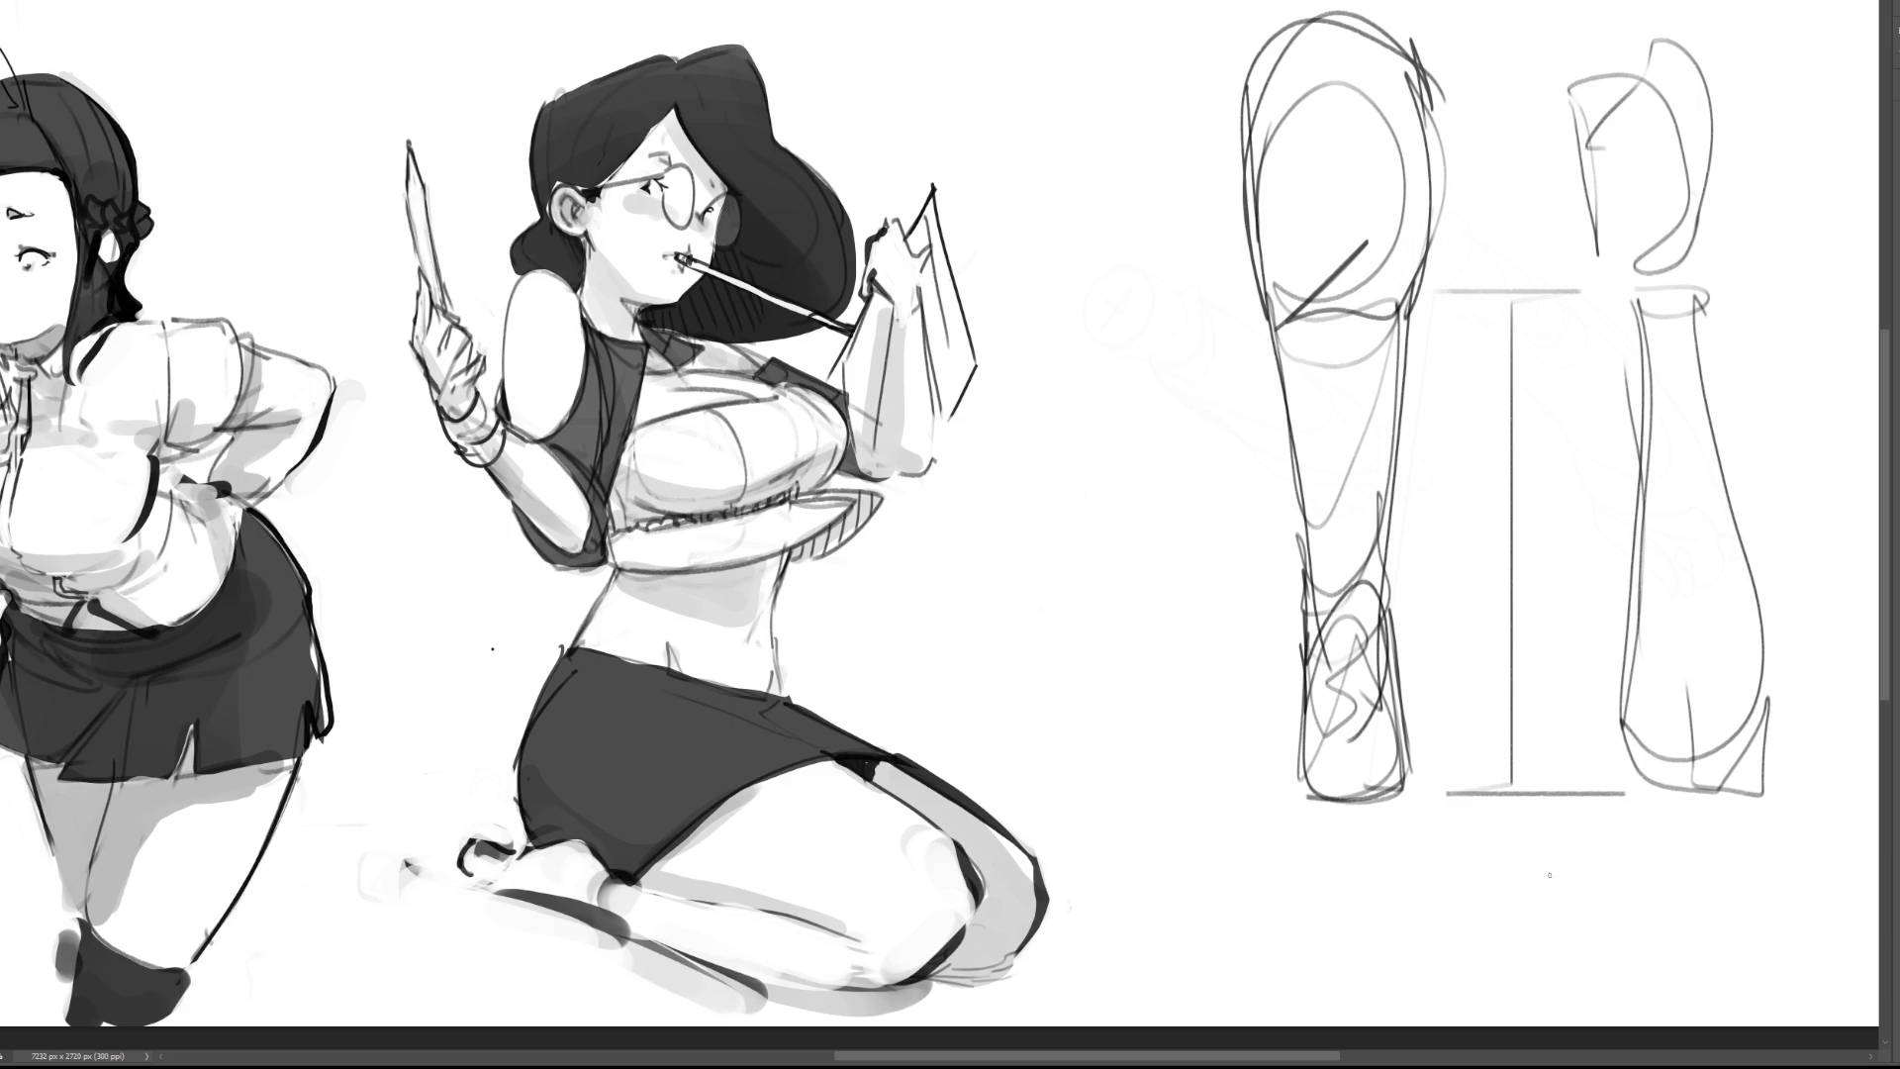
Step: Lighten the rough leg sketches on the right with a soft eraser
key(e)
mouse_move(1441, 572)
mouse_down()
mouse_move(1391, 9)
mouse_move(1454, 284)
mouse_move(1667, 535)
mouse_move(1615, 818)
mouse_move(1638, 806)
mouse_up()
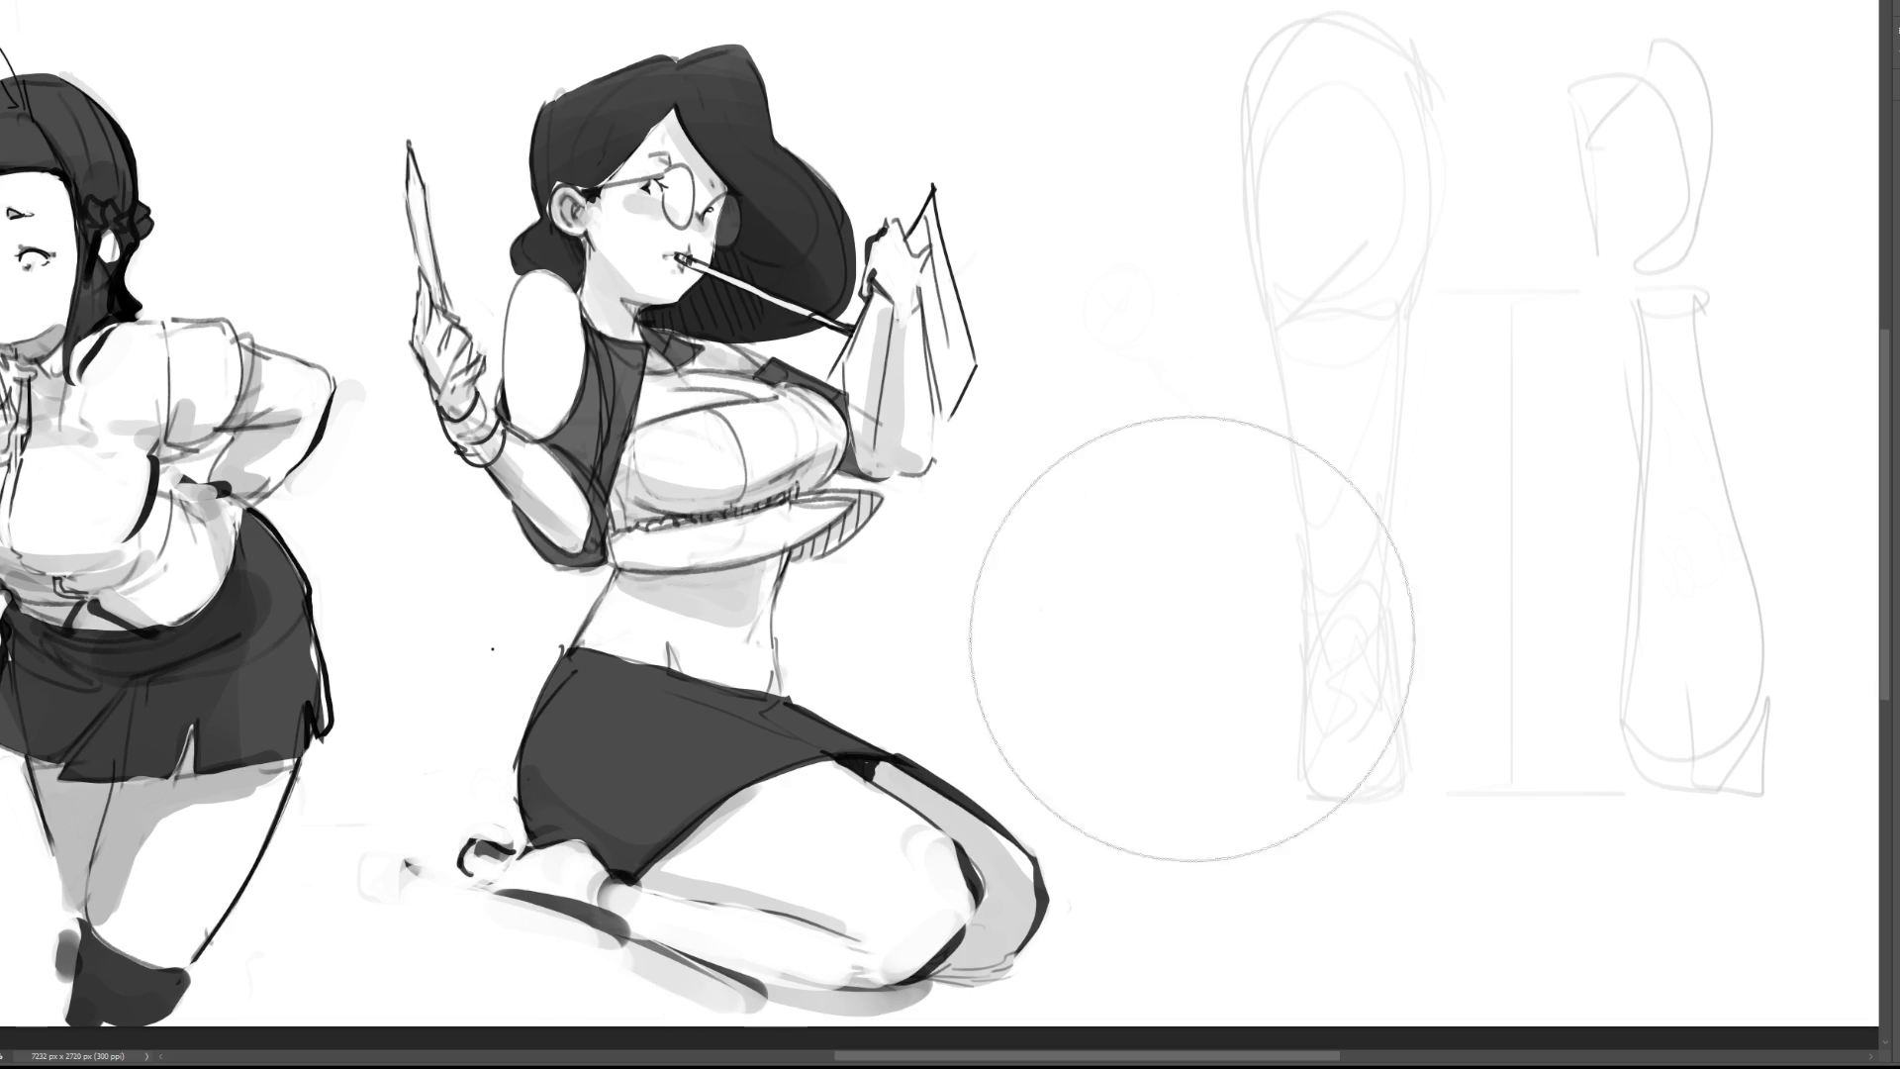
scroll(950, 534, left, 5)
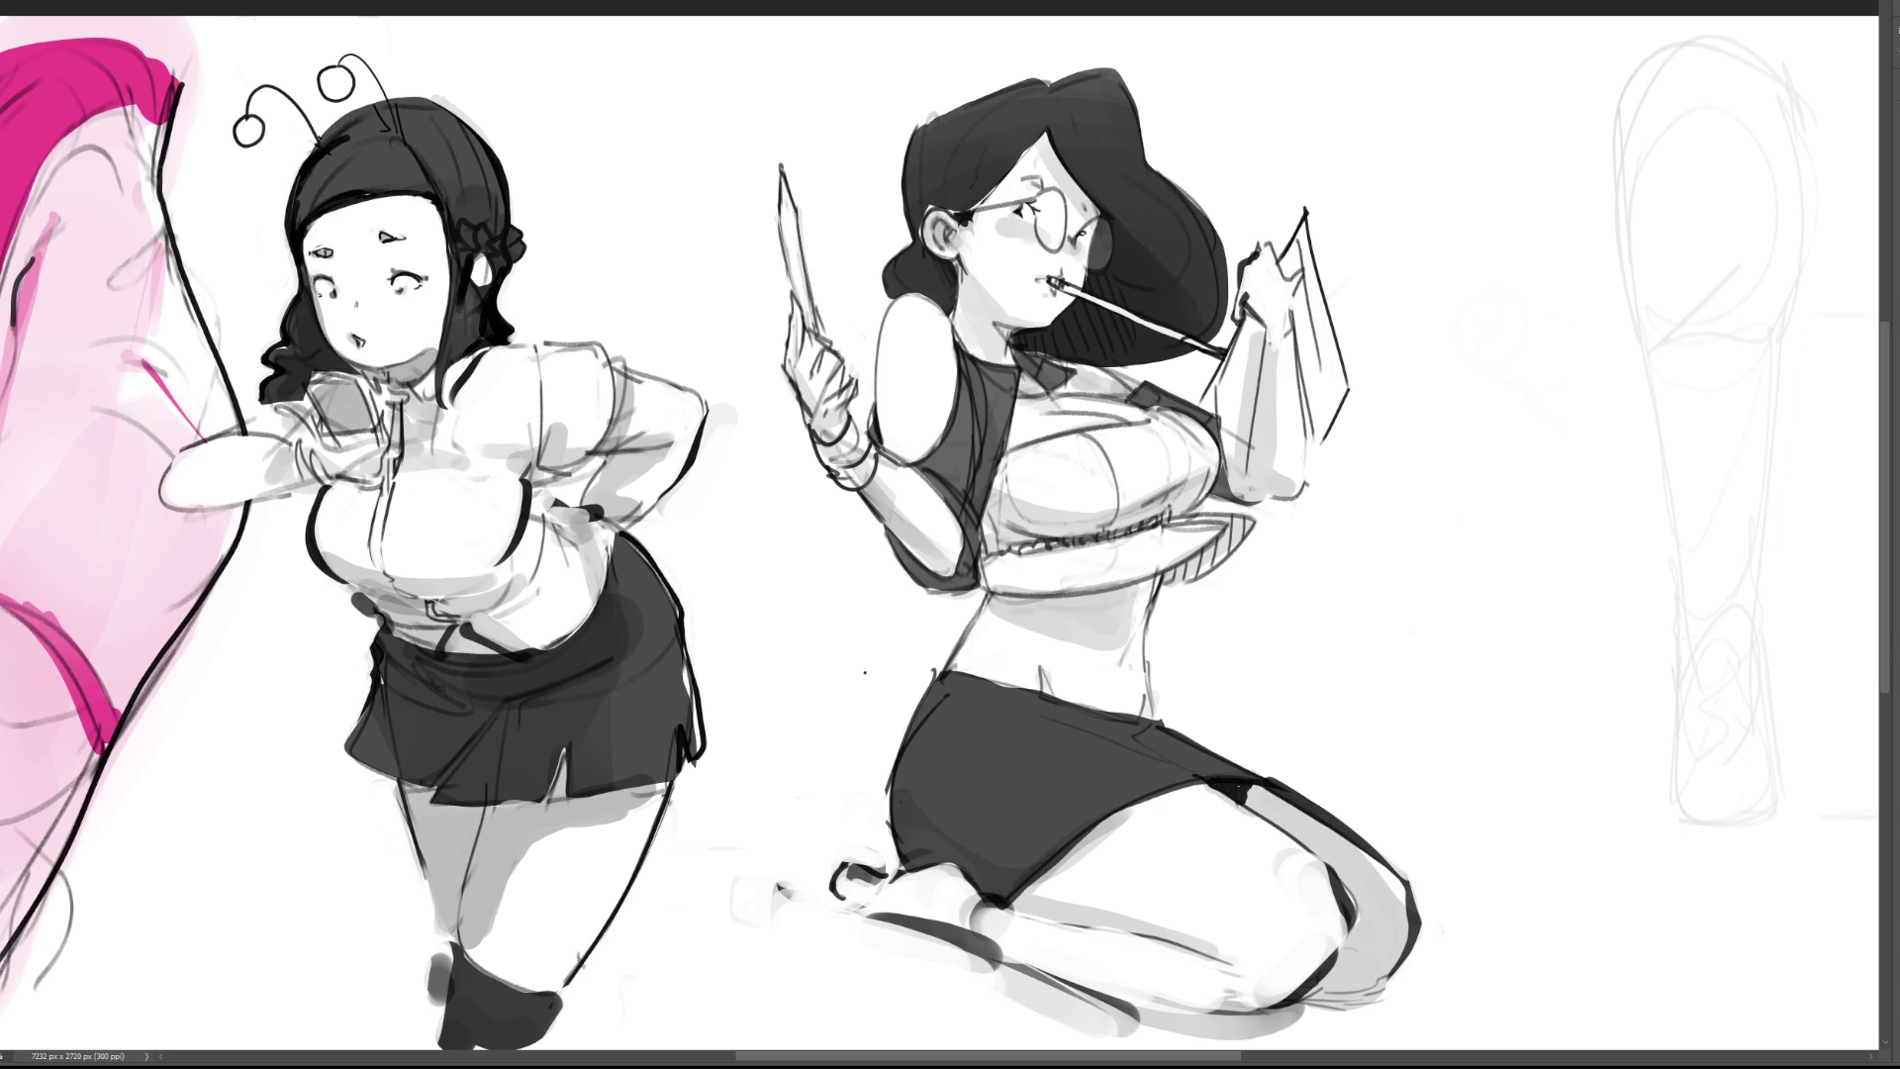
key(ctrl+0)
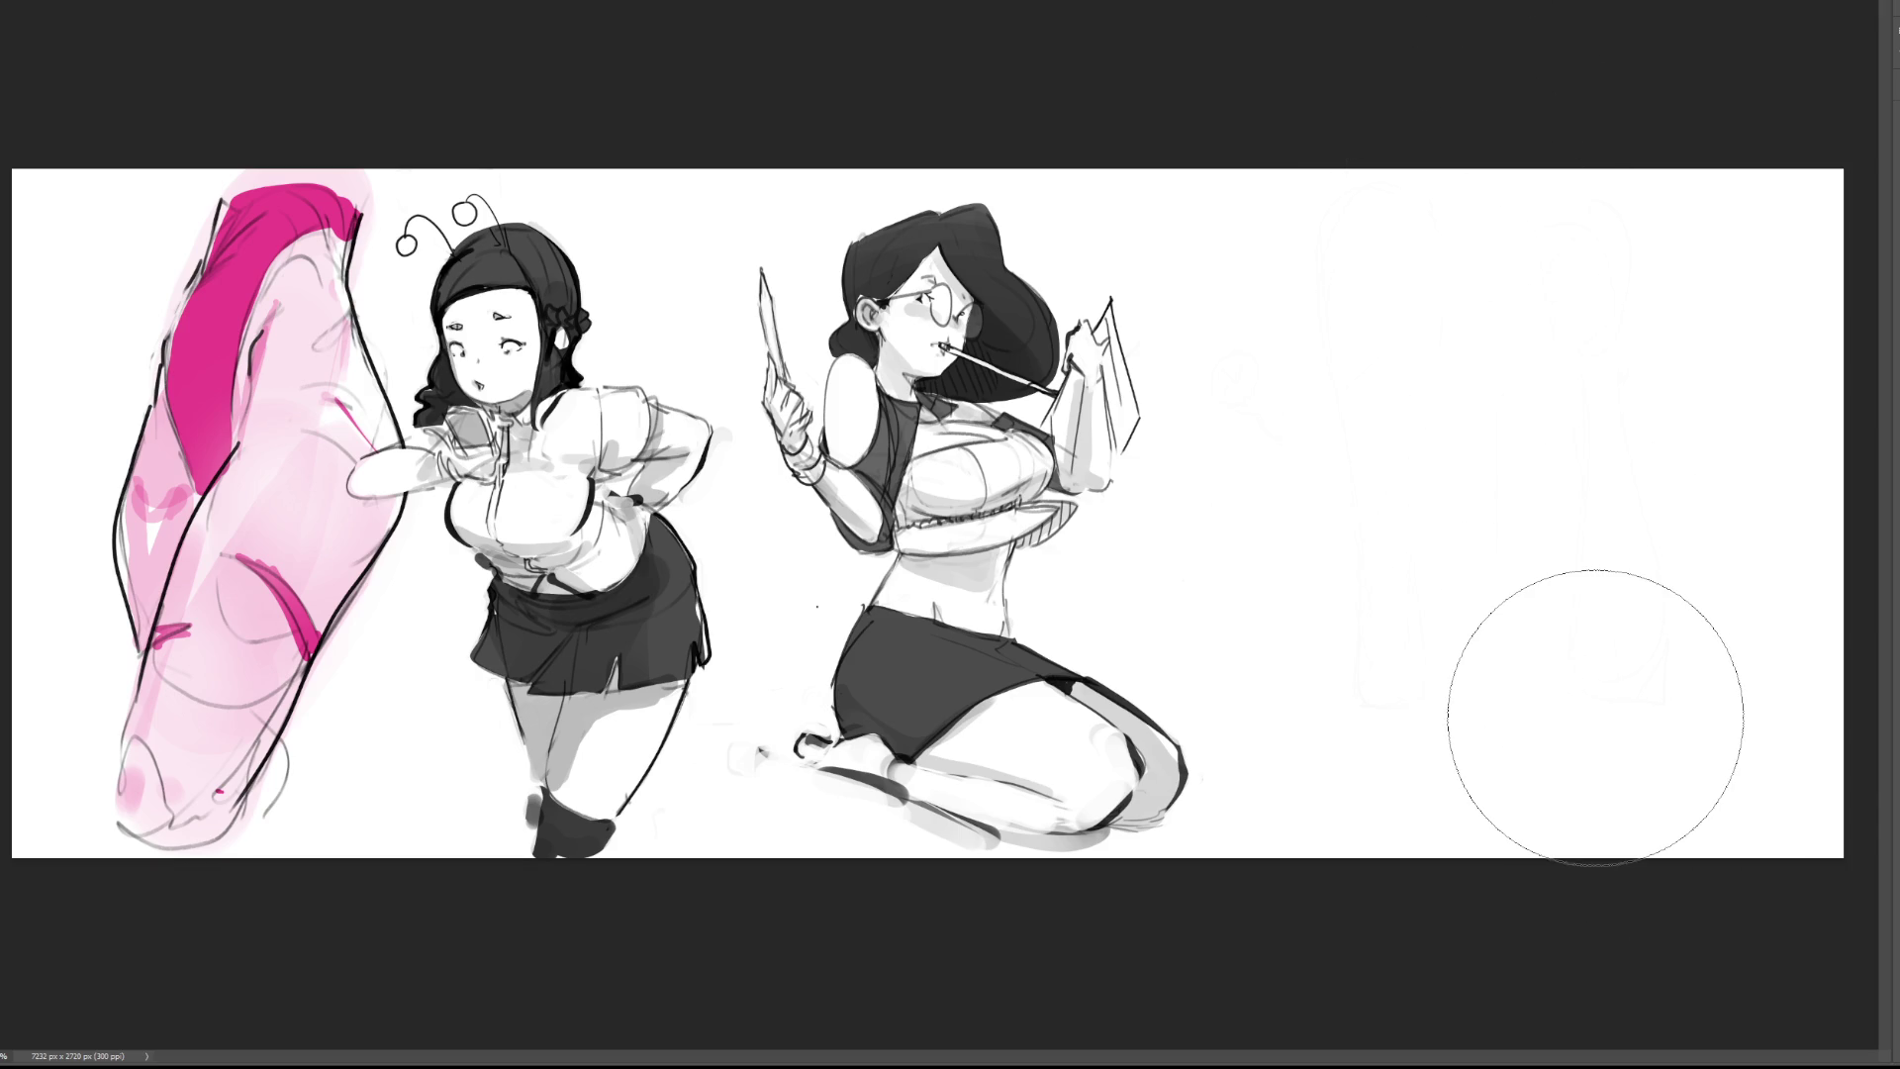
Step: Reduce the brush to a tiny tip with the [ key
key(bracketleft)
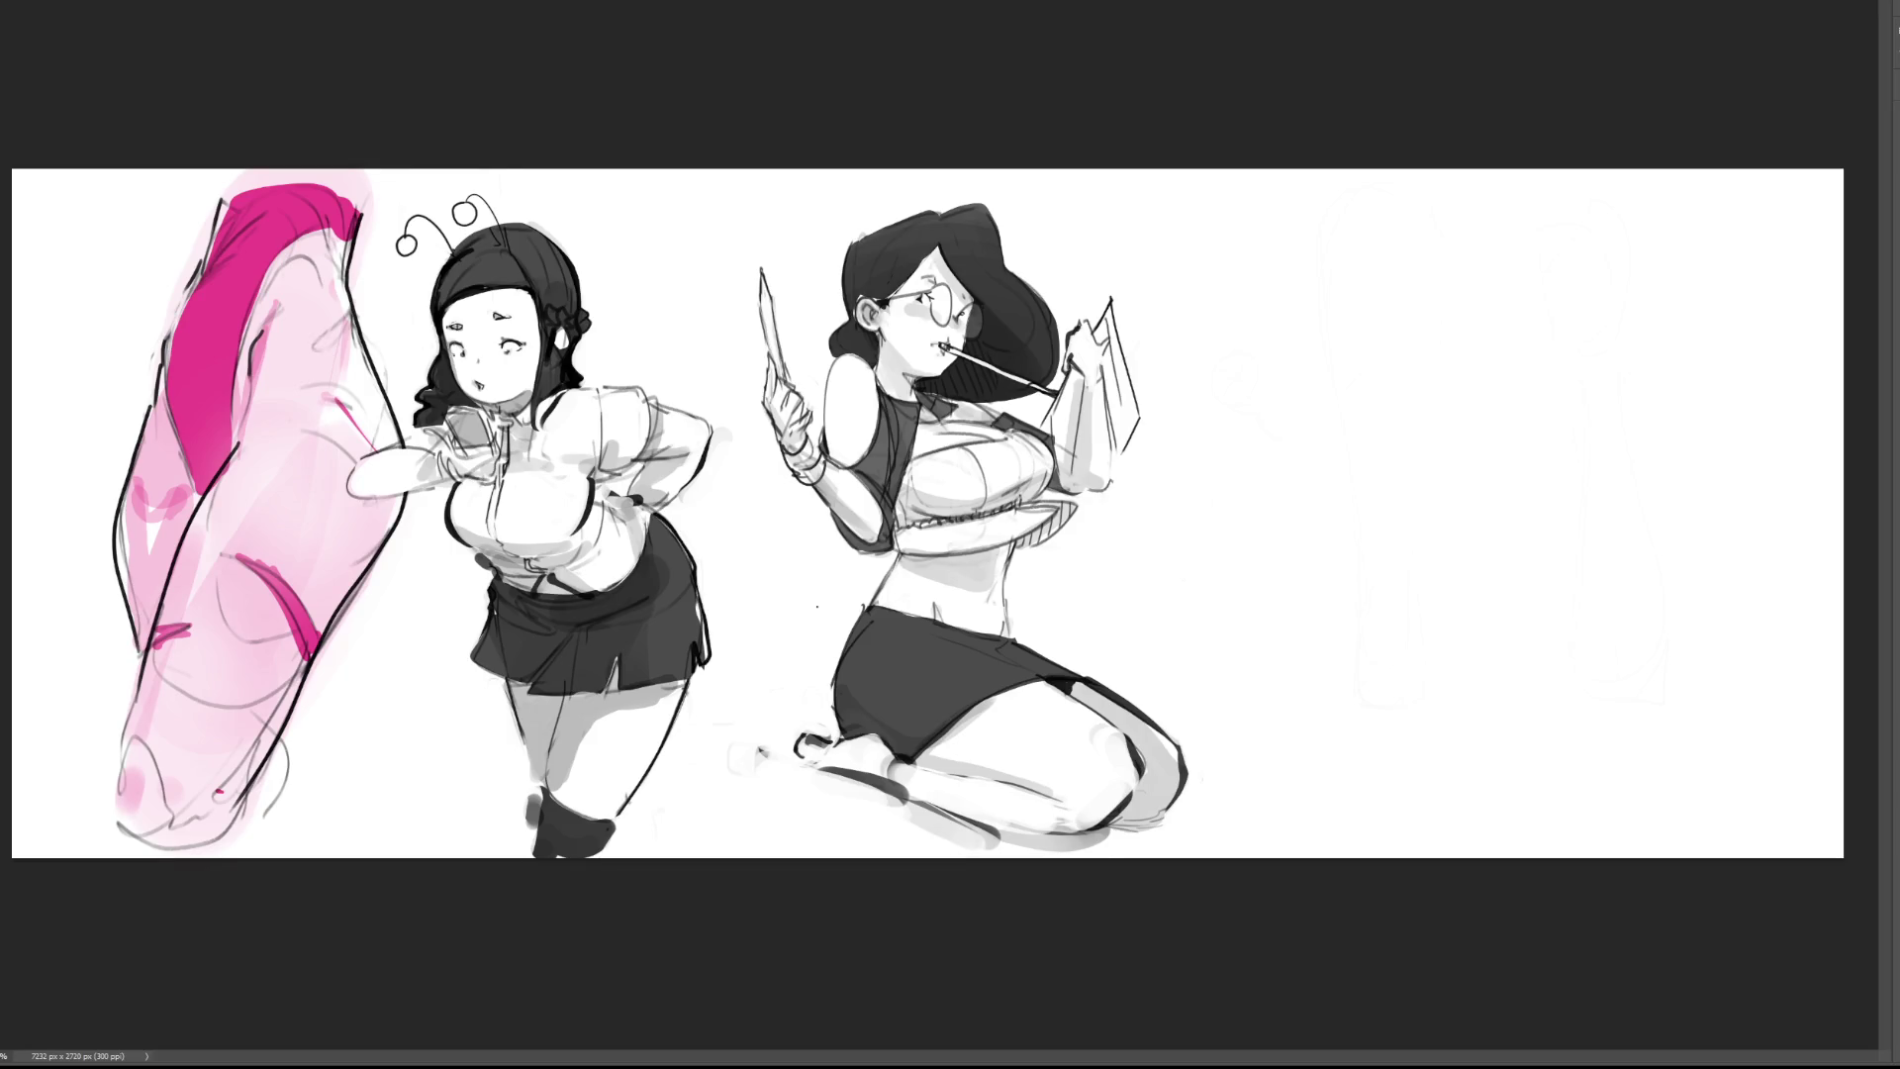
Step: Sketch an oval head with face guides, hair and neck, plus body and lower leg lines
scroll(1769, 474, up, 3)
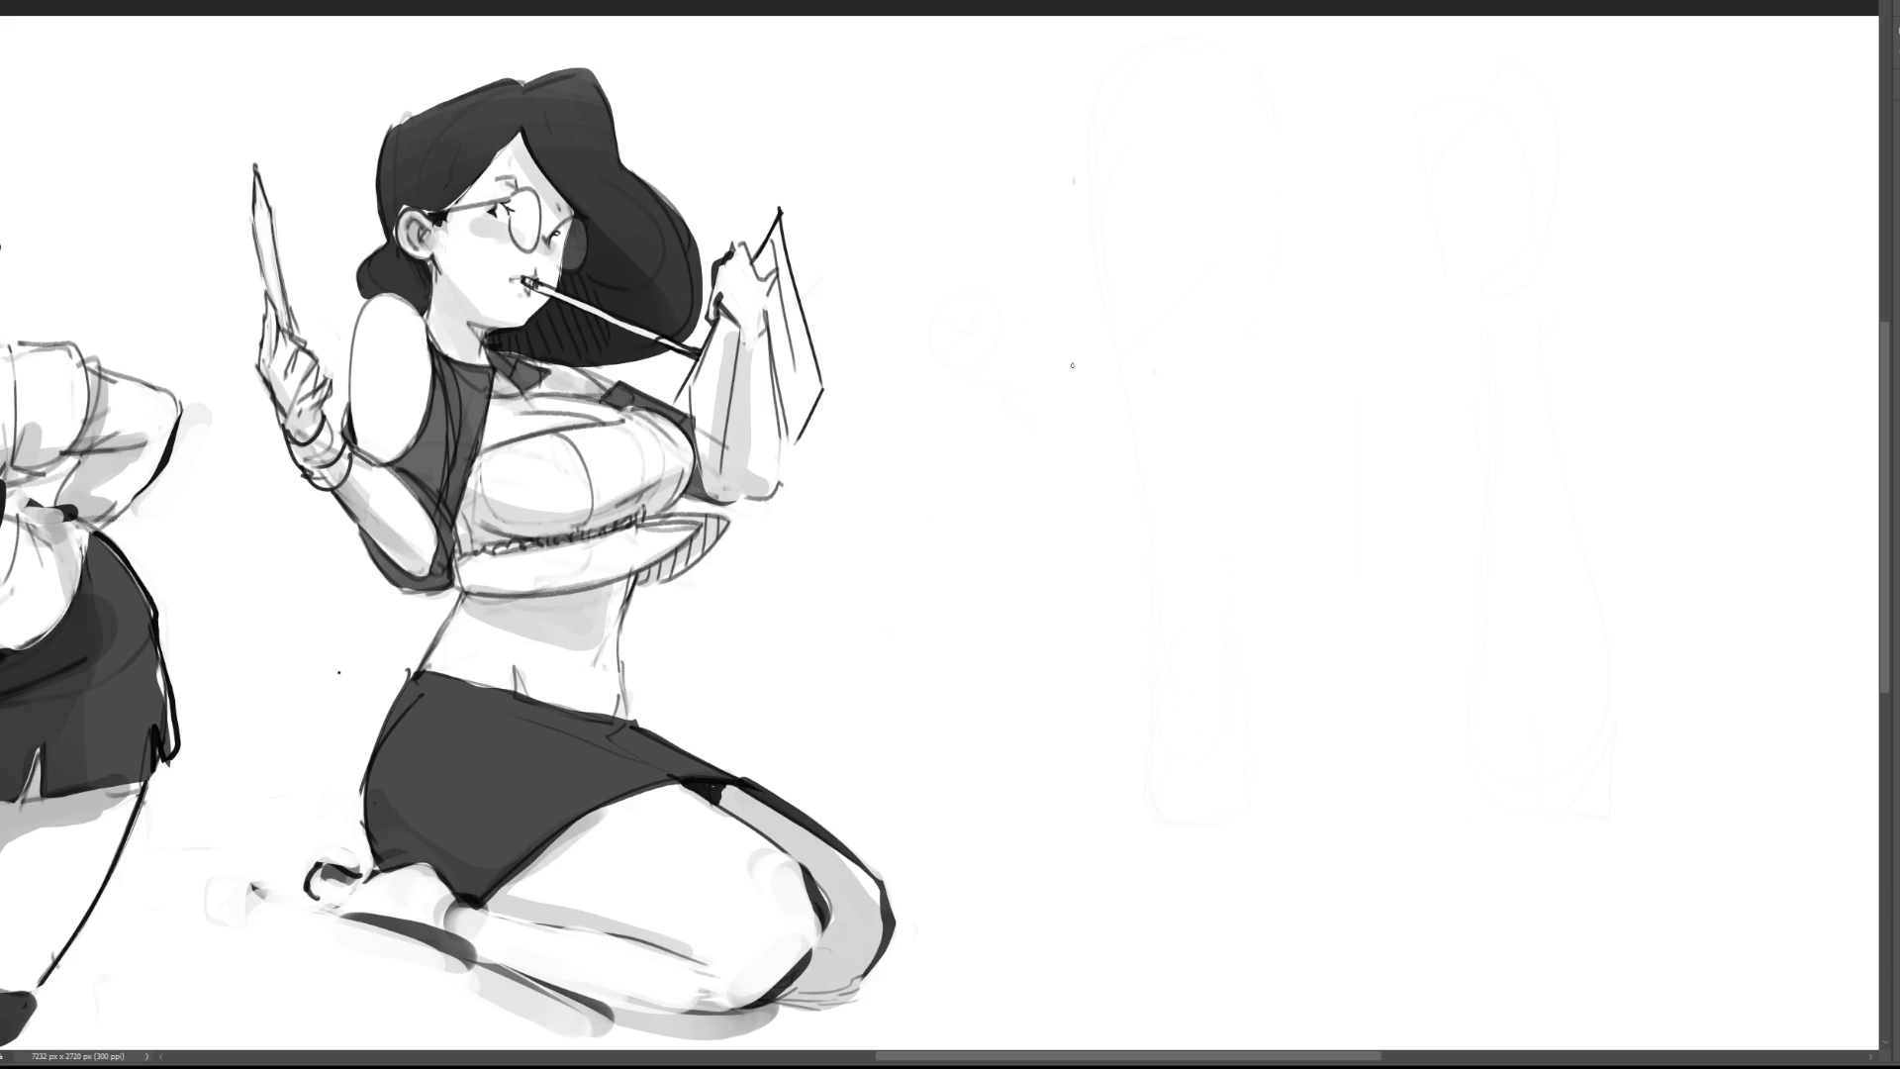
mouse_move(1133, 129)
mouse_down()
mouse_move(1108, 301)
mouse_move(1153, 130)
mouse_up()
drag(1109, 194, 1126, 225)
drag(1145, 190, 1124, 235)
drag(1093, 130, 1083, 374)
drag(1184, 192, 1133, 407)
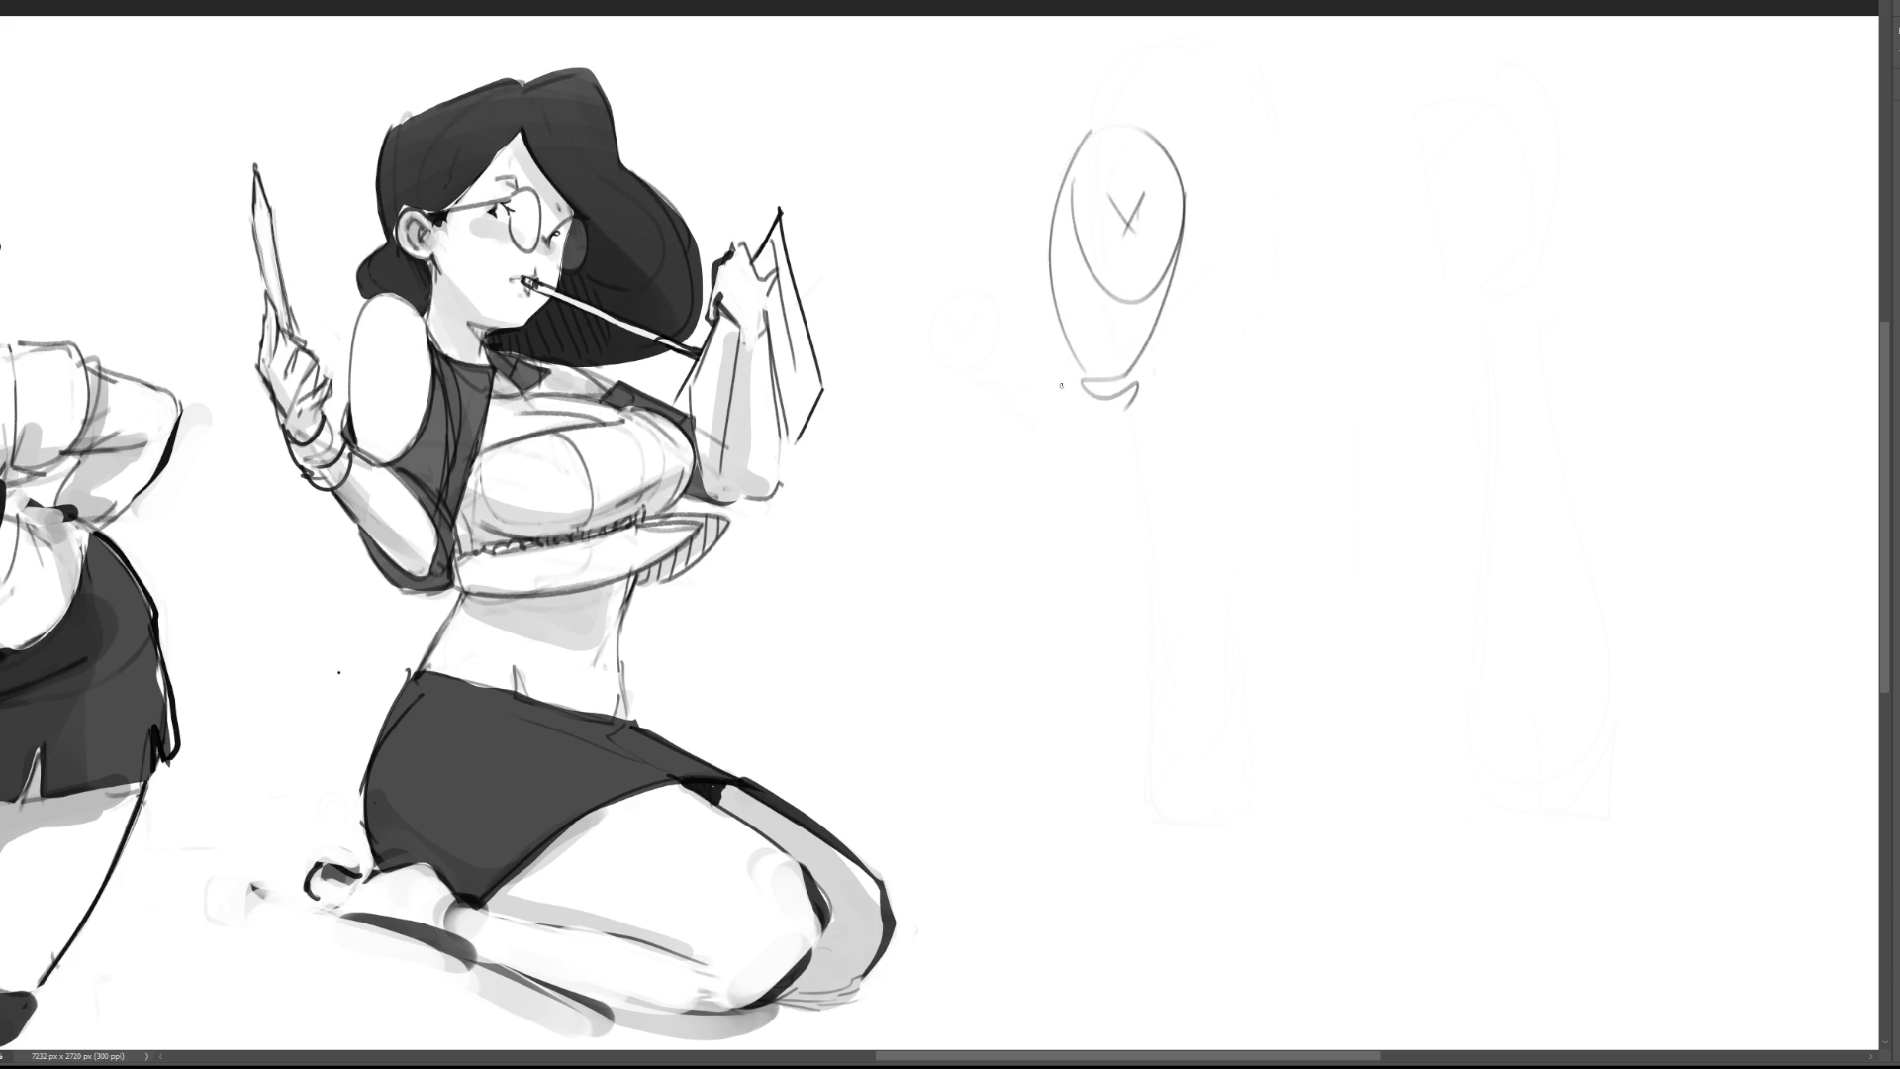
drag(1066, 319, 1073, 533)
drag(1136, 385, 1078, 591)
mouse_move(1051, 517)
mouse_down()
mouse_move(1105, 671)
mouse_move(1146, 692)
mouse_up()
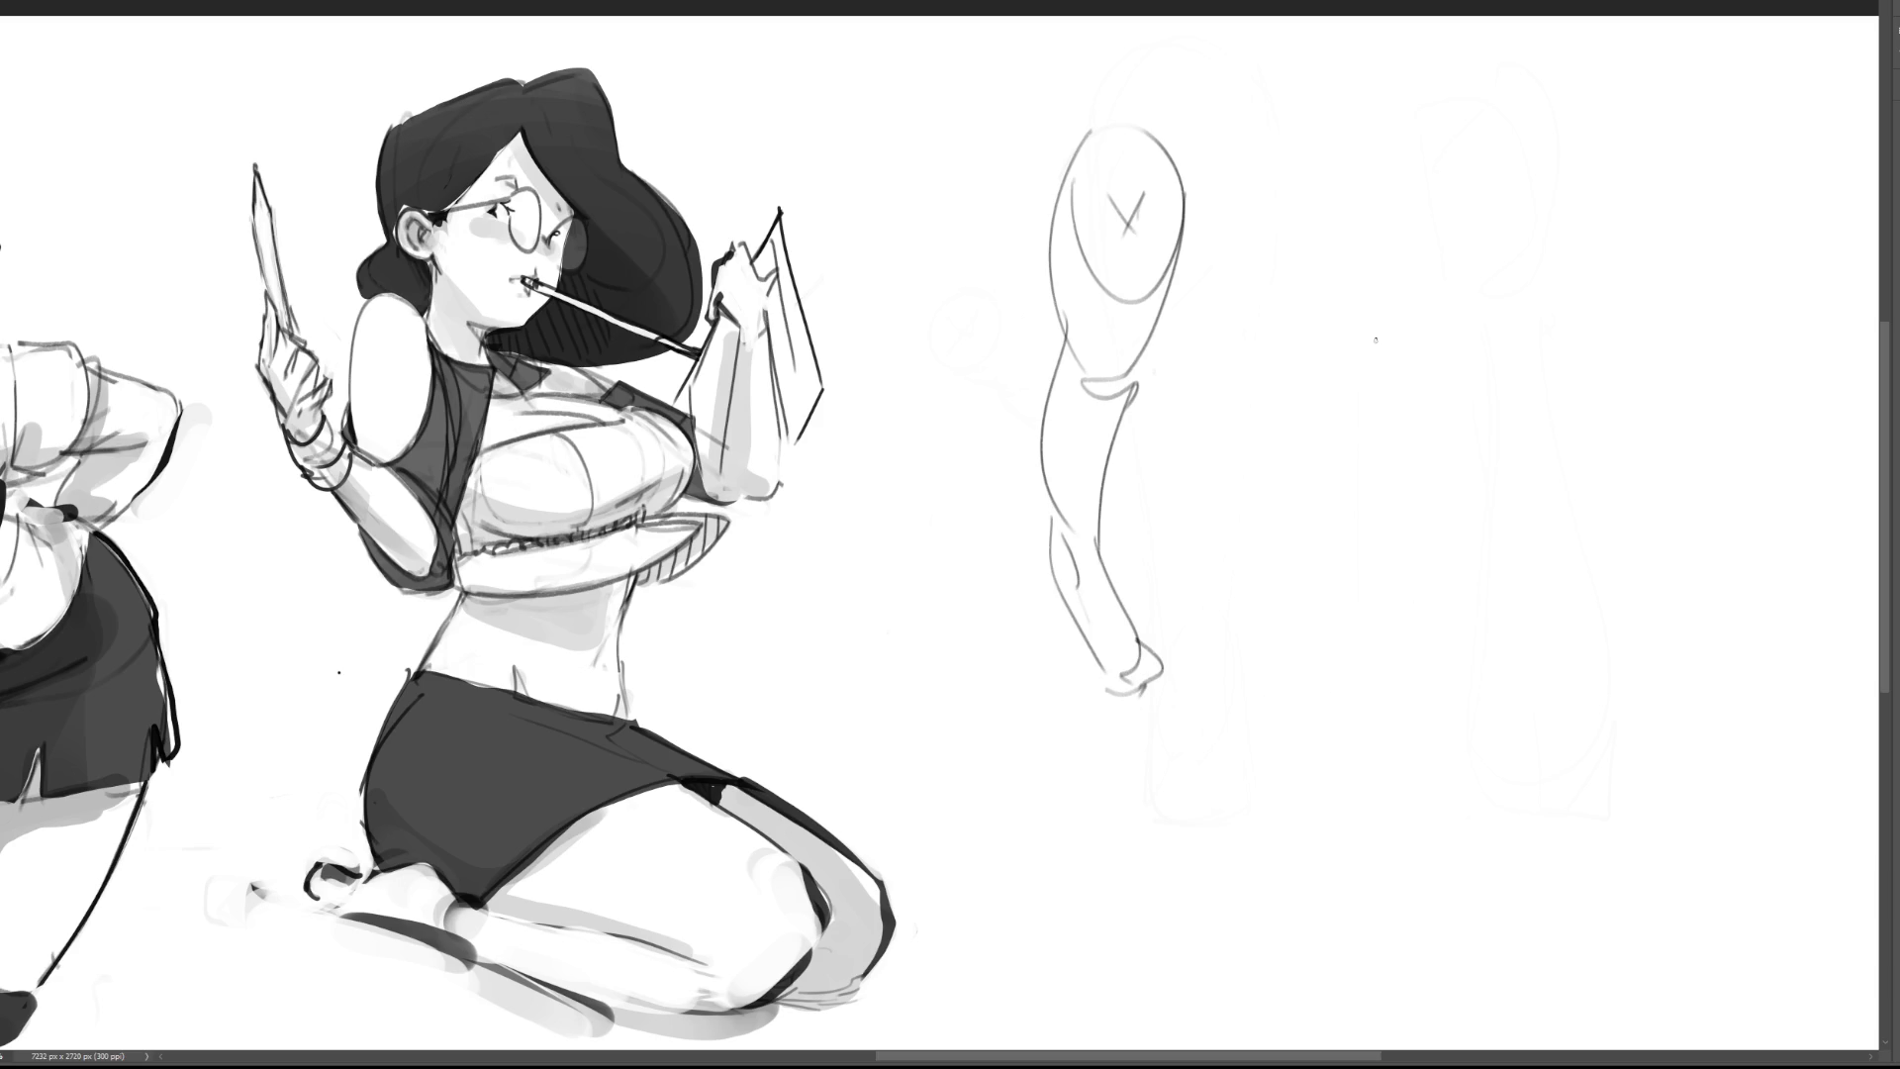
Step: Sketch a second head to the right with body contours, a wrist squiggle and bottom stroke
mouse_move(1272, 255)
mouse_down()
mouse_move(1378, 170)
mouse_move(1268, 229)
mouse_move(1354, 238)
mouse_up()
drag(1353, 235, 1351, 285)
drag(1268, 220, 1331, 416)
mouse_move(1389, 208)
mouse_down()
mouse_move(1360, 445)
mouse_move(1383, 473)
mouse_up()
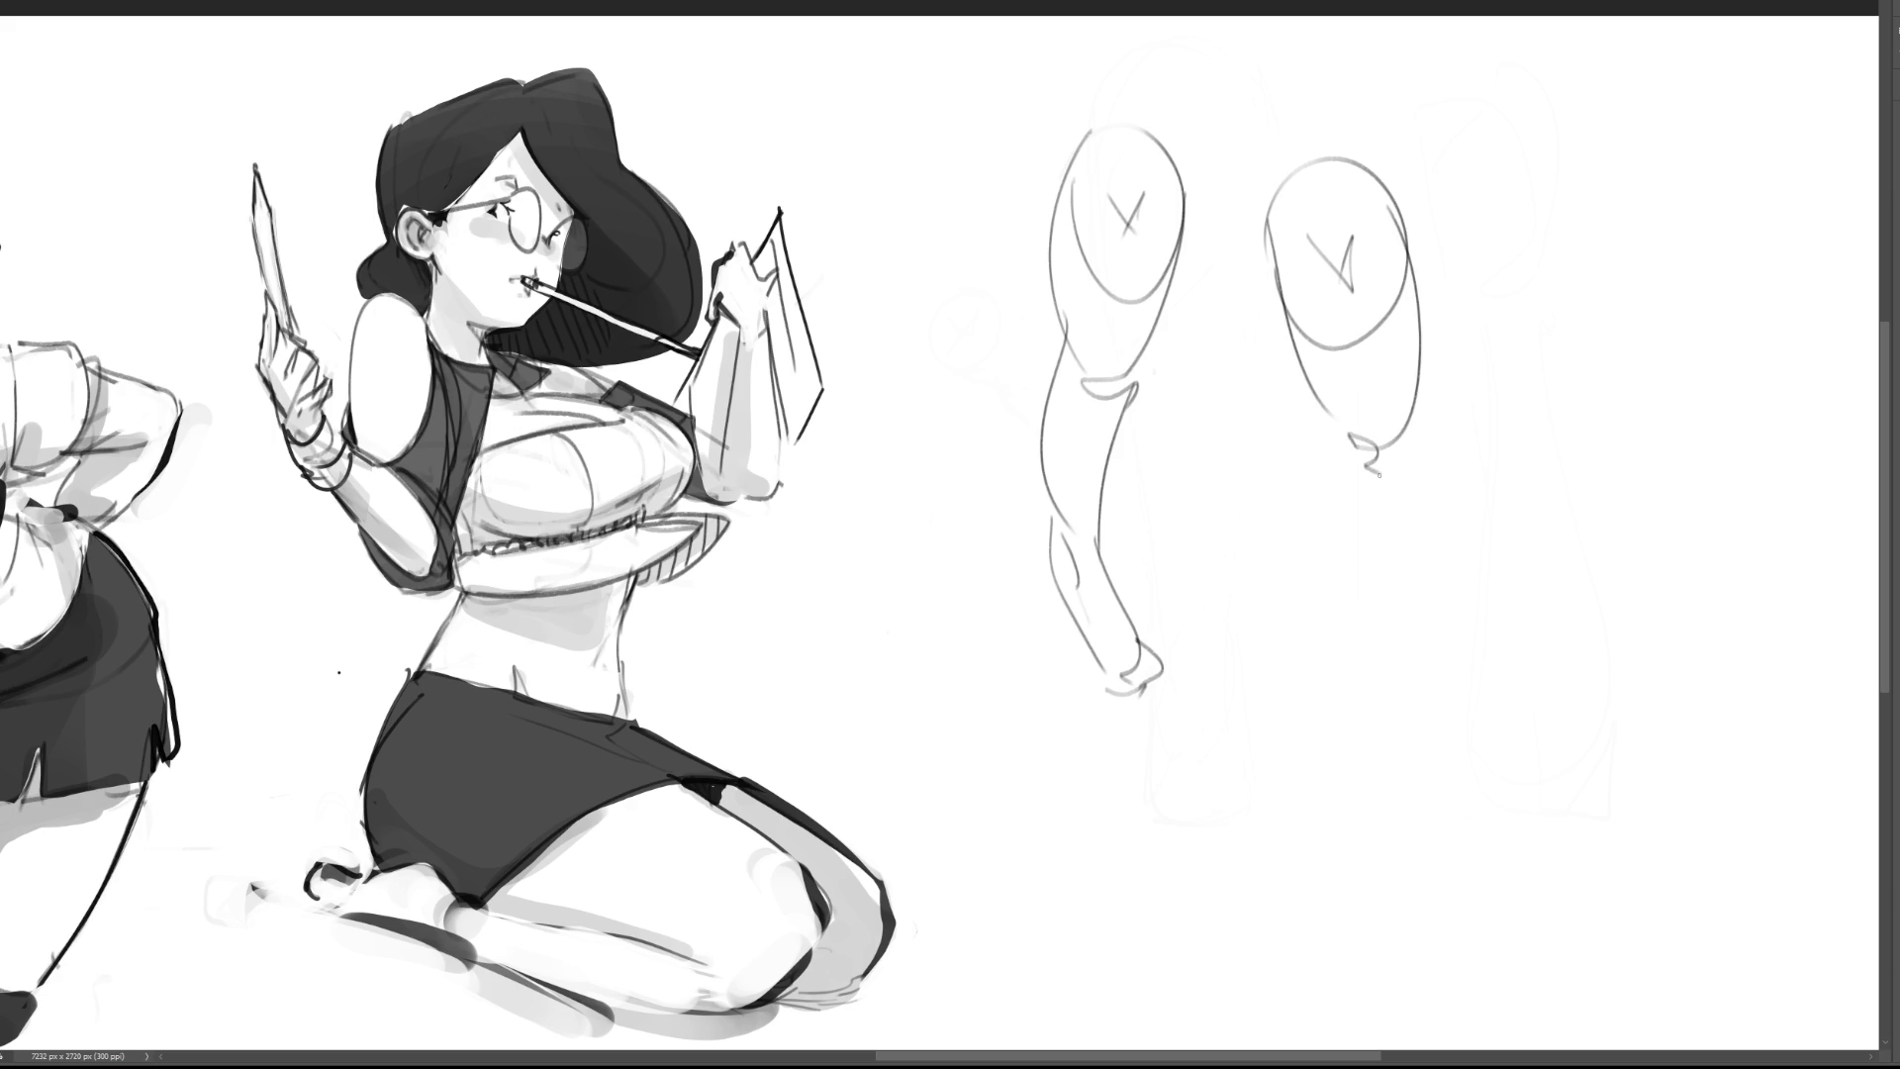
drag(1413, 353, 1384, 655)
drag(1324, 433, 1363, 725)
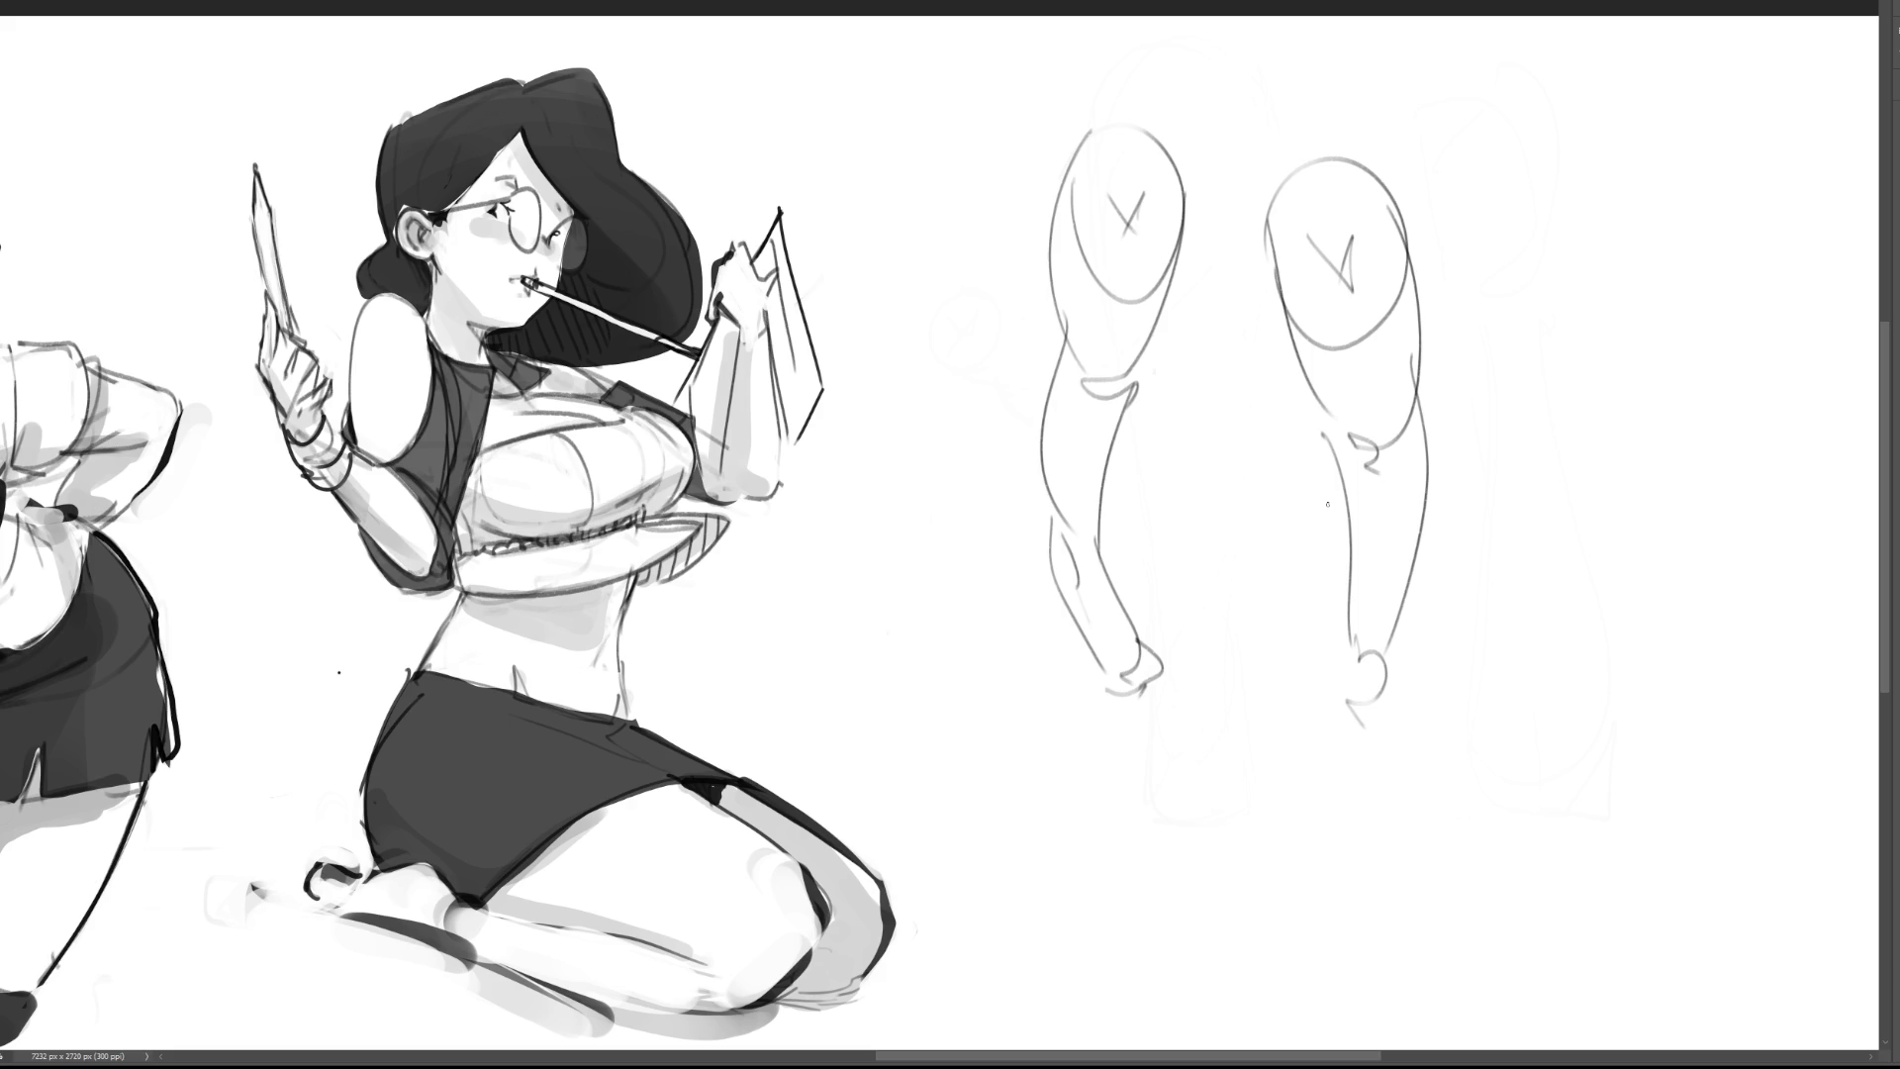
Step: Draw the second sketch's lower leg and foot, then reinforce the first sketch's lower leg and foot
drag(1343, 618, 1343, 768)
drag(1398, 649, 1347, 730)
mouse_move(1395, 649)
mouse_down()
mouse_move(1405, 762)
mouse_move(1346, 829)
mouse_up()
drag(1402, 763, 1390, 833)
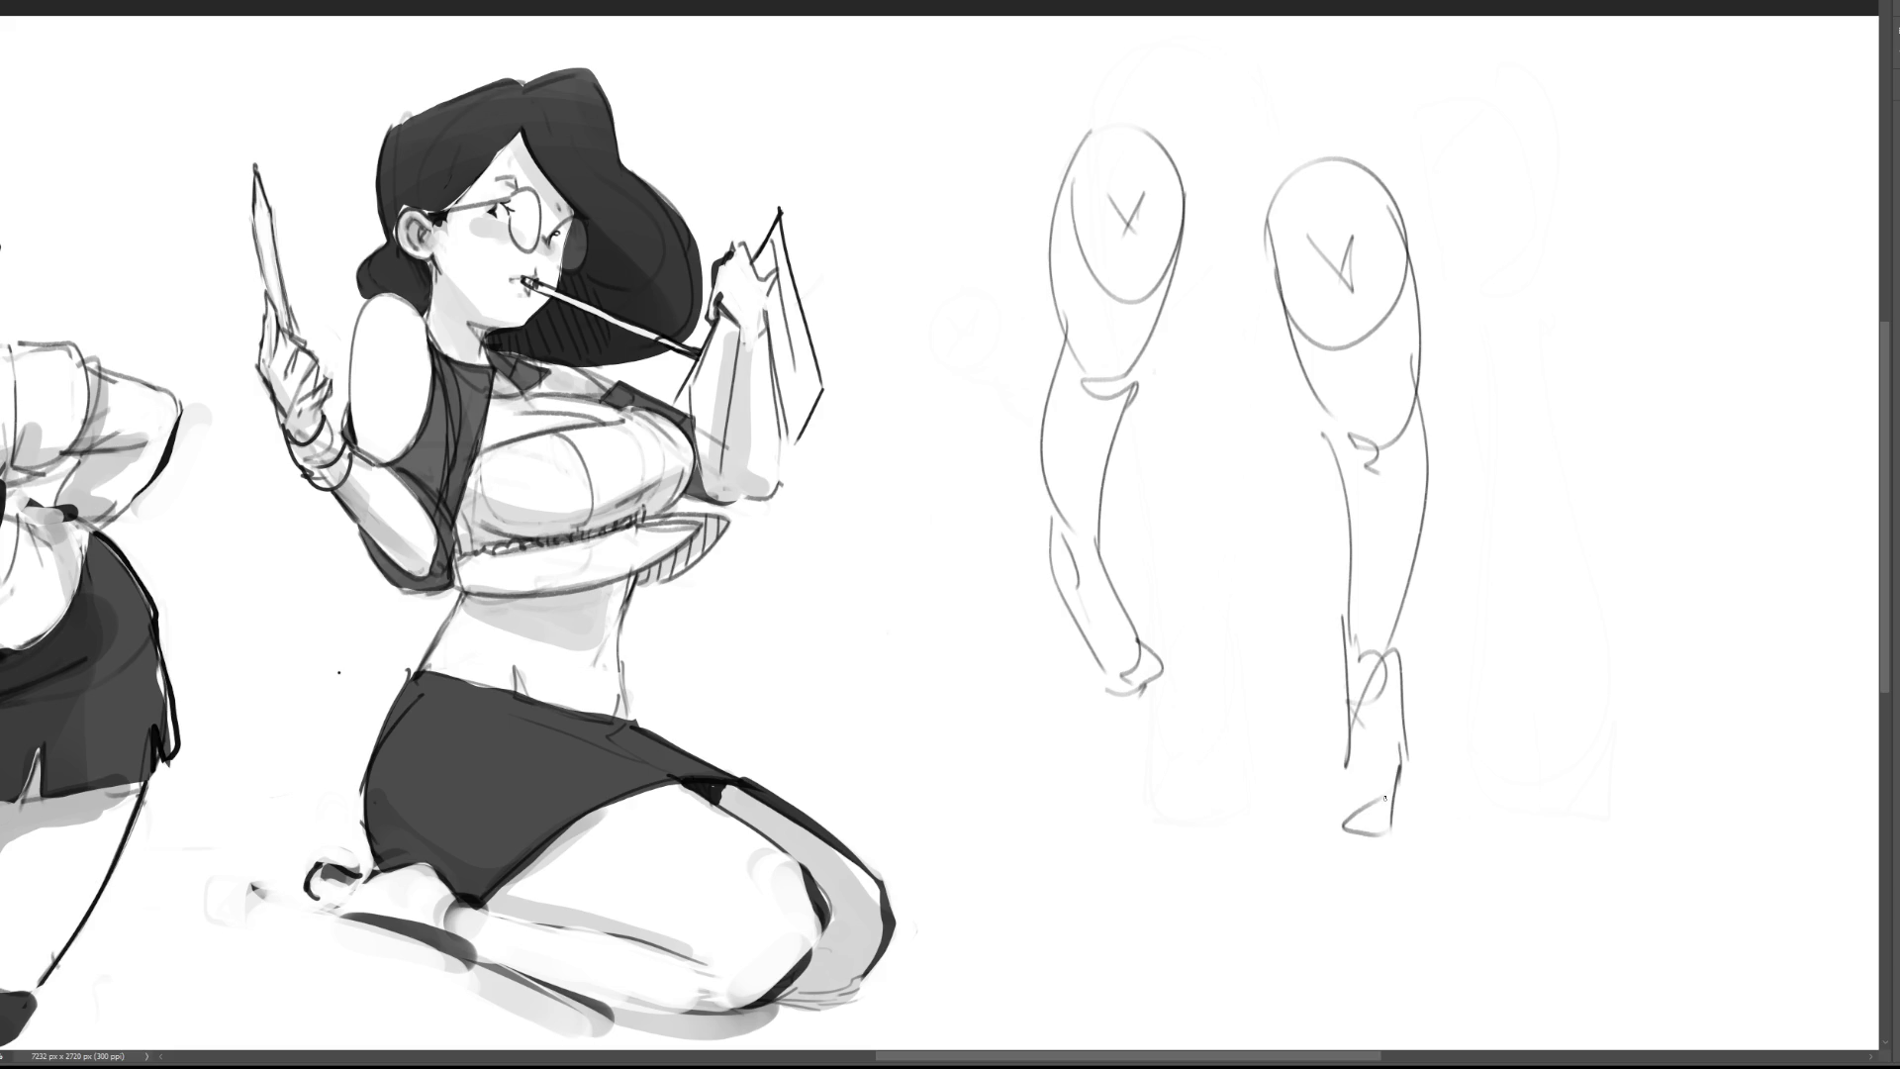
drag(1048, 502, 1069, 622)
mouse_move(1065, 547)
mouse_down()
mouse_move(1114, 669)
mouse_move(1154, 708)
mouse_up()
drag(1077, 640, 1168, 730)
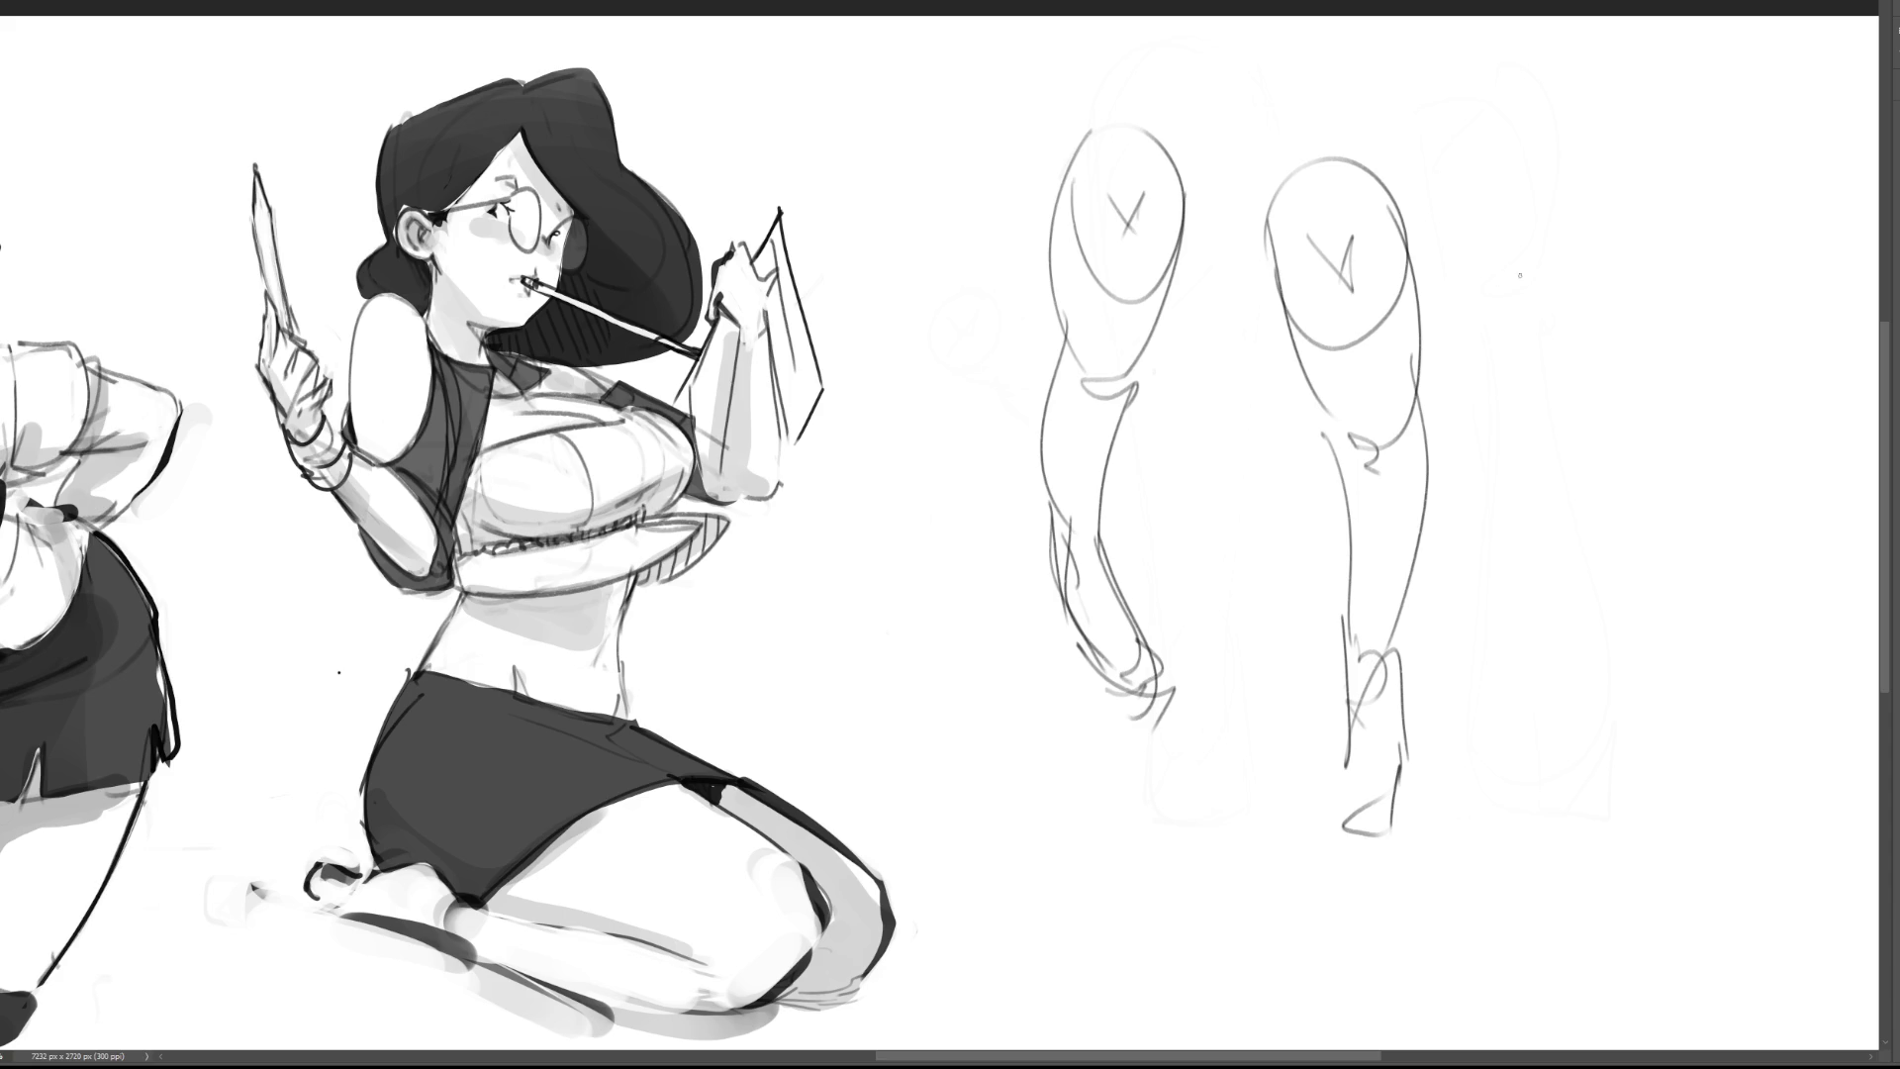
Step: Draw a check-marked oval right of the others with long contours ending in a small hook
mouse_move(1561, 263)
mouse_down()
mouse_move(1549, 388)
mouse_move(1613, 232)
mouse_up()
mouse_move(1586, 301)
mouse_down()
mouse_move(1627, 298)
mouse_move(1558, 319)
mouse_move(1637, 567)
mouse_up()
drag(1662, 277, 1696, 651)
mouse_move(1583, 478)
mouse_down()
mouse_move(1670, 616)
mouse_move(1660, 651)
mouse_up()
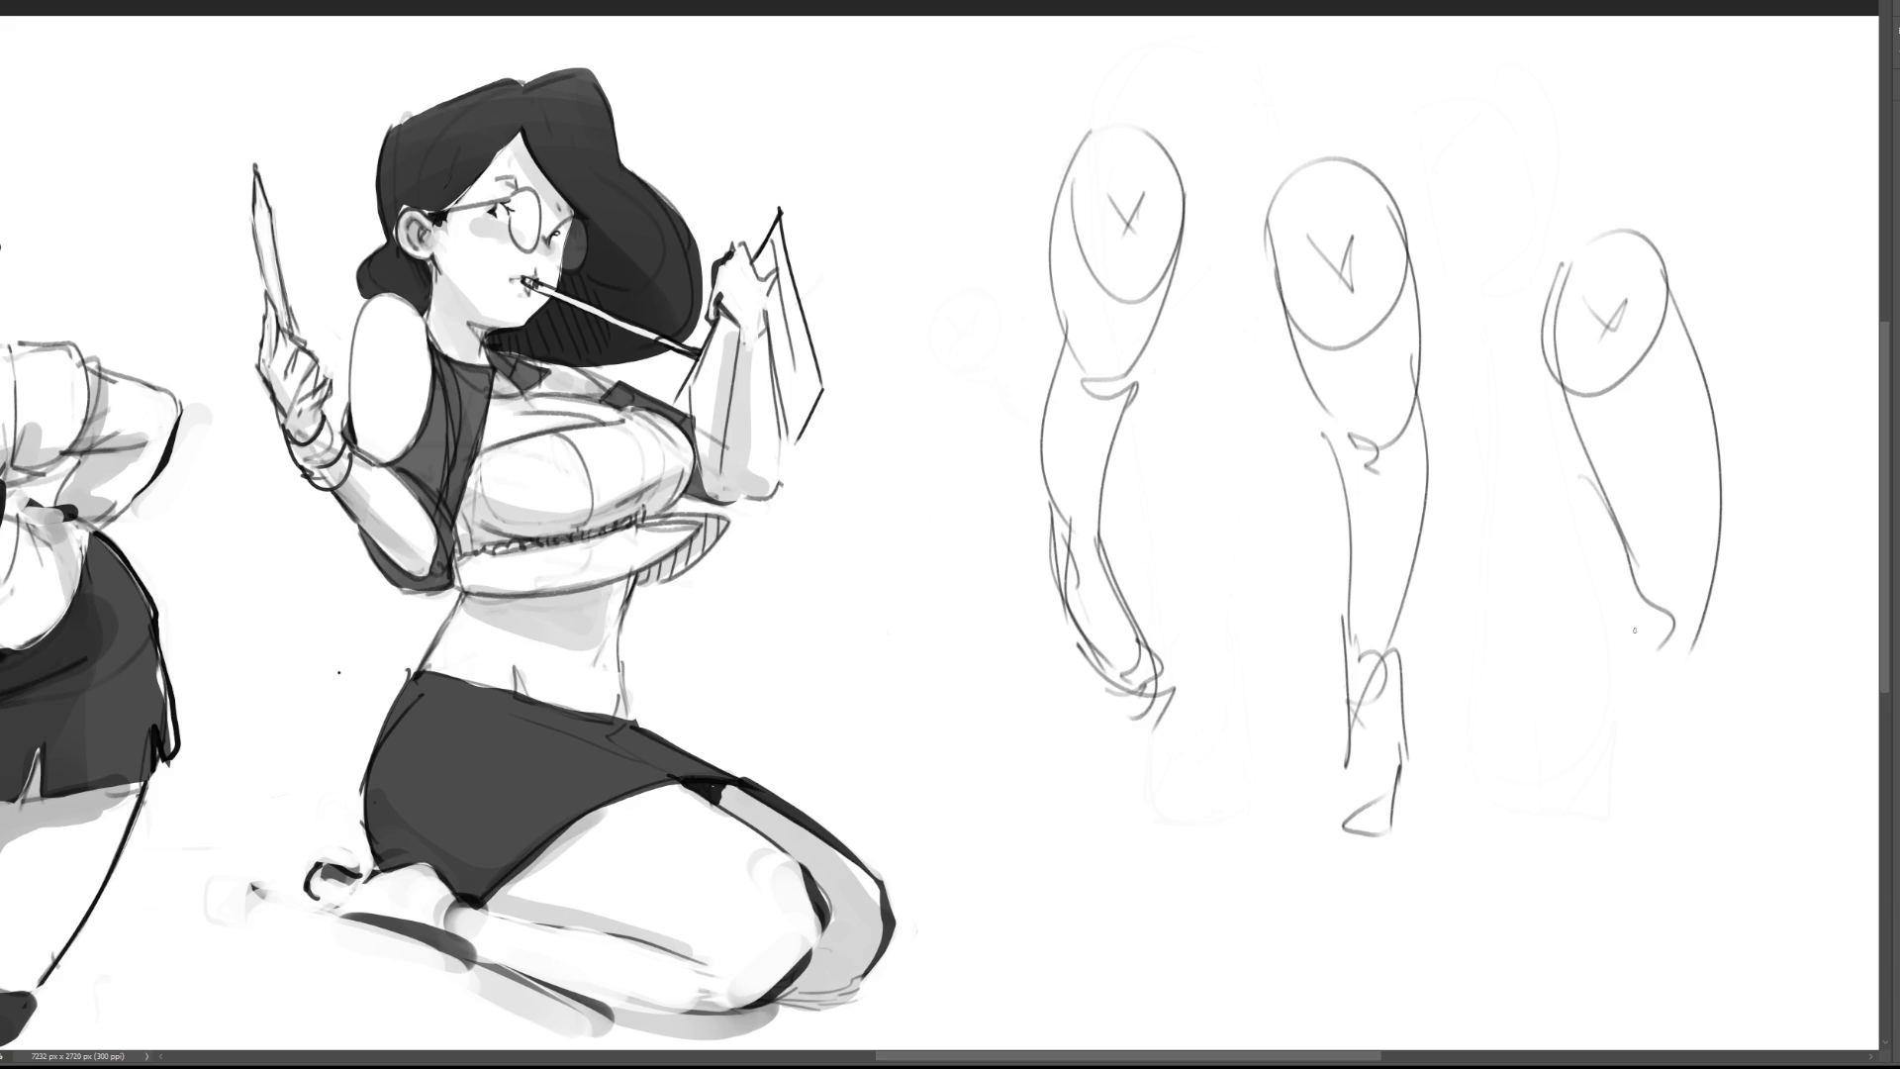
drag(1731, 477, 1684, 828)
drag(1653, 605, 1643, 923)
mouse_move(1719, 662)
mouse_down()
mouse_move(1644, 963)
mouse_move(1673, 1002)
mouse_up()
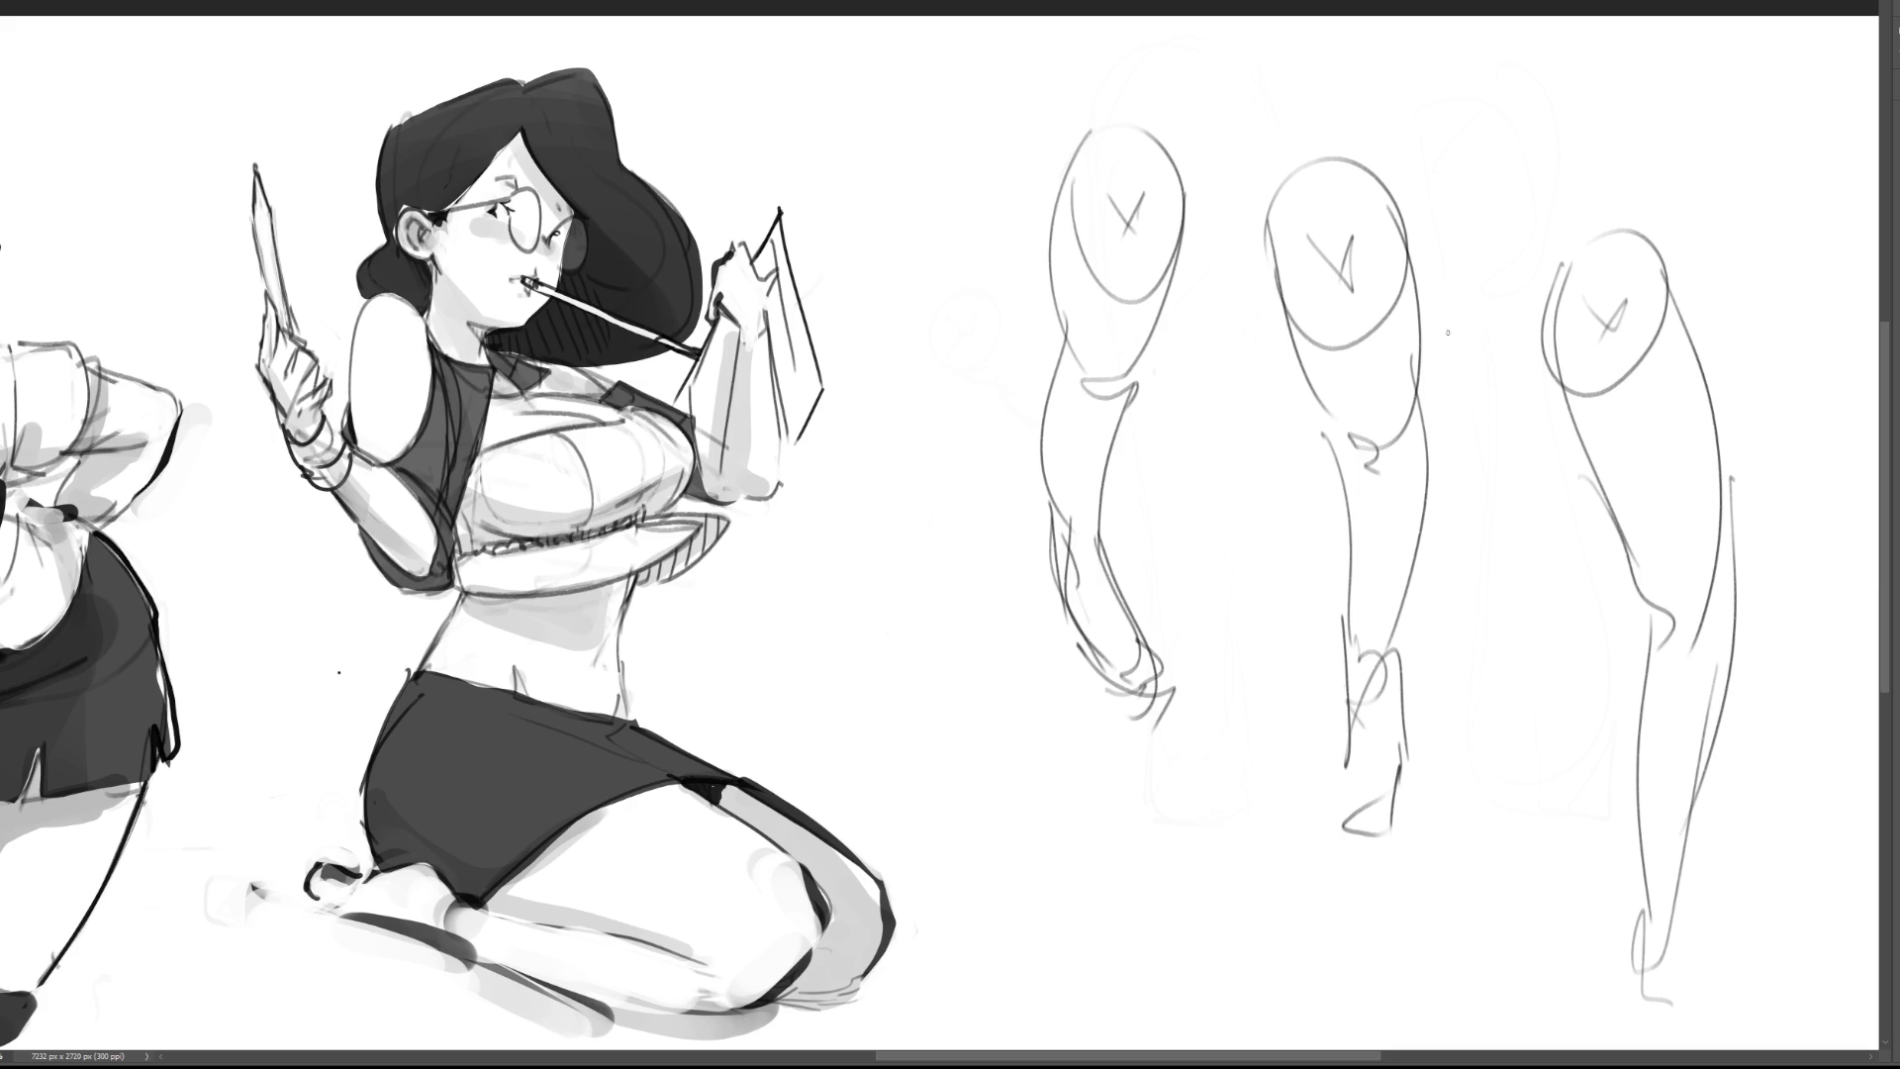
Step: Sketch a small X-marked oval with body, forearm and hand between sketches two and three
mouse_move(1463, 285)
mouse_down()
mouse_move(1445, 374)
mouse_move(1464, 277)
mouse_up()
mouse_move(1469, 356)
mouse_down()
mouse_move(1498, 388)
mouse_move(1471, 406)
mouse_up()
drag(1461, 279, 1476, 529)
drag(1519, 263, 1500, 618)
drag(1458, 554, 1512, 861)
drag(1529, 584, 1504, 895)
drag(1521, 816, 1567, 945)
drag(1518, 935, 1561, 989)
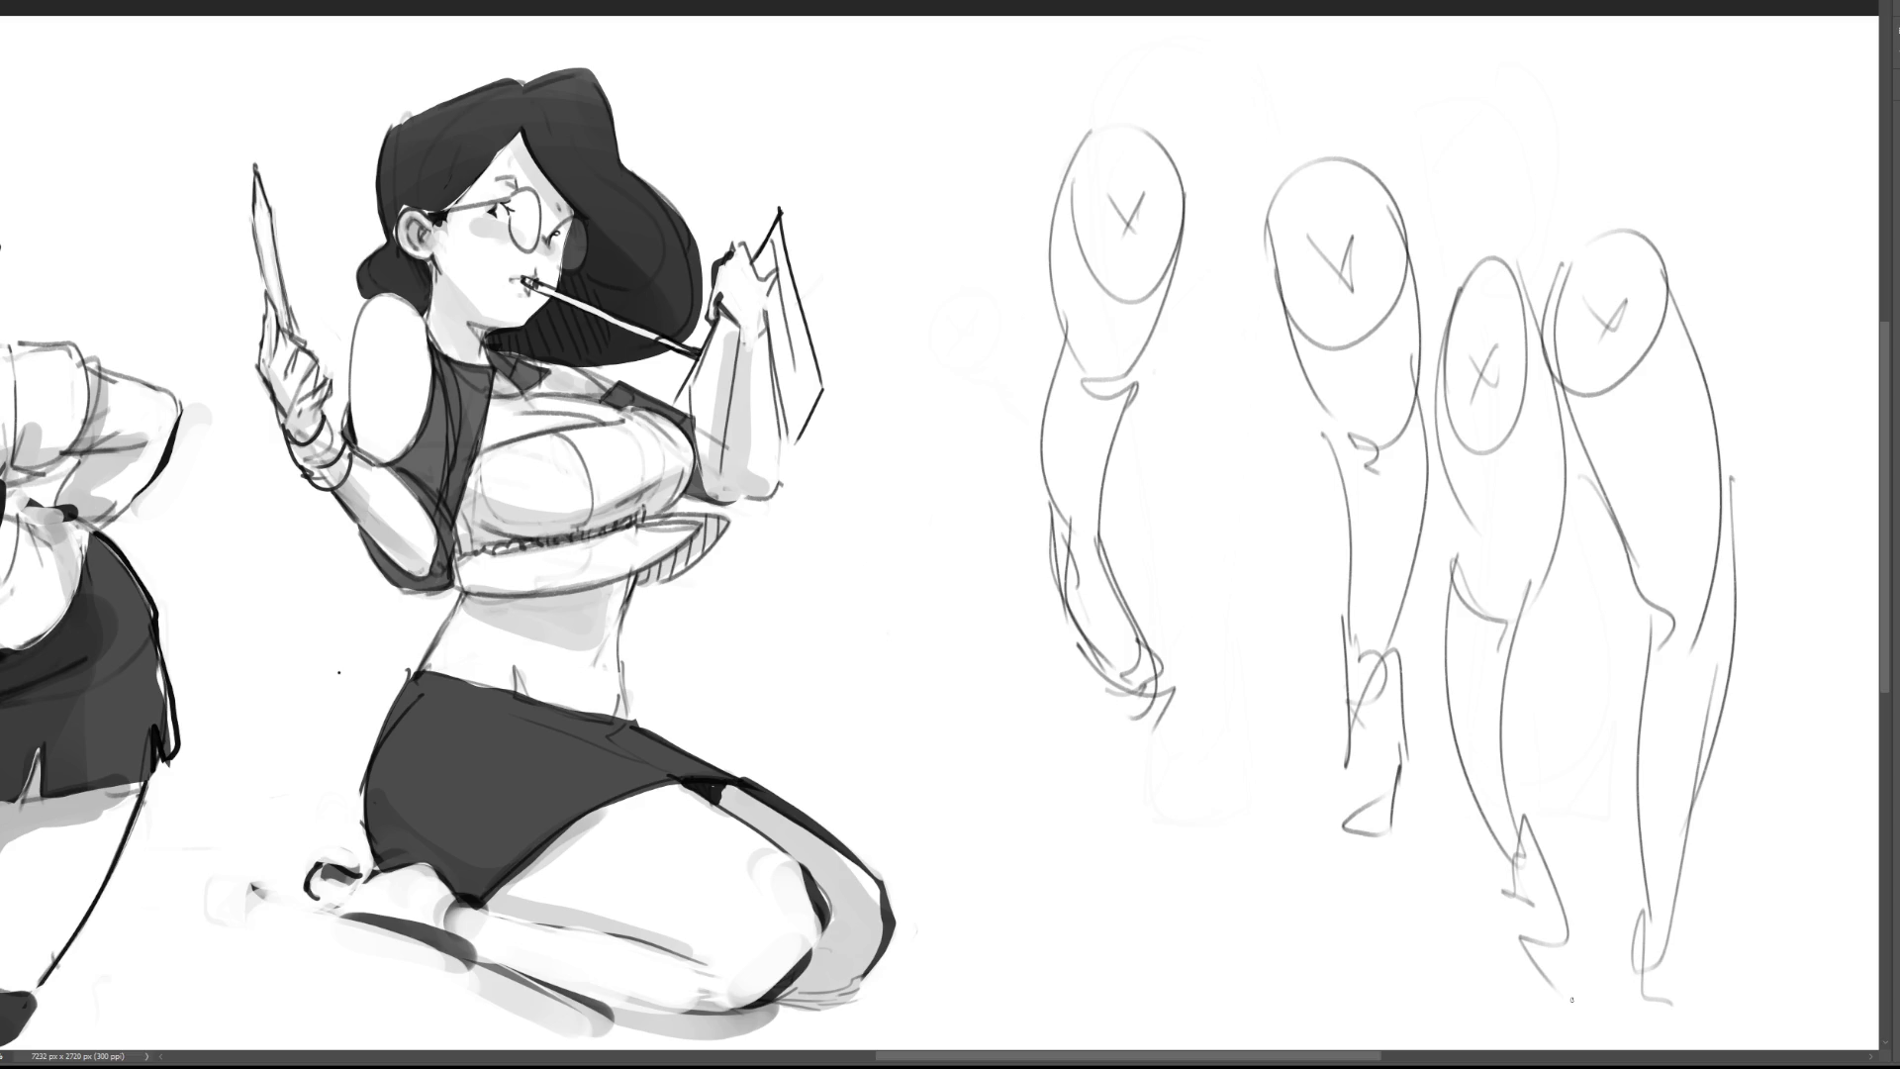
Step: Draw a new X-marked oval head at the far left with body lines and a hooked-foot leg
drag(895, 177, 980, 247)
mouse_move(871, 217)
mouse_down()
mouse_move(975, 178)
mouse_move(932, 264)
mouse_up()
drag(924, 244, 905, 306)
drag(962, 146, 993, 460)
drag(869, 369, 959, 534)
drag(1008, 457, 985, 538)
mouse_move(1002, 409)
mouse_down()
mouse_move(1005, 643)
mouse_move(956, 752)
mouse_up()
mouse_move(956, 492)
mouse_down()
mouse_move(920, 767)
mouse_move(936, 797)
mouse_up()
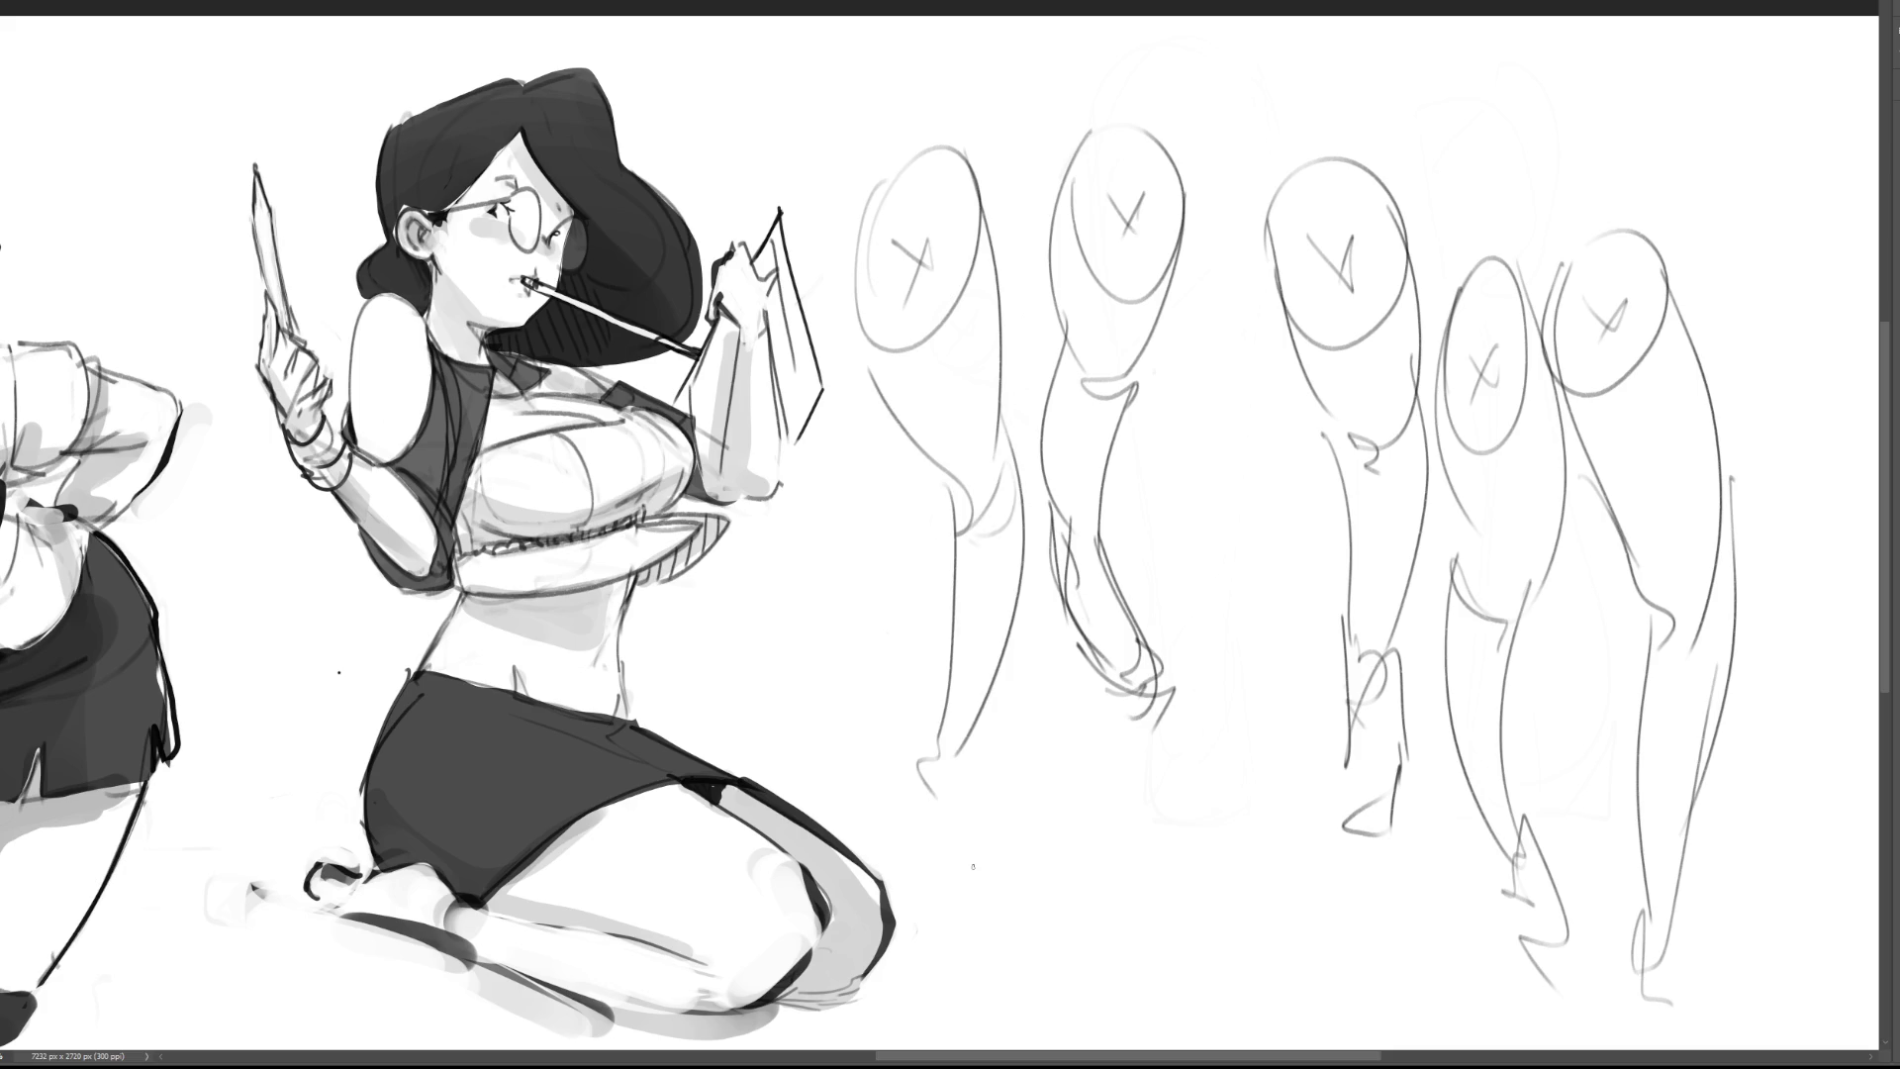
Step: Rough in a new figure between the sketches with an oval head, body outline and long legs
mouse_move(1225, 503)
mouse_down()
mouse_move(1182, 569)
mouse_move(1209, 500)
mouse_move(1259, 592)
mouse_move(1166, 772)
mouse_up()
drag(1297, 633, 1180, 810)
drag(1310, 564, 1277, 762)
drag(1275, 760, 1193, 841)
mouse_move(1276, 760)
mouse_down()
mouse_move(1219, 812)
mouse_move(1217, 841)
mouse_up()
drag(1168, 744, 1254, 1047)
drag(1256, 796, 1274, 1027)
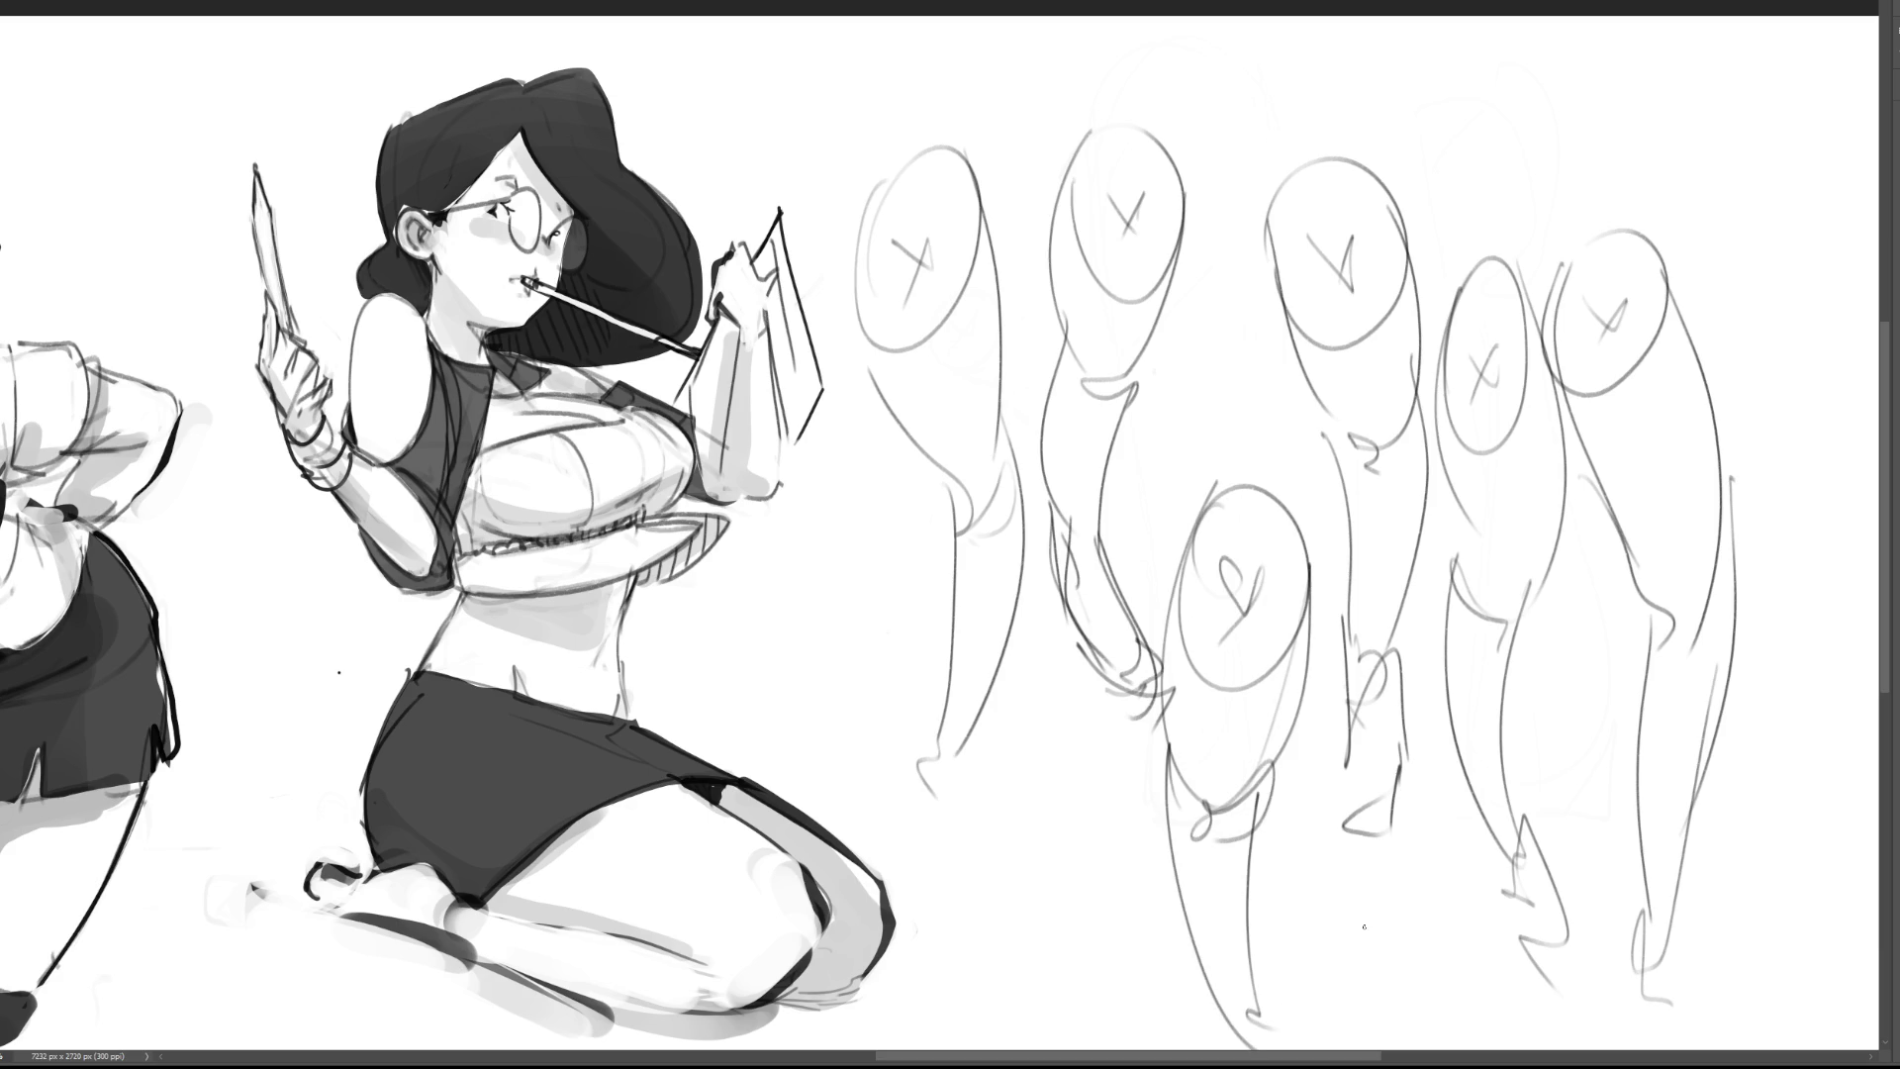
Step: Lighten the gesture sketches by erasing broadly with a large brush
key(bracketright)
key(bracketright)
key(bracketright)
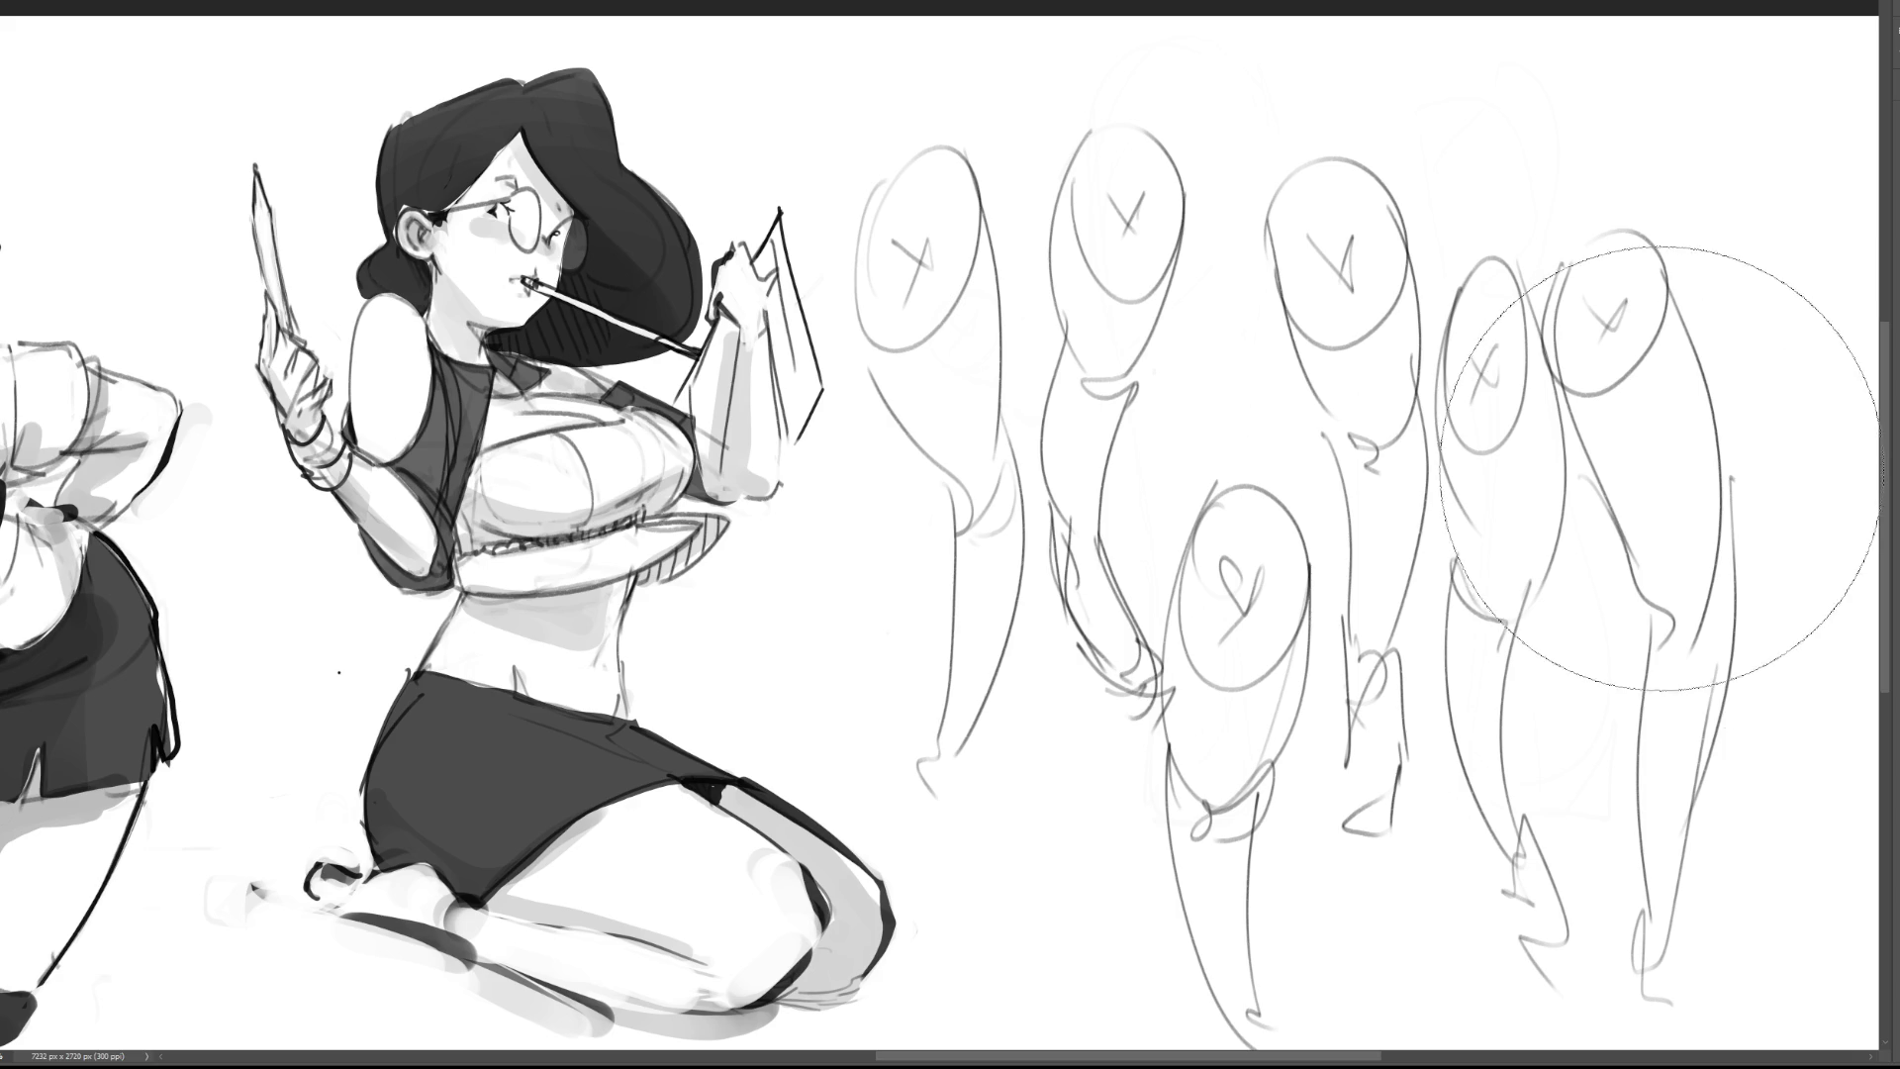
key(3)
mouse_move(1438, 596)
mouse_down()
mouse_move(1179, 869)
mouse_move(940, 297)
mouse_up()
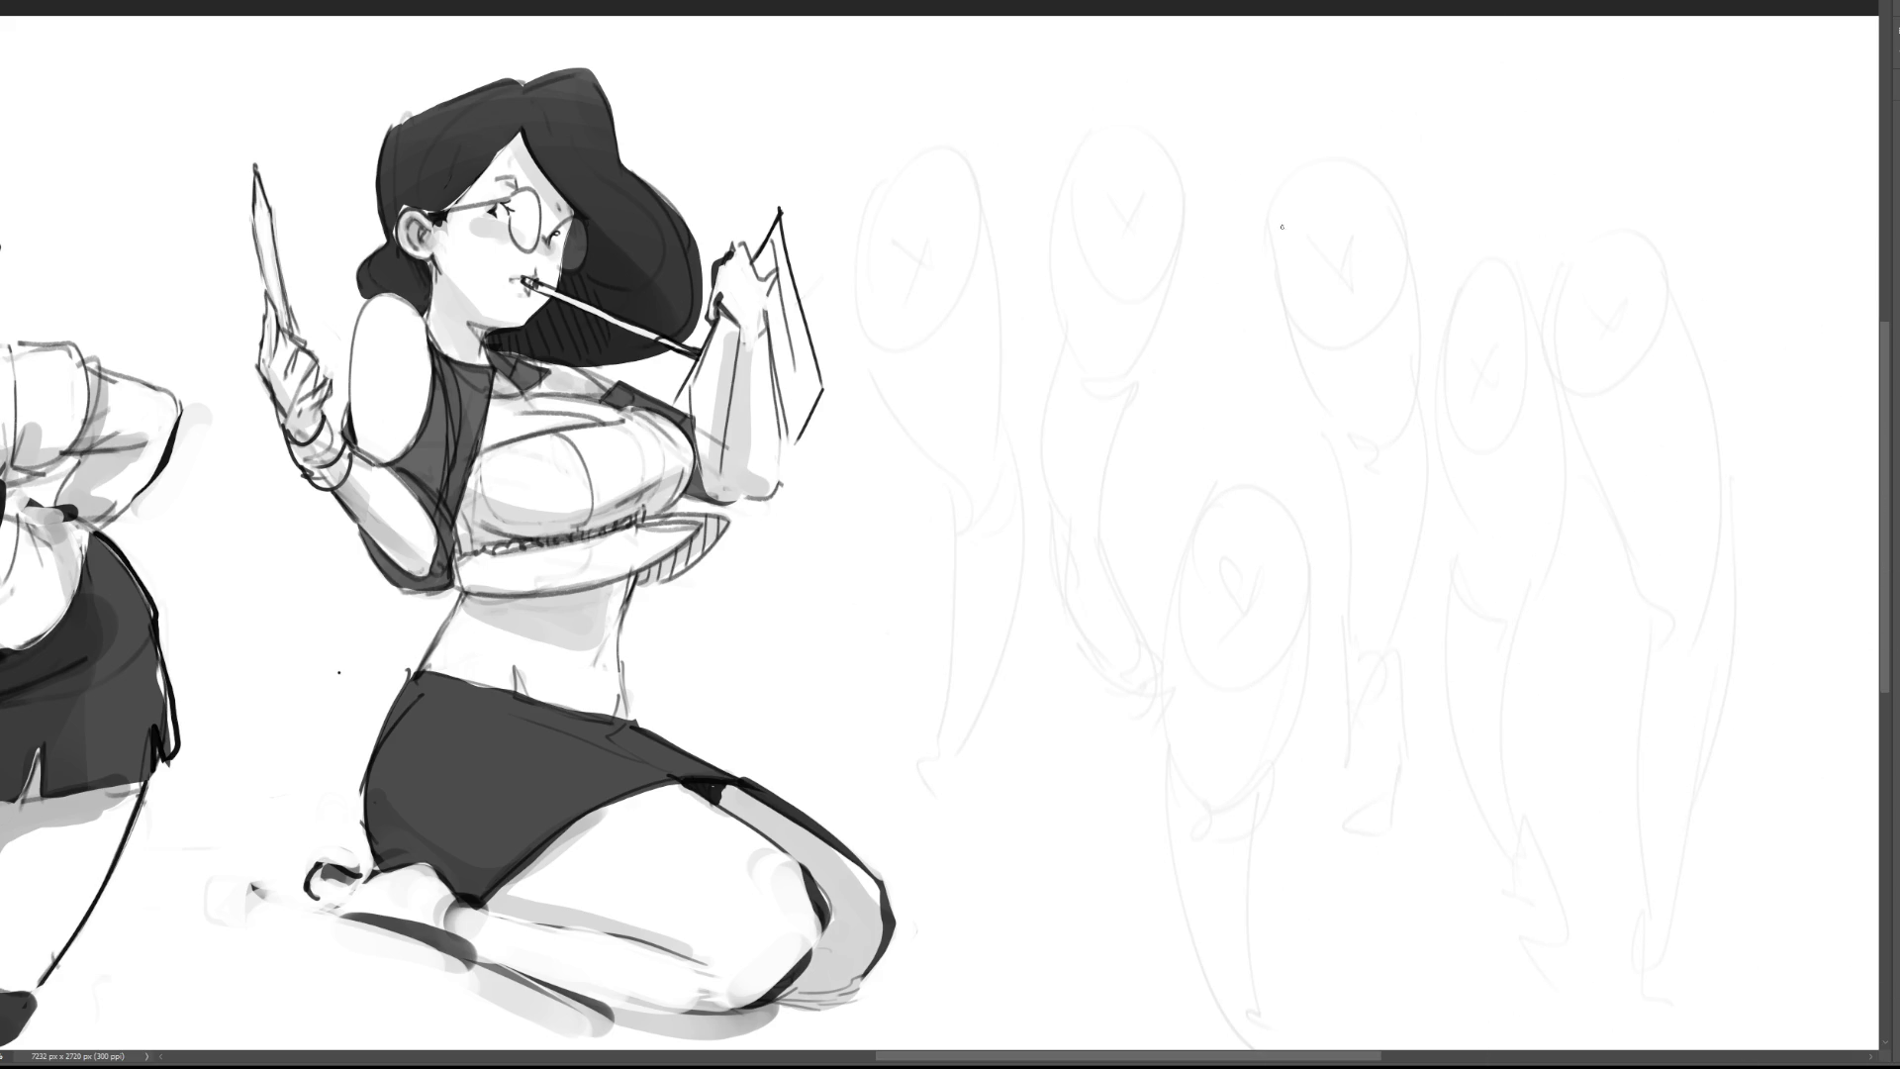
Step: Draw a dark oval head with a cross guideline, jaw, neck, back curve and leg
mouse_move(1184, 218)
mouse_down()
mouse_move(1240, 169)
mouse_move(1306, 272)
mouse_move(1237, 406)
mouse_up()
drag(1282, 178, 1252, 450)
mouse_move(1180, 318)
mouse_down()
mouse_move(1249, 447)
mouse_move(1316, 466)
mouse_move(1301, 495)
mouse_up()
drag(1355, 371, 1296, 658)
drag(1270, 465, 1289, 744)
drag(1314, 691, 1287, 772)
mouse_move(1187, 244)
mouse_down()
mouse_move(1226, 218)
mouse_move(1204, 273)
mouse_move(1227, 169)
mouse_up()
Step: Draw the right figure: Y-guided head oval, larger body oval, long legs and a foot
mouse_move(1524, 233)
mouse_down()
mouse_move(1495, 248)
mouse_move(1632, 287)
mouse_move(1479, 243)
mouse_up()
mouse_move(1538, 294)
mouse_down()
mouse_move(1553, 325)
mouse_move(1587, 317)
mouse_up()
drag(1493, 226, 1514, 537)
mouse_move(1628, 344)
mouse_down()
mouse_move(1504, 546)
mouse_move(1558, 564)
mouse_move(1526, 597)
mouse_up()
mouse_move(1462, 474)
mouse_down()
mouse_move(1440, 569)
mouse_move(1529, 811)
mouse_up()
mouse_move(1565, 548)
mouse_down()
mouse_move(1544, 843)
mouse_move(1583, 925)
mouse_up()
drag(1508, 804, 1543, 930)
drag(1536, 792, 1573, 926)
drag(1539, 922, 1559, 940)
Step: Draw the left figure's head circle, body oval, hip arc and leg lines
drag(968, 320, 1084, 415)
drag(1024, 292, 1014, 287)
drag(1034, 391, 999, 448)
mouse_move(1038, 279)
mouse_down()
mouse_move(955, 522)
mouse_move(1120, 435)
mouse_move(1073, 623)
mouse_move(1113, 648)
mouse_up()
mouse_move(1136, 500)
mouse_down()
mouse_move(1148, 697)
mouse_move(1100, 812)
mouse_up()
drag(1045, 610, 1082, 872)
Step: Undo a stroke and redraw the left figure's hip hooks and converging leg lines
key(ctrl+z)
key(ctrl+z)
key(ctrl+z)
key(ctrl+z)
mouse_move(1140, 507)
mouse_down()
mouse_move(1029, 594)
mouse_move(1115, 532)
mouse_up()
mouse_move(1118, 530)
mouse_down()
mouse_move(1079, 636)
mouse_move(1098, 635)
mouse_up()
drag(1031, 645, 1099, 653)
mouse_move(997, 584)
mouse_down()
mouse_move(1002, 742)
mouse_move(1100, 936)
mouse_up()
mouse_move(1123, 598)
mouse_down()
mouse_move(1061, 922)
mouse_move(1092, 990)
mouse_up()
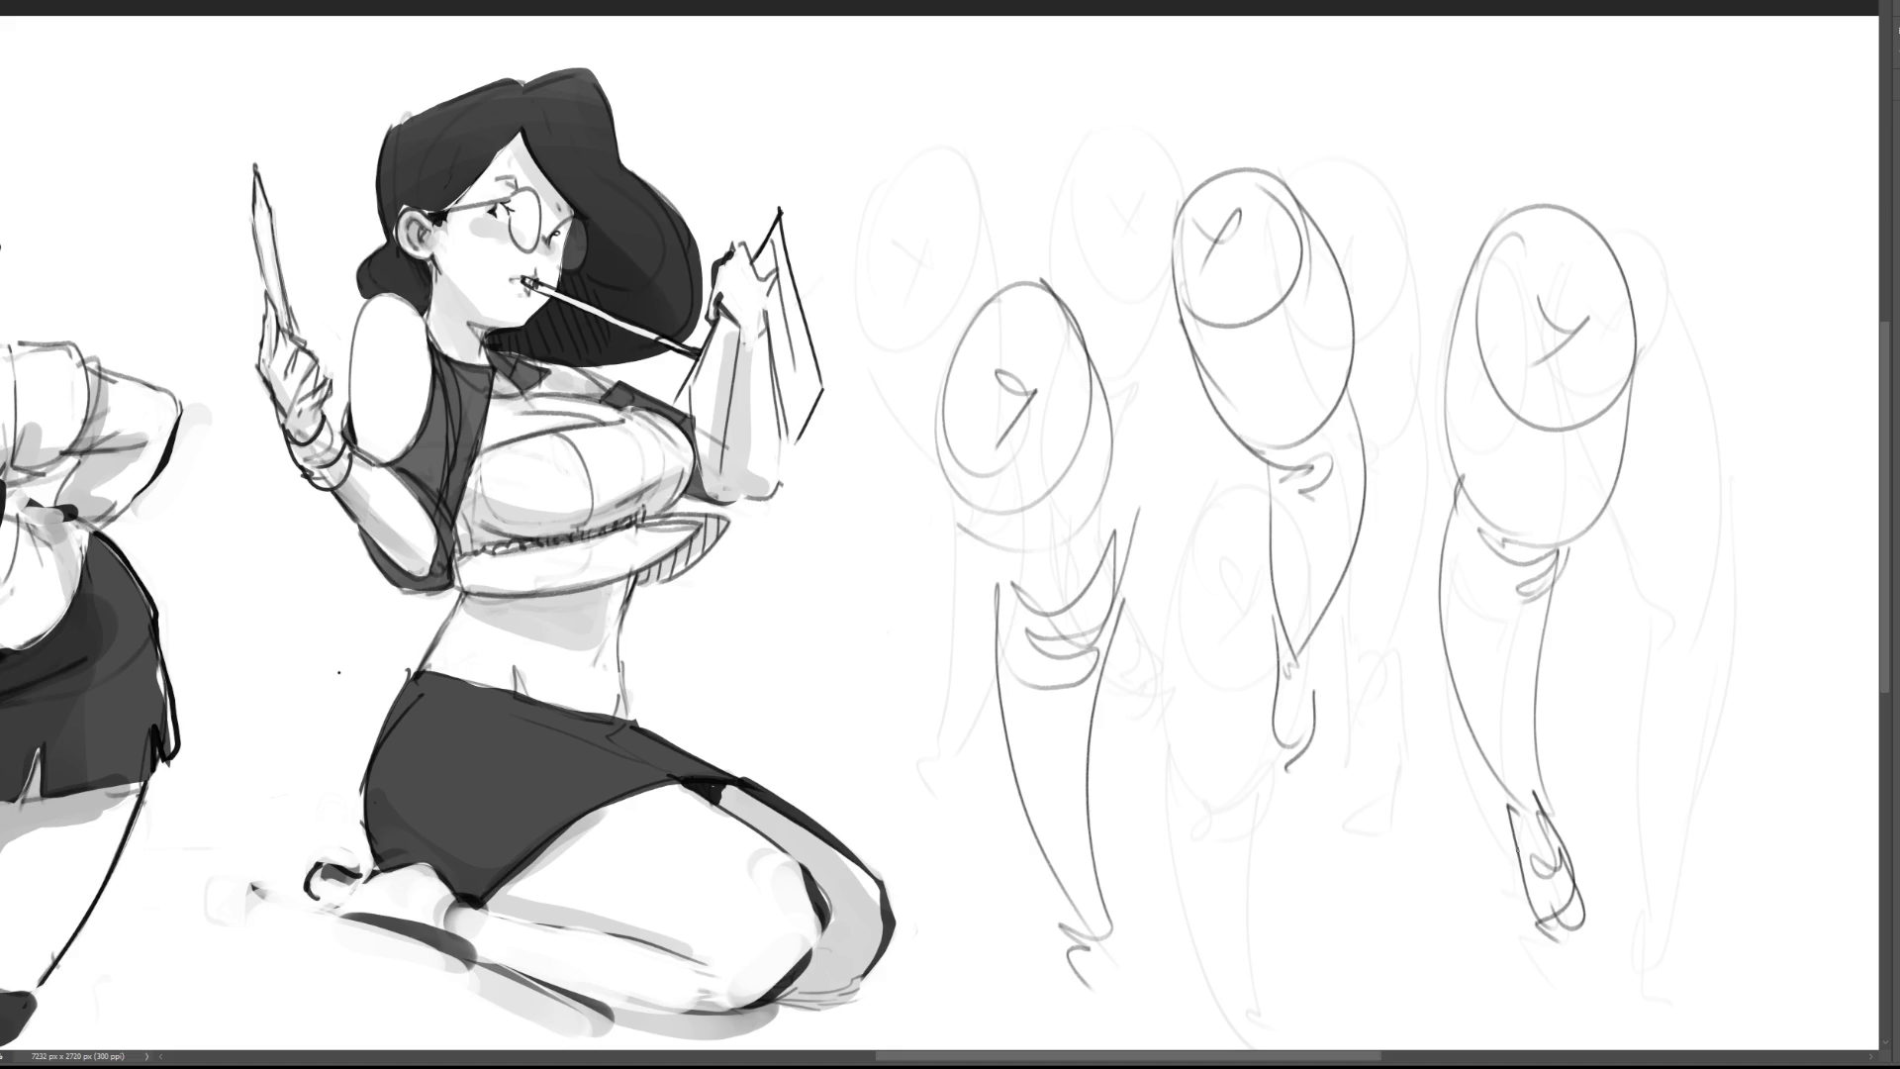
mouse_move(1494, 795)
mouse_down()
mouse_move(1563, 965)
mouse_move(1603, 975)
mouse_move(1605, 999)
mouse_up()
Step: Sketch feet on the middle and left gesture figures
drag(1279, 624, 1273, 811)
mouse_move(1316, 653)
mouse_down()
mouse_move(1292, 782)
mouse_move(1304, 822)
mouse_up()
mouse_move(1047, 877)
mouse_down()
mouse_move(1100, 915)
mouse_move(1074, 952)
mouse_up()
drag(1078, 952, 1138, 1029)
drag(1108, 909, 1168, 1047)
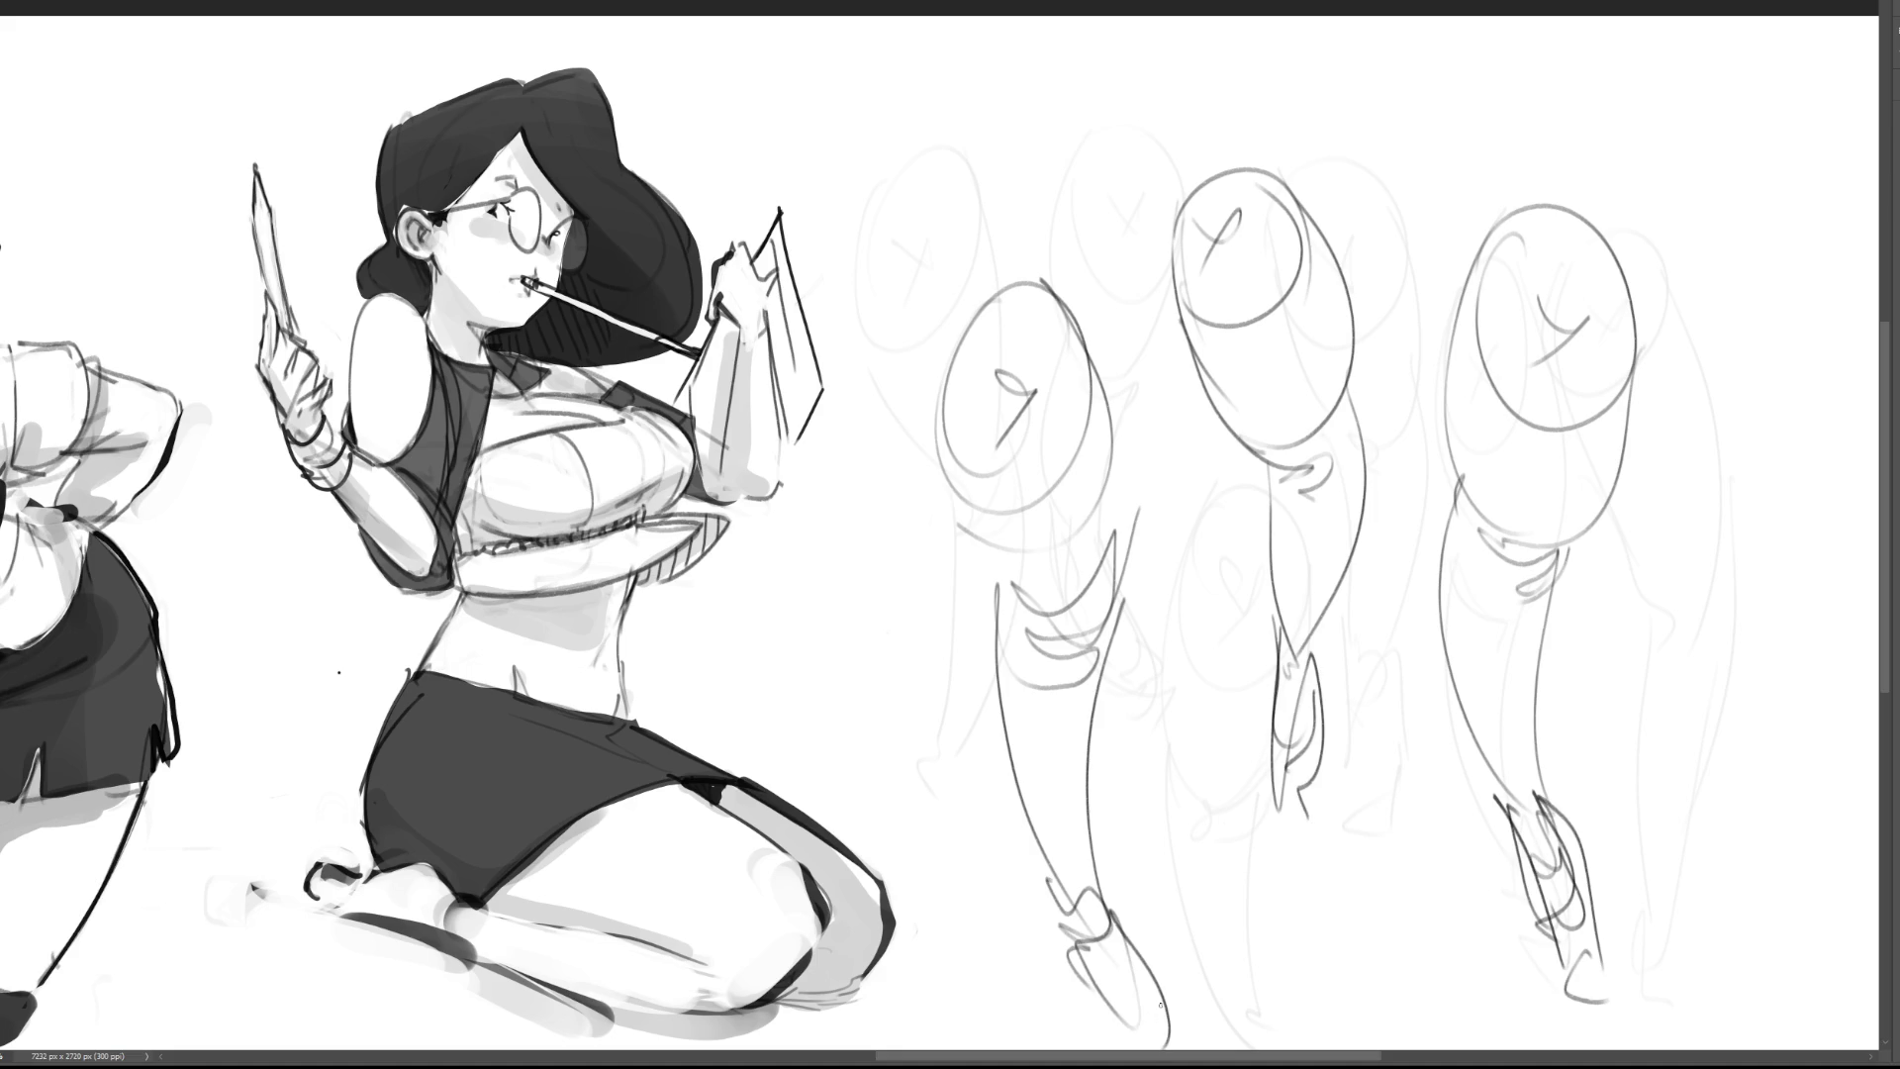
Step: Erase over the right gesture sketches with a large eraser to fade them
key(e)
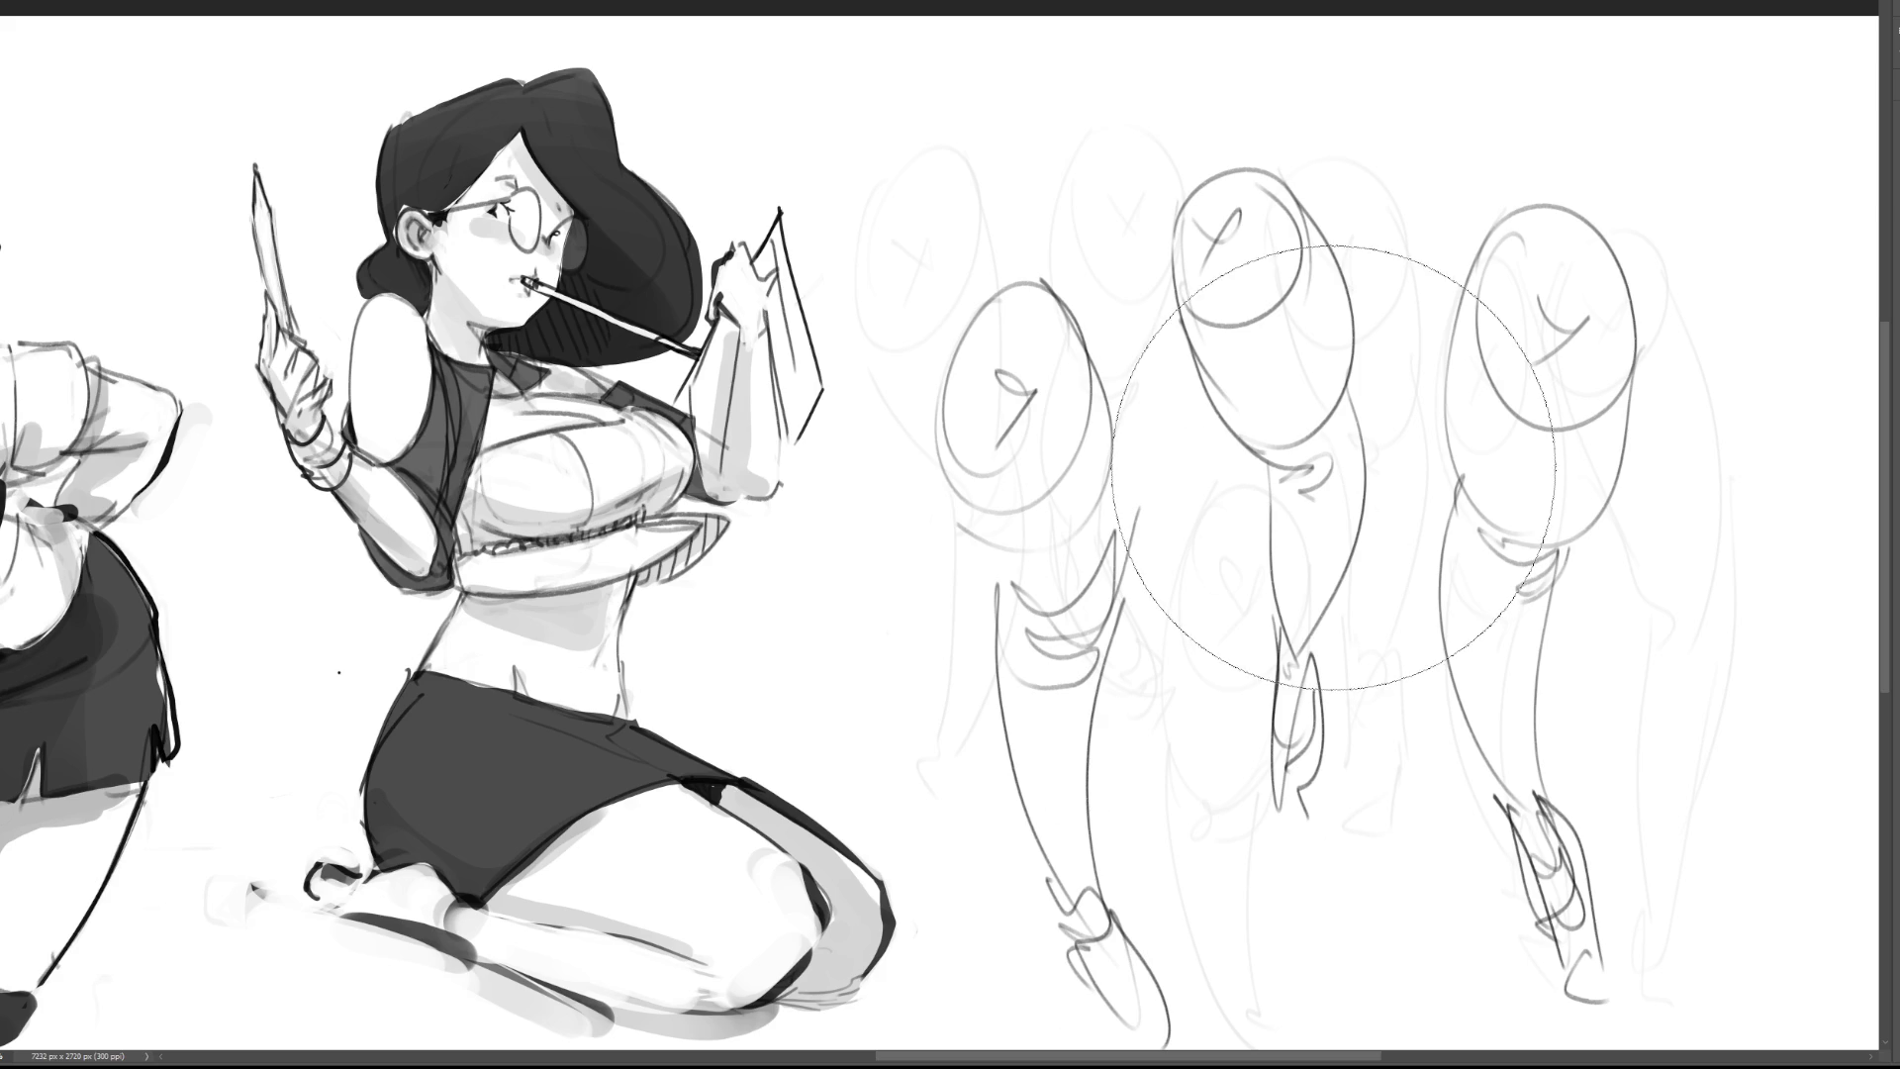
key(3)
mouse_move(1596, 611)
mouse_down()
mouse_move(1272, 241)
mouse_move(1128, 602)
mouse_move(1629, 814)
mouse_move(1495, 348)
mouse_up()
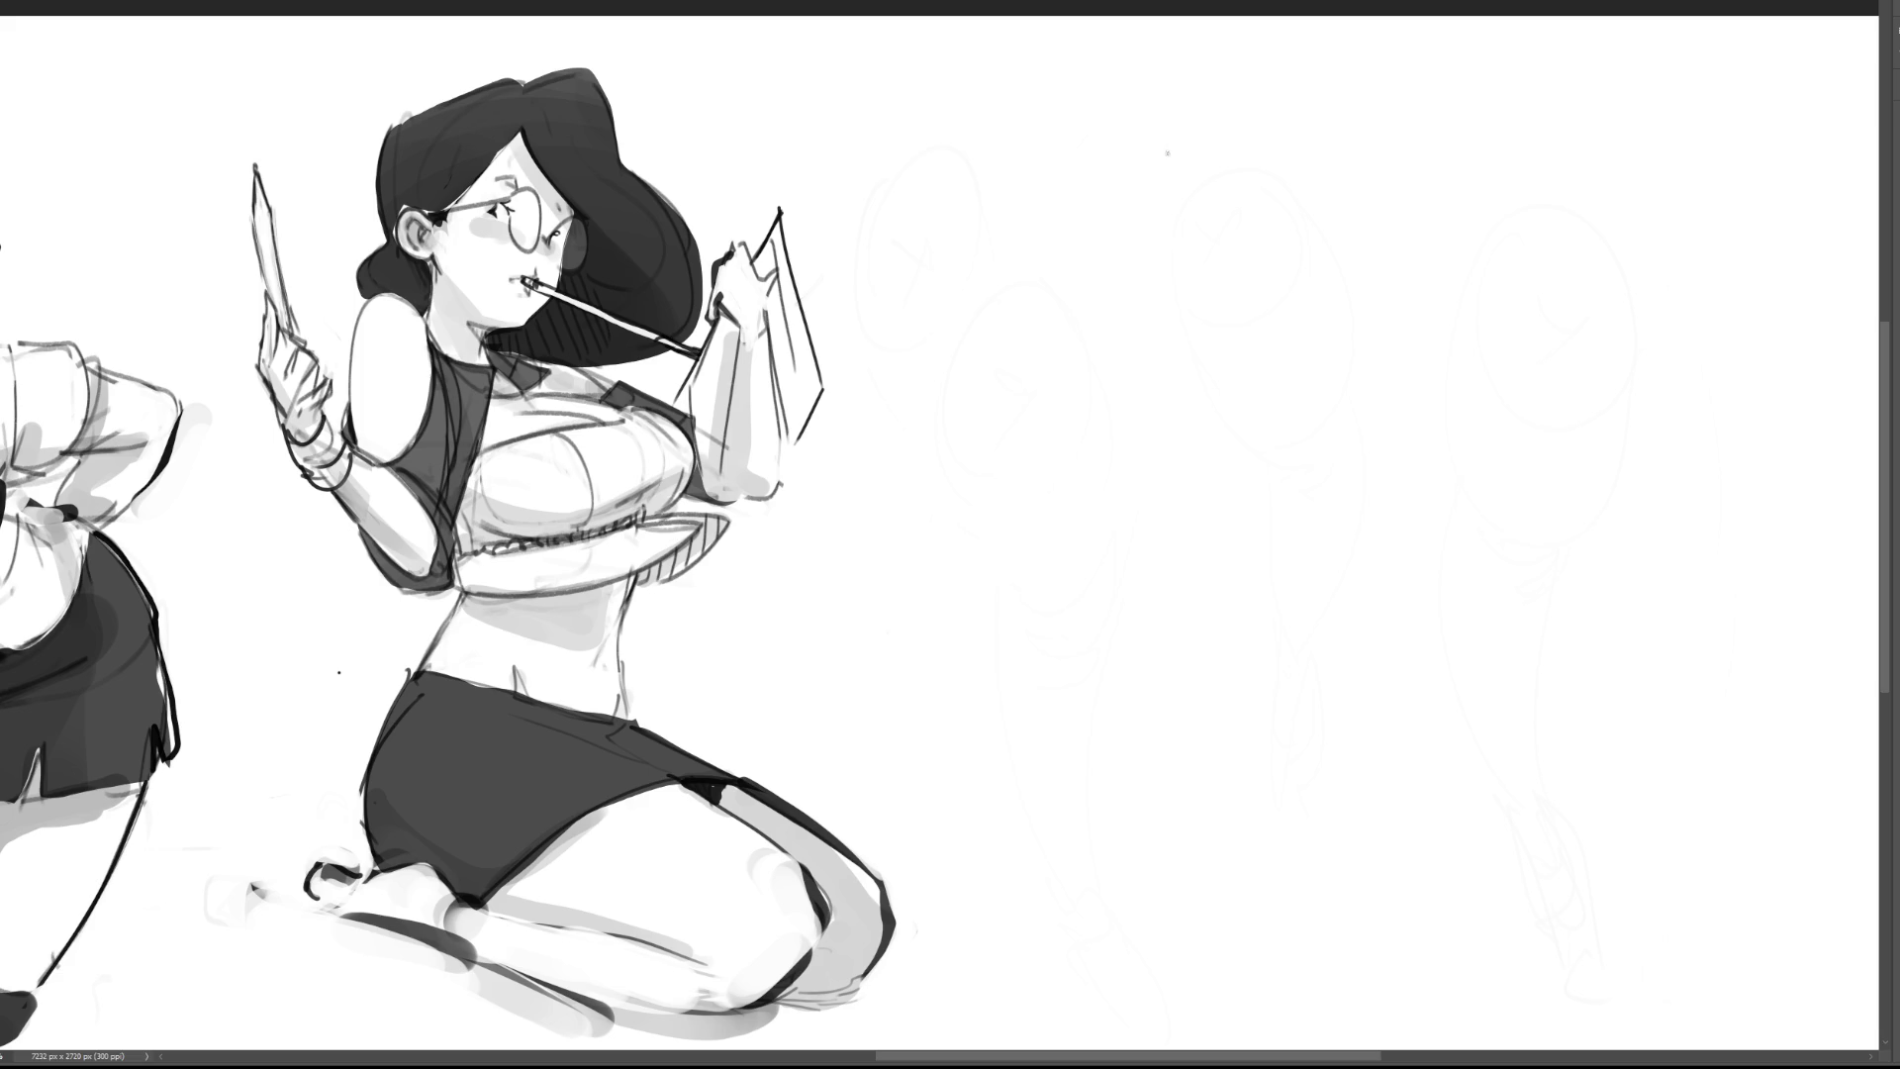
Step: Draw a clean long leg outline with thigh, knee and calf contours
drag(1264, 143, 1286, 341)
drag(1270, 150, 1341, 60)
drag(1382, 43, 1445, 168)
drag(1440, 107, 1408, 406)
drag(1433, 273, 1384, 495)
mouse_move(1283, 324)
mouse_down()
mouse_move(1330, 540)
mouse_move(1374, 542)
mouse_move(1351, 574)
mouse_up()
drag(1378, 506, 1372, 604)
mouse_move(1412, 463)
mouse_down()
mouse_move(1399, 566)
mouse_move(1425, 902)
mouse_move(1403, 964)
mouse_up()
mouse_move(1318, 540)
mouse_down()
mouse_move(1393, 623)
mouse_move(1364, 855)
mouse_move(1381, 1000)
mouse_up()
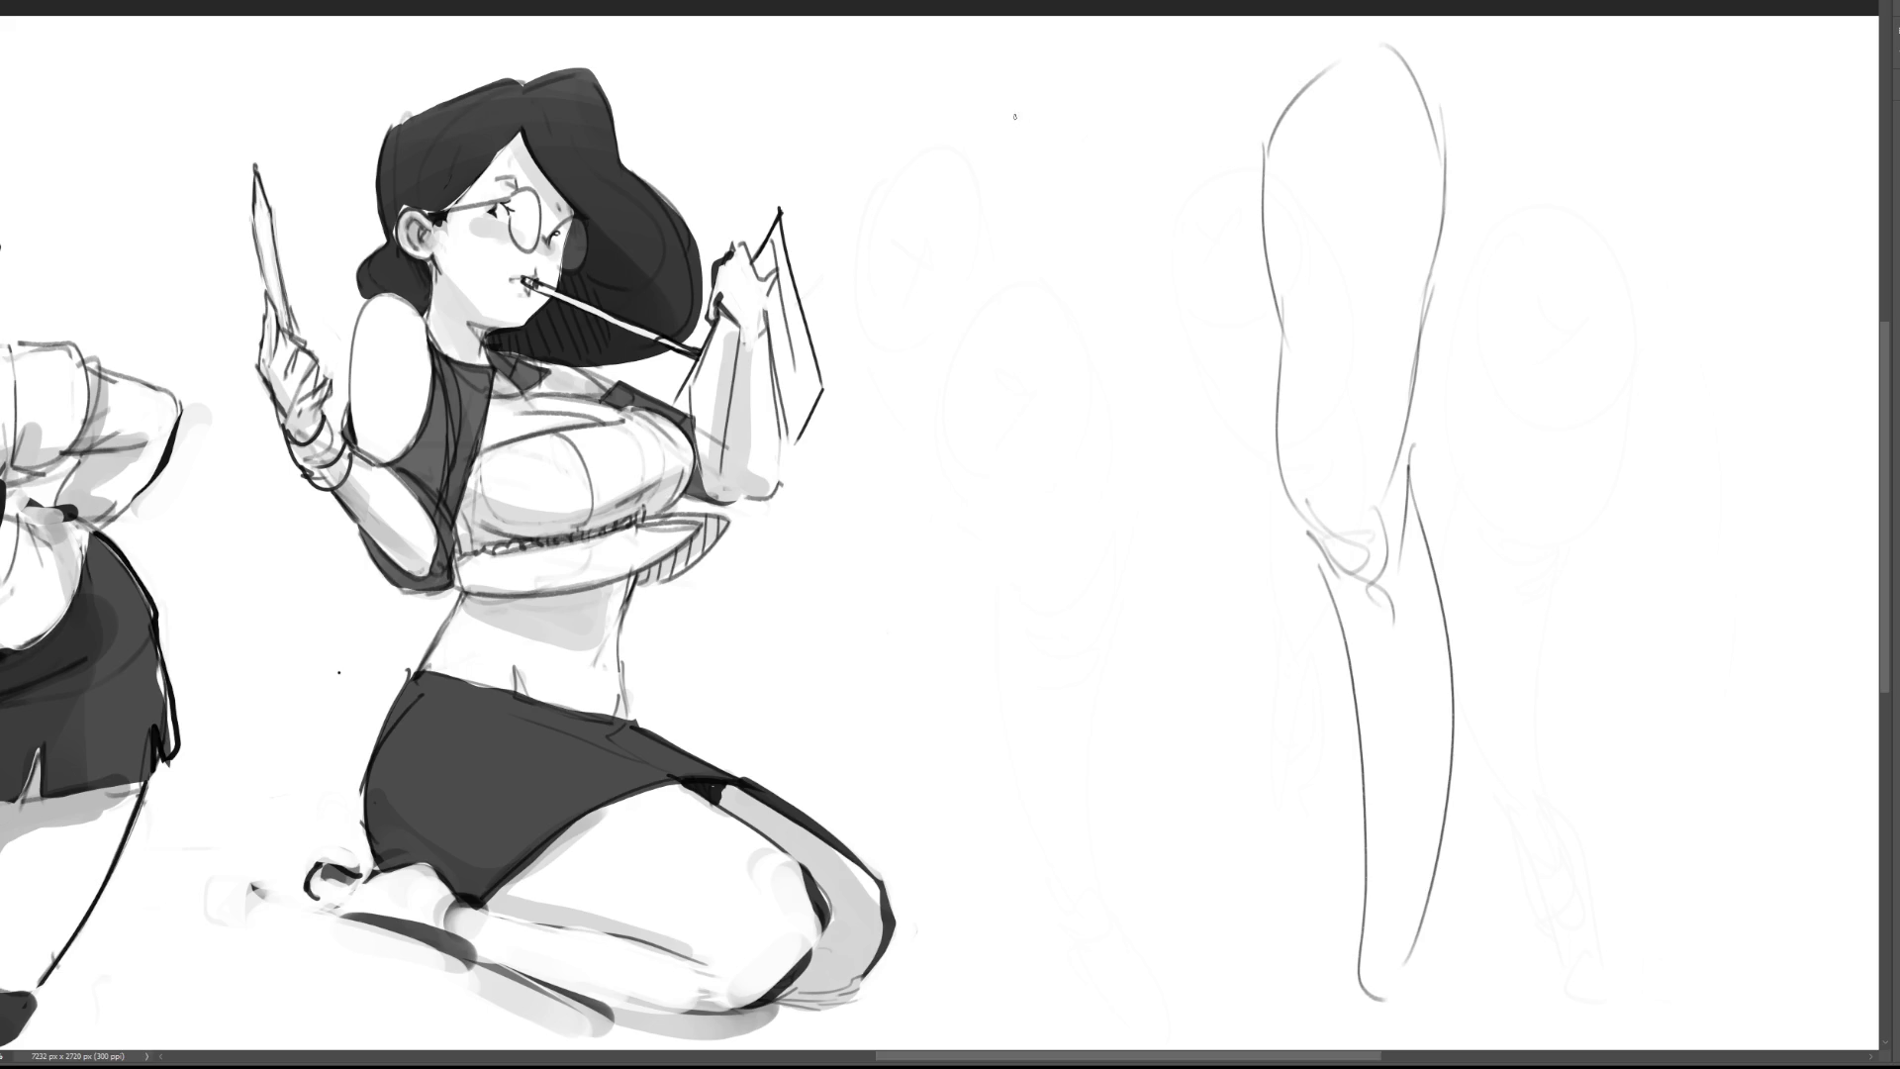
Step: Draw a second leg to its left with thigh, knee lines, shin and calf
drag(1052, 47, 1015, 220)
drag(1037, 99, 1013, 174)
drag(1089, 42, 1158, 124)
mouse_move(1183, 153)
mouse_down()
mouse_move(1183, 297)
mouse_move(1029, 260)
mouse_move(1079, 453)
mouse_up()
mouse_move(1190, 282)
mouse_down()
mouse_move(1166, 509)
mouse_move(1107, 584)
mouse_up()
drag(1072, 463, 1160, 564)
drag(1066, 458, 1150, 960)
drag(1169, 510, 1165, 994)
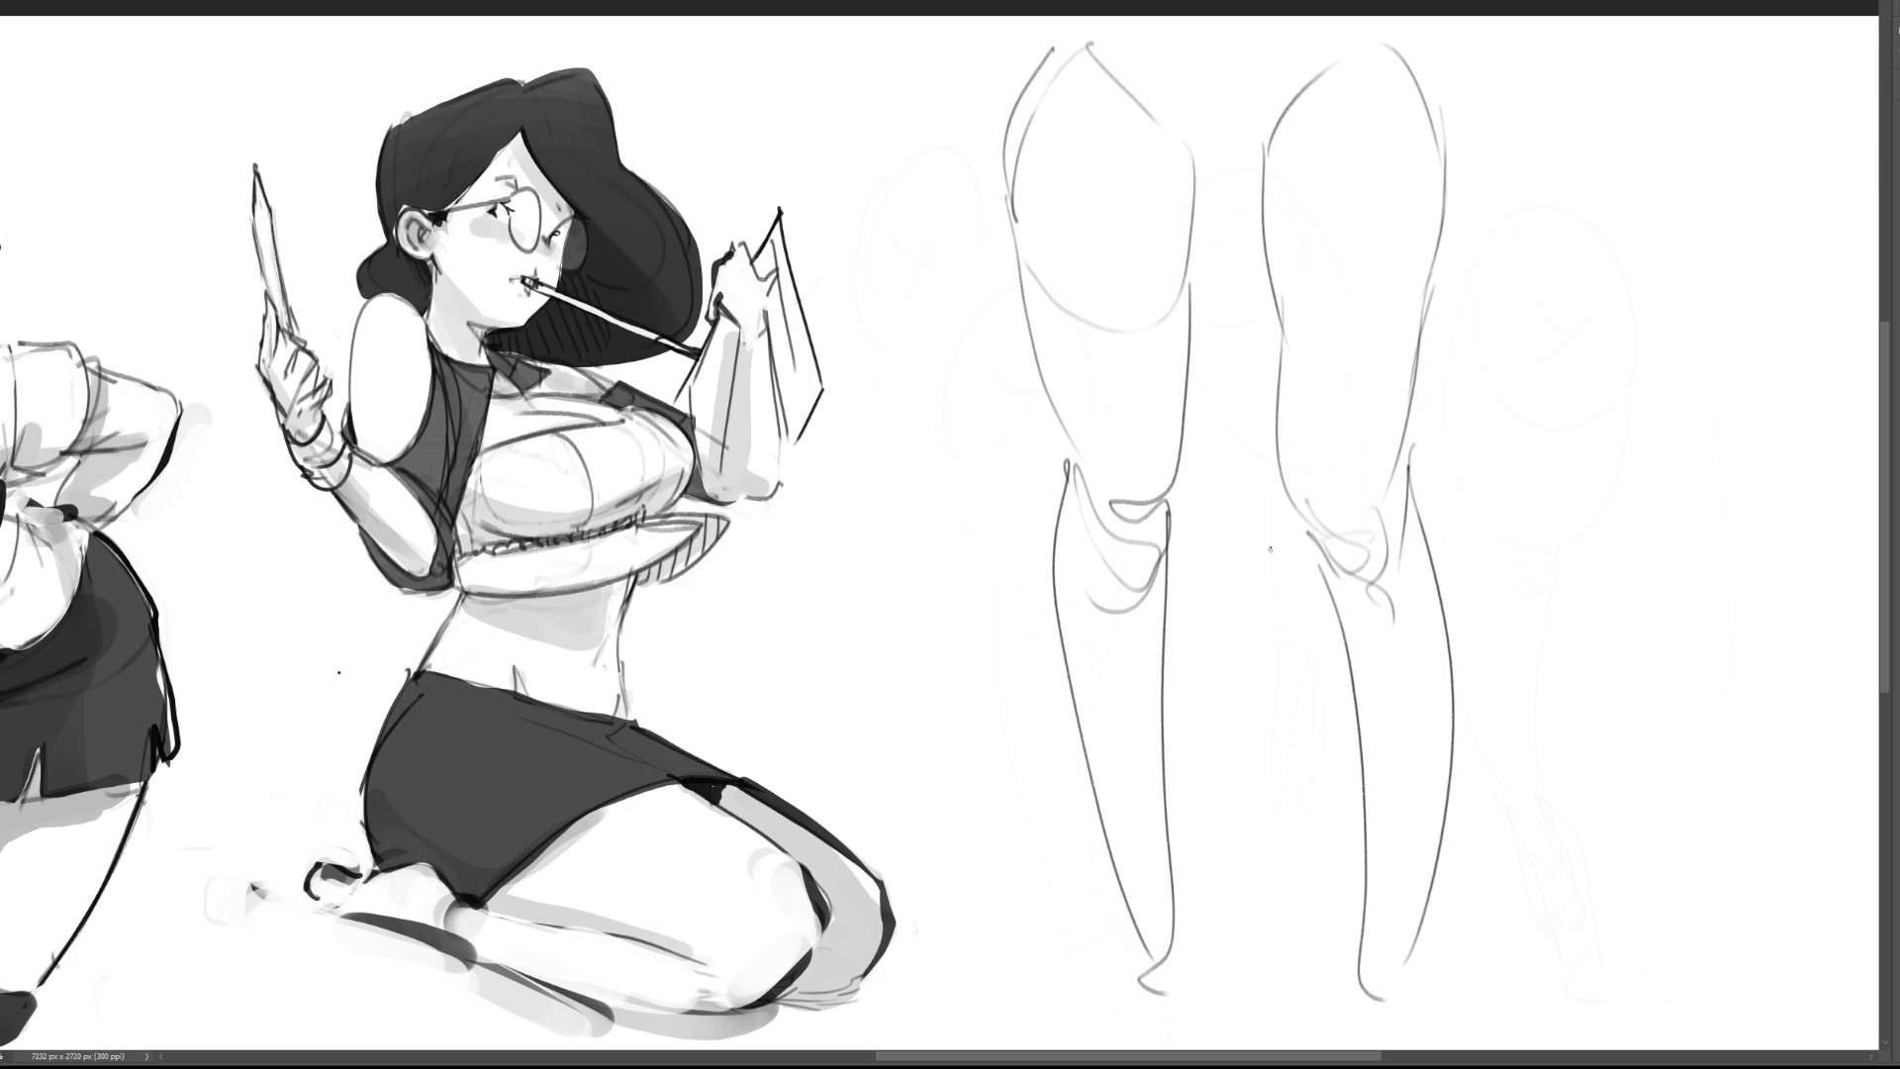
Step: Scale the pair of legs down slightly and move them up with Free Transform
key(ctrl+t)
drag(1733, 545, 1536, 545)
drag(1412, 564, 1429, 451)
key(Return)
Step: Draw a foot with heel, instep and sole under the right leg
drag(1318, 726, 1265, 818)
drag(1264, 712, 1228, 948)
mouse_move(1280, 810)
mouse_down()
mouse_move(1304, 930)
mouse_move(1255, 952)
mouse_move(1306, 937)
mouse_move(1305, 962)
mouse_up()
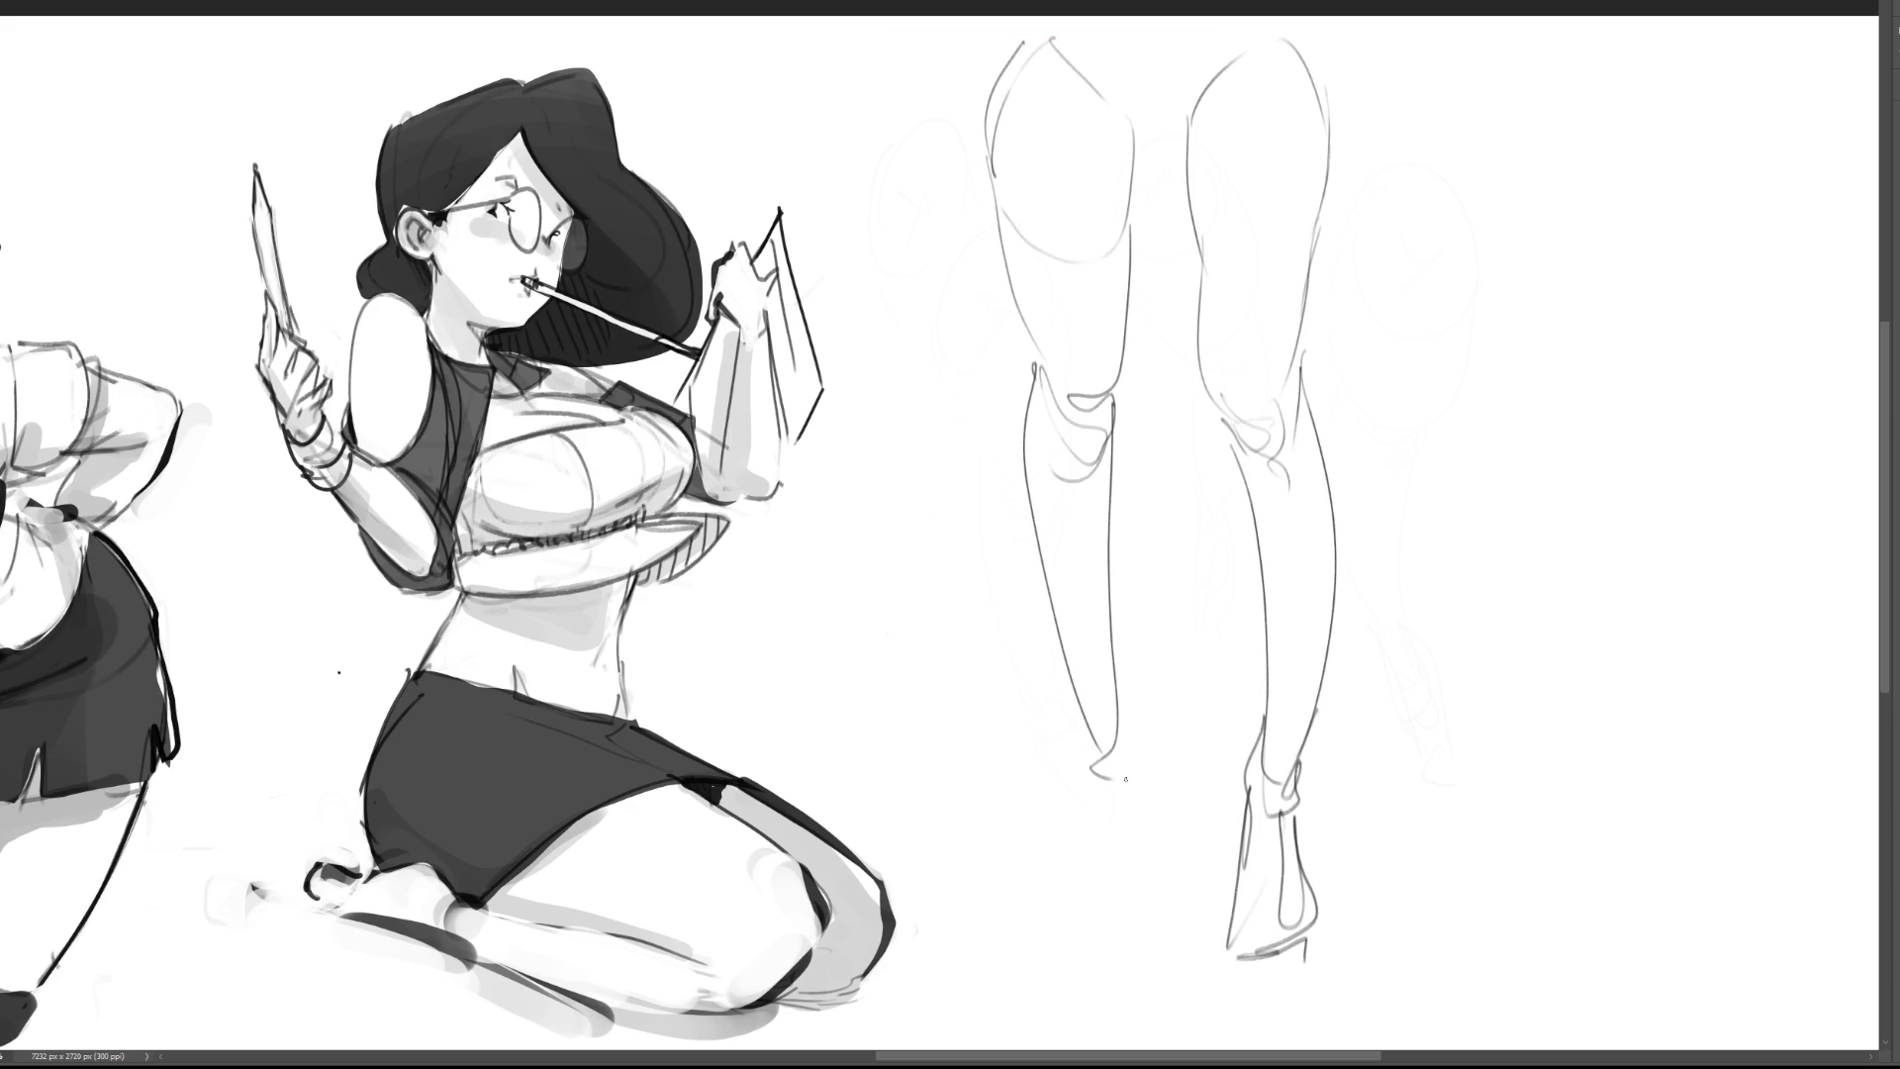
Step: Draw the left leg's ankle and foot with instep and sole line
drag(1077, 704, 1097, 792)
mouse_move(1116, 705)
mouse_down()
mouse_move(1131, 736)
mouse_move(1093, 802)
mouse_move(1106, 811)
mouse_up()
mouse_move(1132, 738)
mouse_down()
mouse_move(1108, 811)
mouse_move(1155, 855)
mouse_move(1136, 926)
mouse_up()
mouse_move(1140, 808)
mouse_down()
mouse_move(1138, 928)
mouse_move(1158, 871)
mouse_move(1073, 915)
mouse_up()
mouse_move(1078, 921)
mouse_down()
mouse_move(1141, 857)
mouse_move(1084, 930)
mouse_up()
drag(1082, 934, 1140, 897)
drag(1151, 828, 1145, 886)
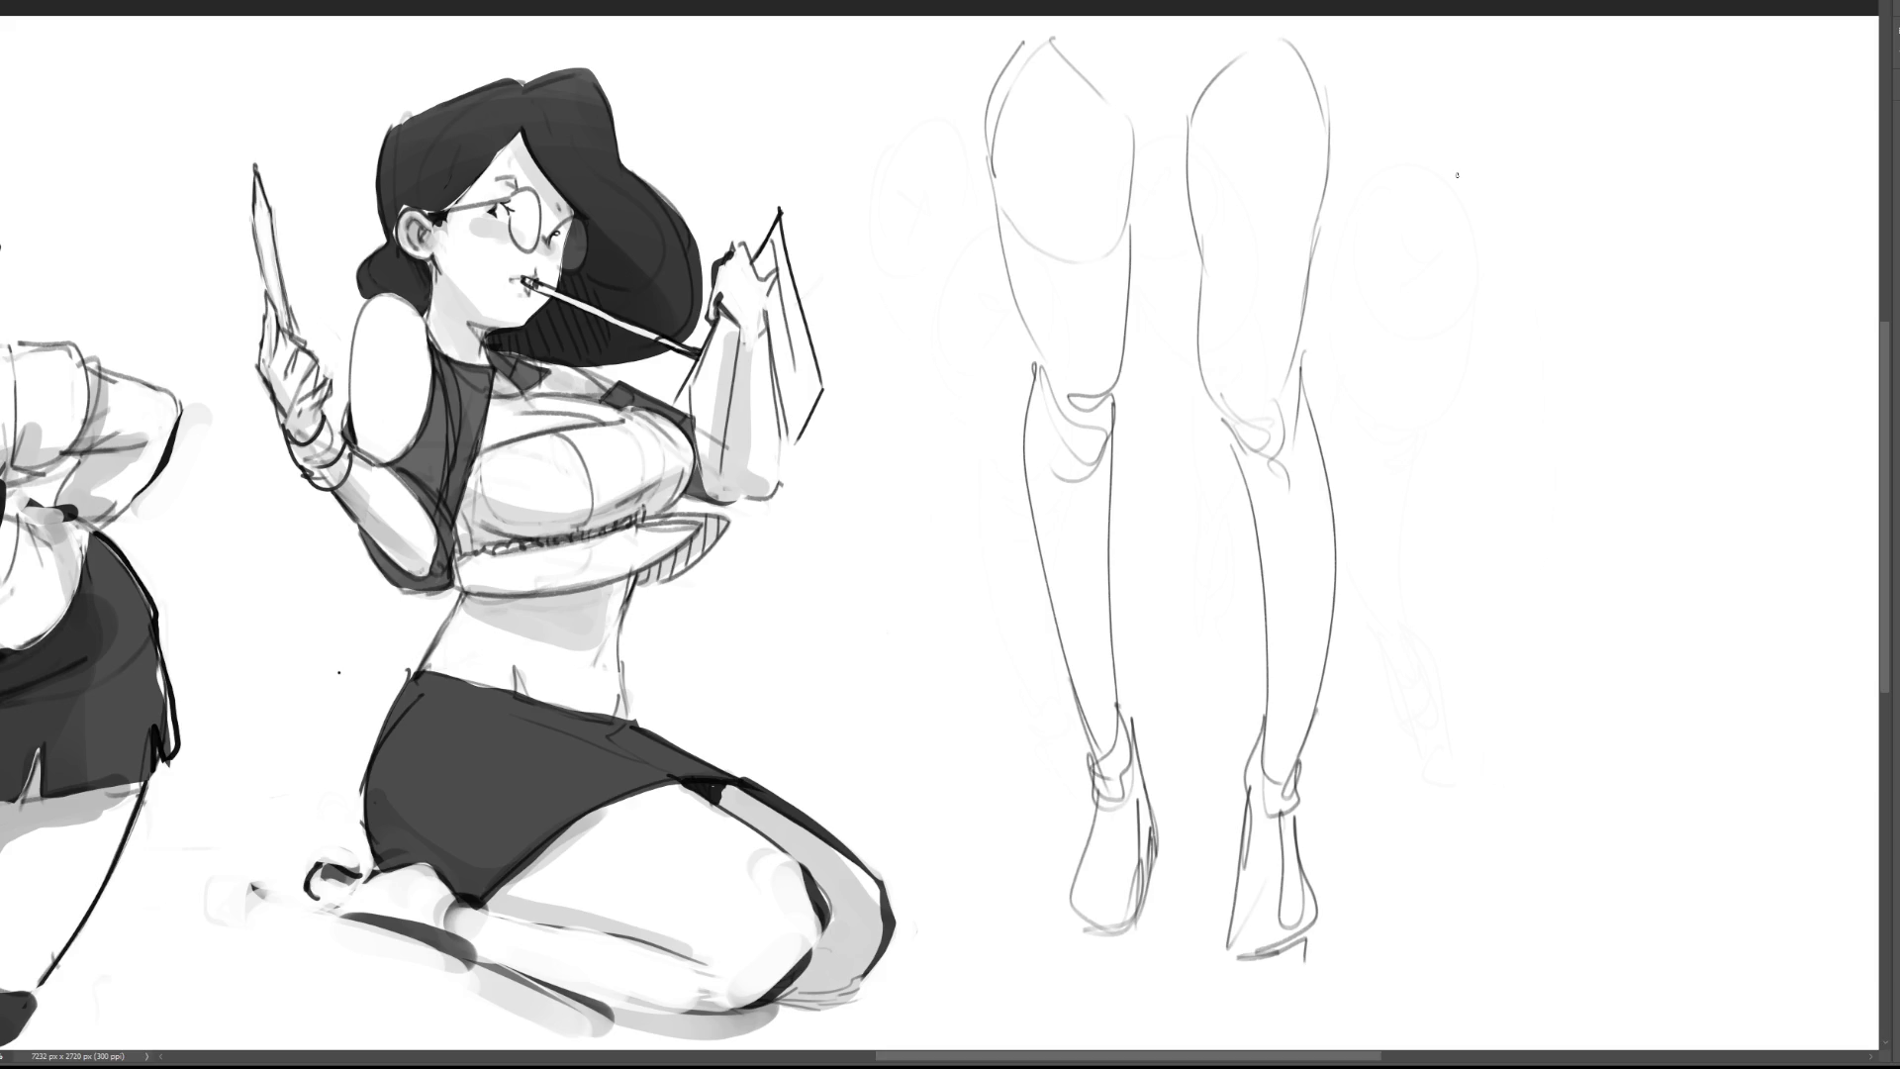
Step: Sketch a larger third leg on the right with thigh, knee, calf and shin contours
mouse_move(1506, 101)
mouse_down()
mouse_move(1472, 405)
mouse_move(1554, 18)
mouse_move(1633, 336)
mouse_move(1714, 18)
mouse_move(1627, 285)
mouse_move(1482, 406)
mouse_move(1570, 434)
mouse_move(1595, 410)
mouse_up()
drag(1631, 332, 1551, 515)
drag(1608, 376, 1502, 891)
mouse_move(1470, 485)
mouse_down()
mouse_move(1464, 888)
mouse_move(1491, 865)
mouse_up()
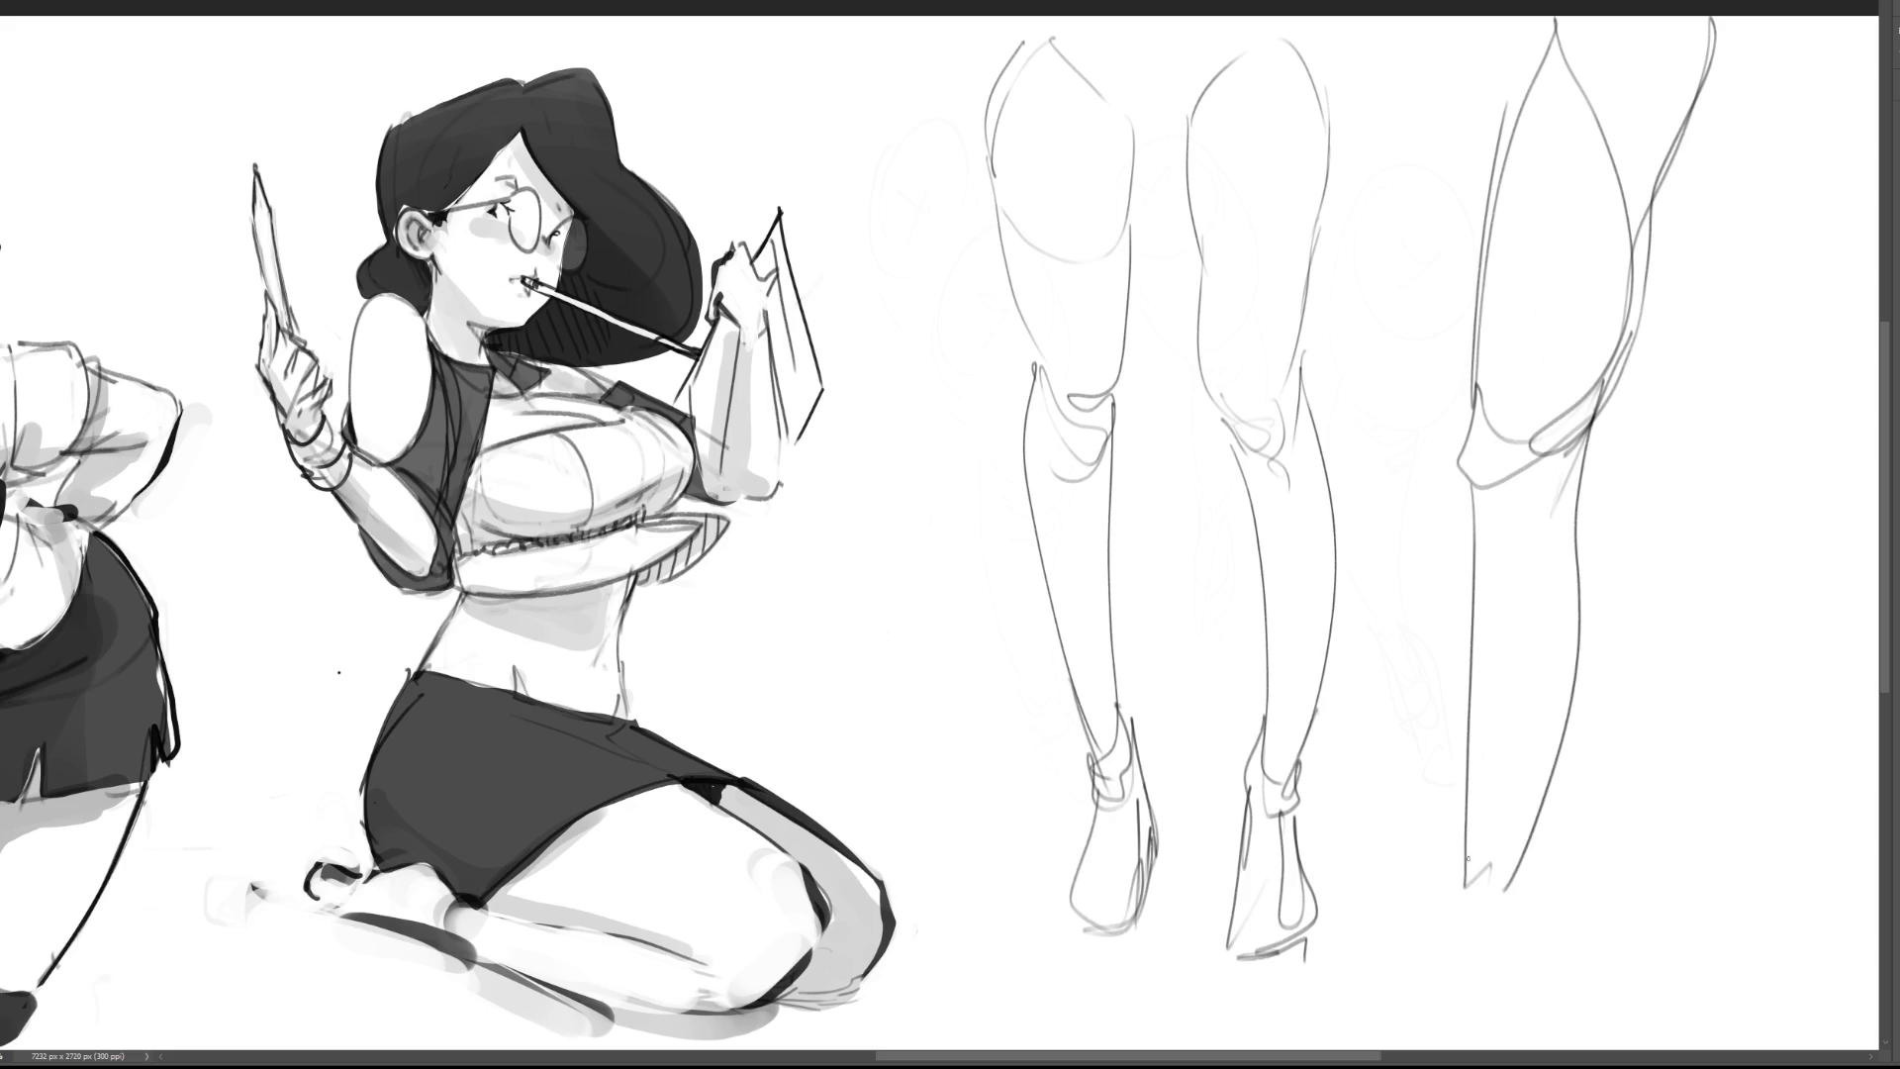
Step: Finish the third leg's foot and heel, then lasso around all three leg studies
mouse_move(1462, 740)
mouse_down()
mouse_move(1459, 975)
mouse_move(1514, 935)
mouse_move(1509, 955)
mouse_up()
drag(1514, 851, 1528, 1047)
mouse_move(1463, 897)
mouse_down()
mouse_move(1542, 1029)
mouse_move(1556, 928)
mouse_move(1579, 991)
mouse_up()
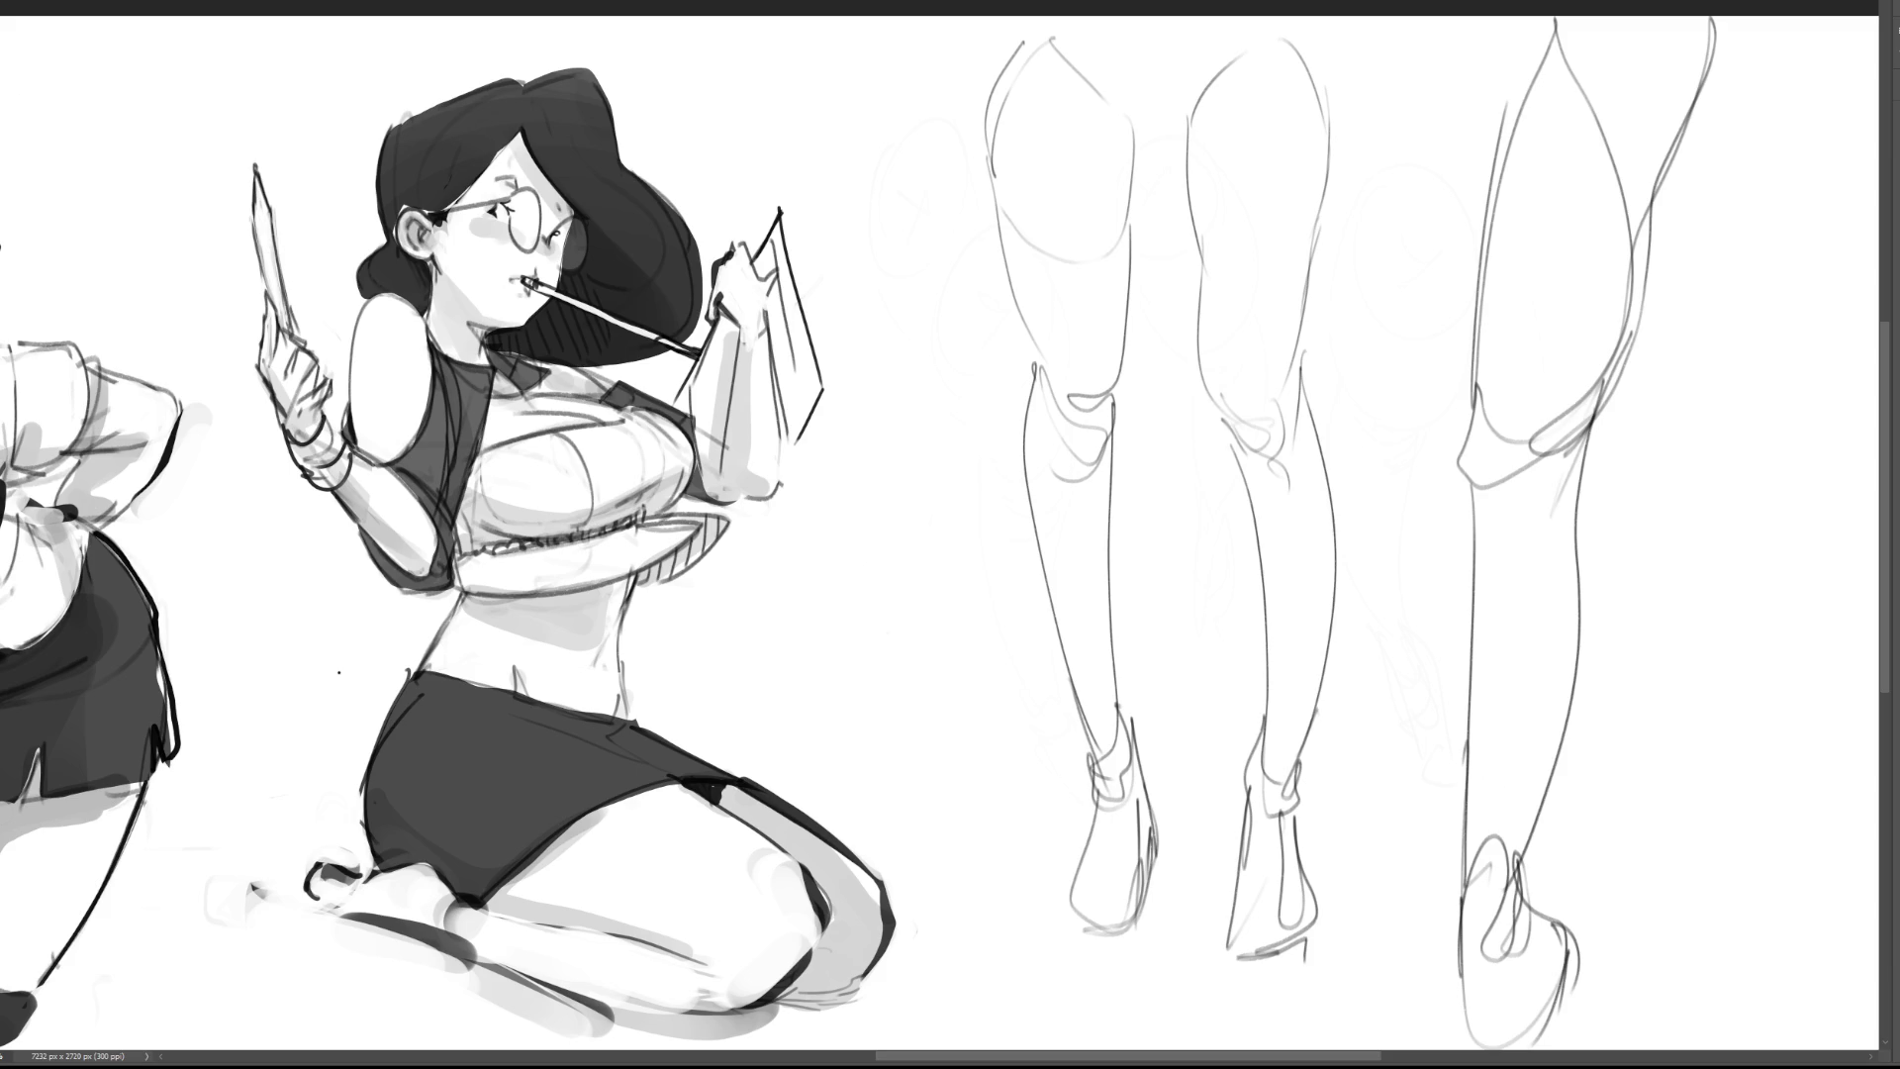
mouse_move(1757, 208)
mouse_down()
mouse_move(1754, 124)
mouse_move(803, 17)
mouse_move(916, 1049)
mouse_move(1702, 1034)
mouse_up()
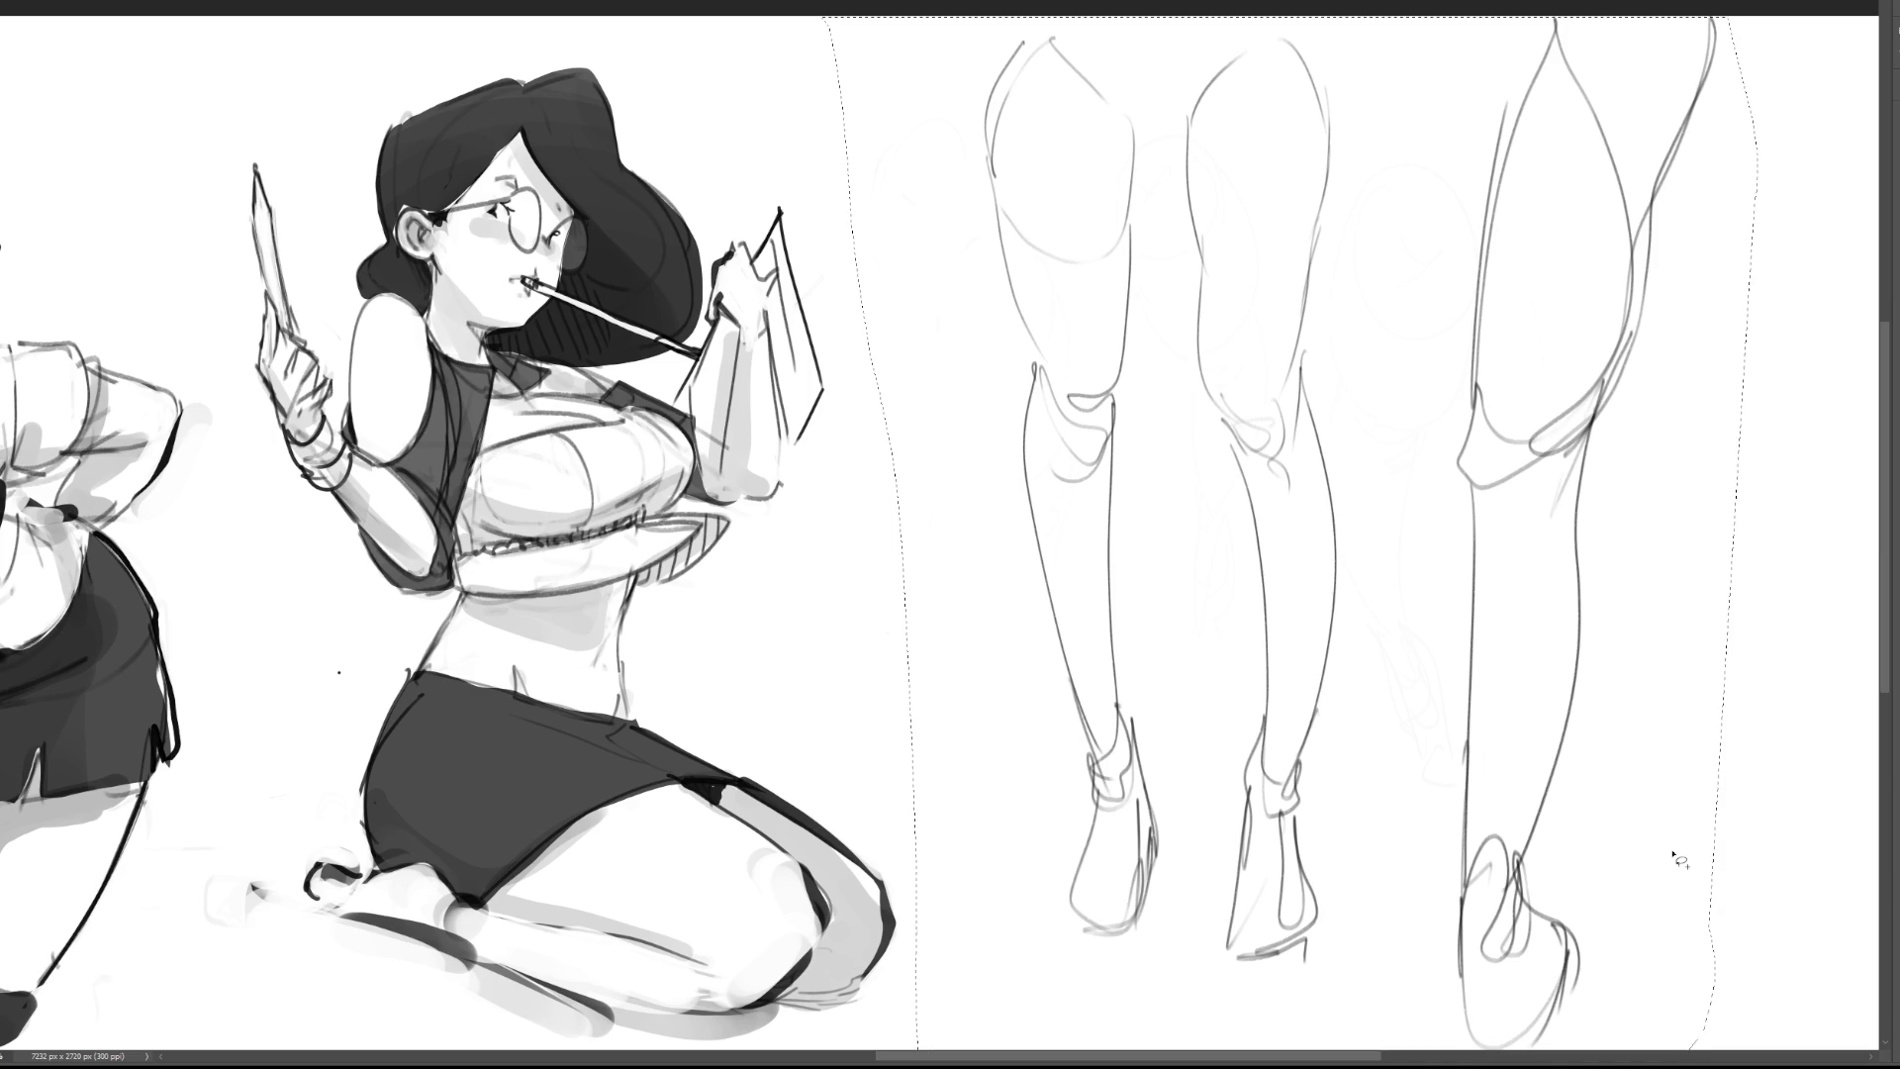
Step: Delete the lassoed leg studies, deselect, and return to the Brush tool
key(Delete)
key(ctrl+d)
key(b)
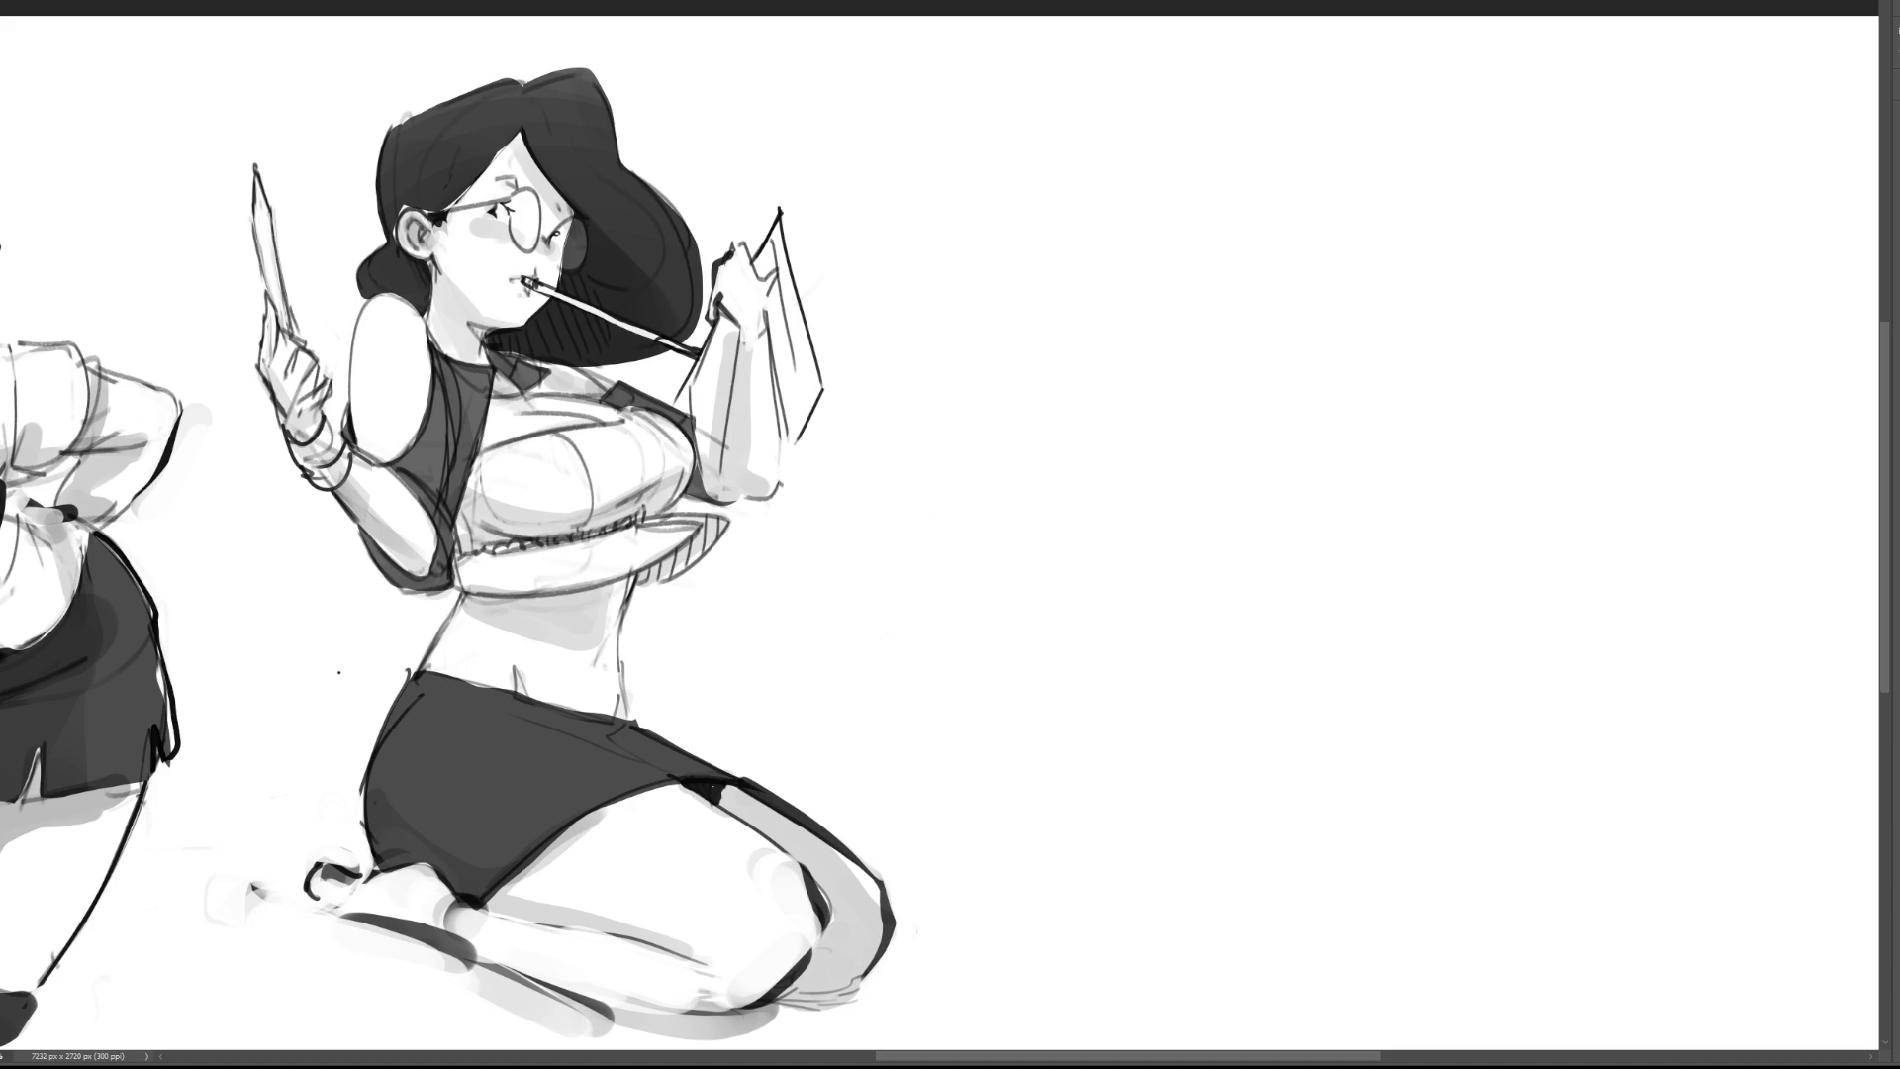
Step: Rough in a rounded arc topped with curling strokes in the cleared area
mouse_move(1153, 184)
mouse_down()
mouse_move(1163, 277)
mouse_move(1226, 294)
mouse_up()
mouse_move(1139, 121)
mouse_down()
mouse_move(1152, 160)
mouse_move(1168, 151)
mouse_up()
mouse_move(1145, 87)
mouse_down()
mouse_move(1182, 148)
mouse_move(1199, 104)
mouse_move(1193, 133)
mouse_up()
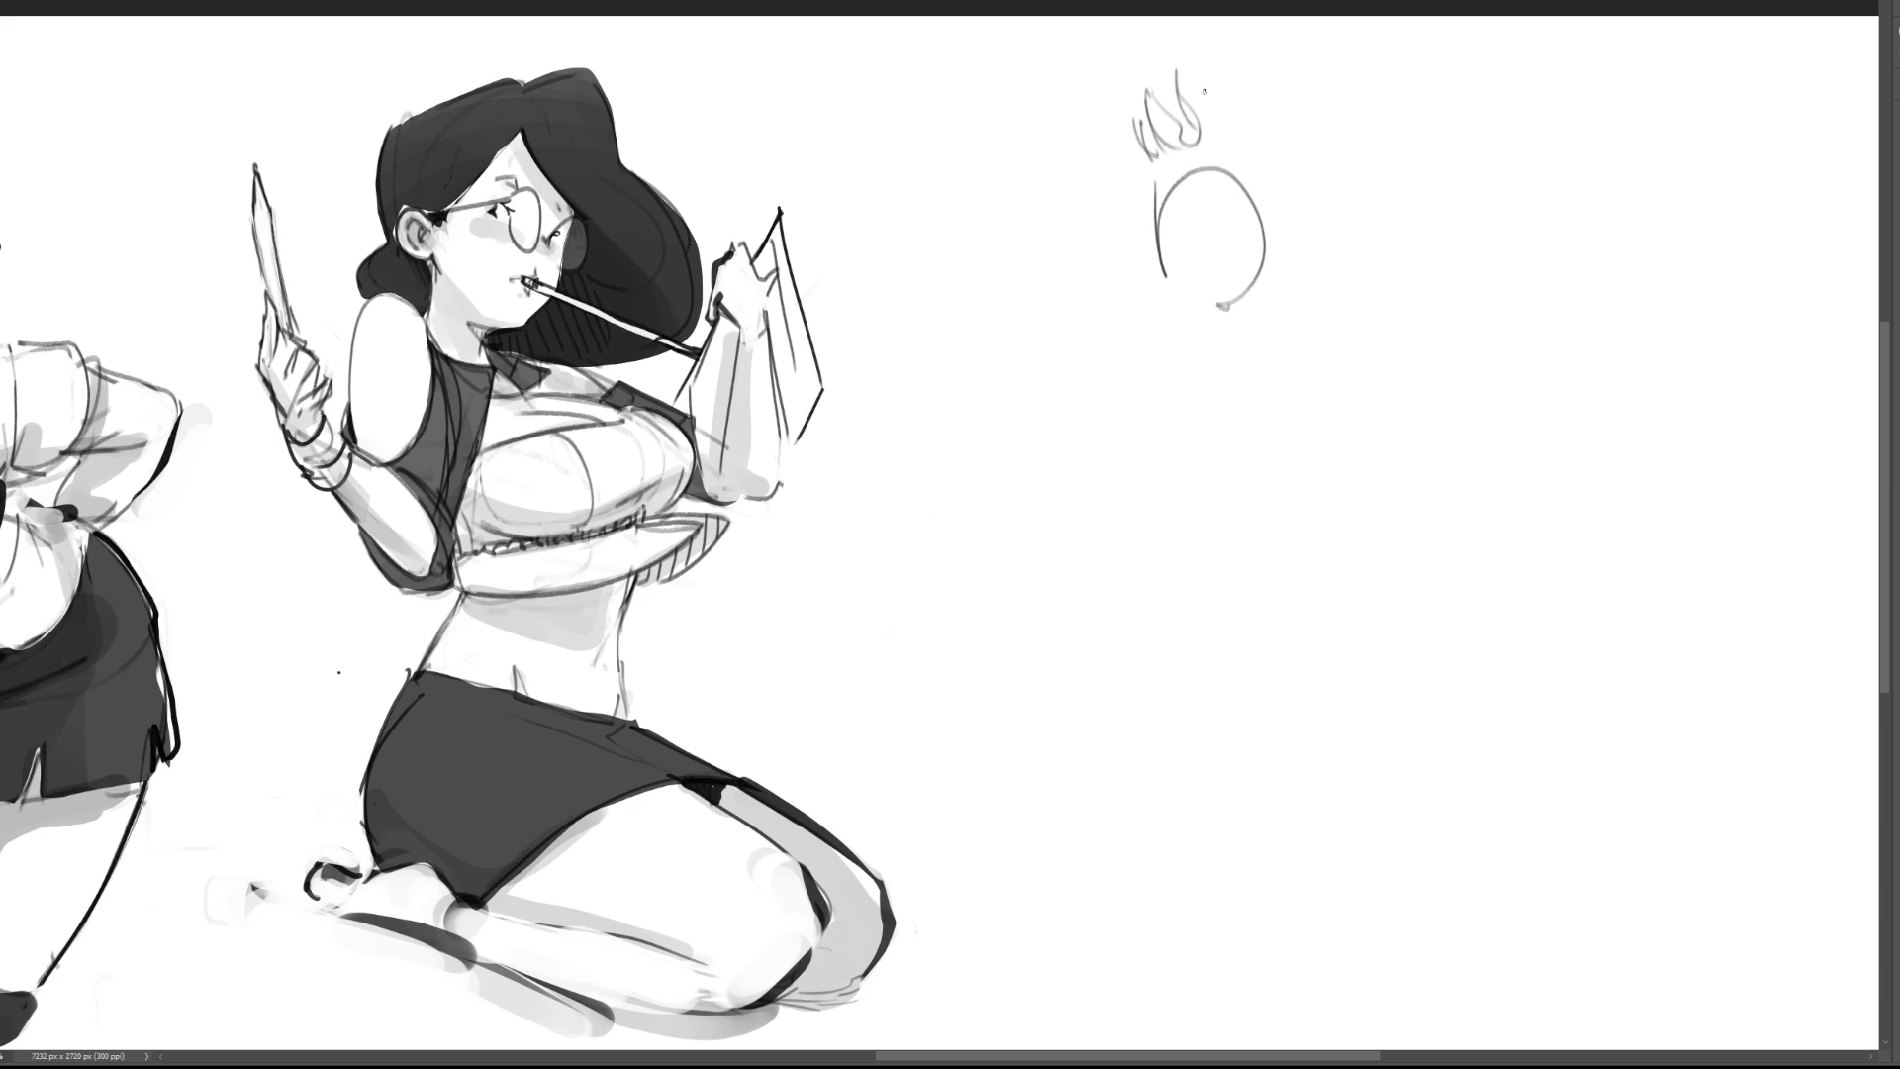
drag(1216, 61, 1213, 134)
drag(1209, 115, 1223, 155)
drag(1245, 56, 1252, 156)
drag(1230, 44, 1205, 117)
drag(1237, 52, 1231, 142)
mouse_move(1212, 123)
mouse_down()
mouse_move(1257, 173)
mouse_move(1262, 145)
mouse_up()
drag(1256, 141, 1281, 247)
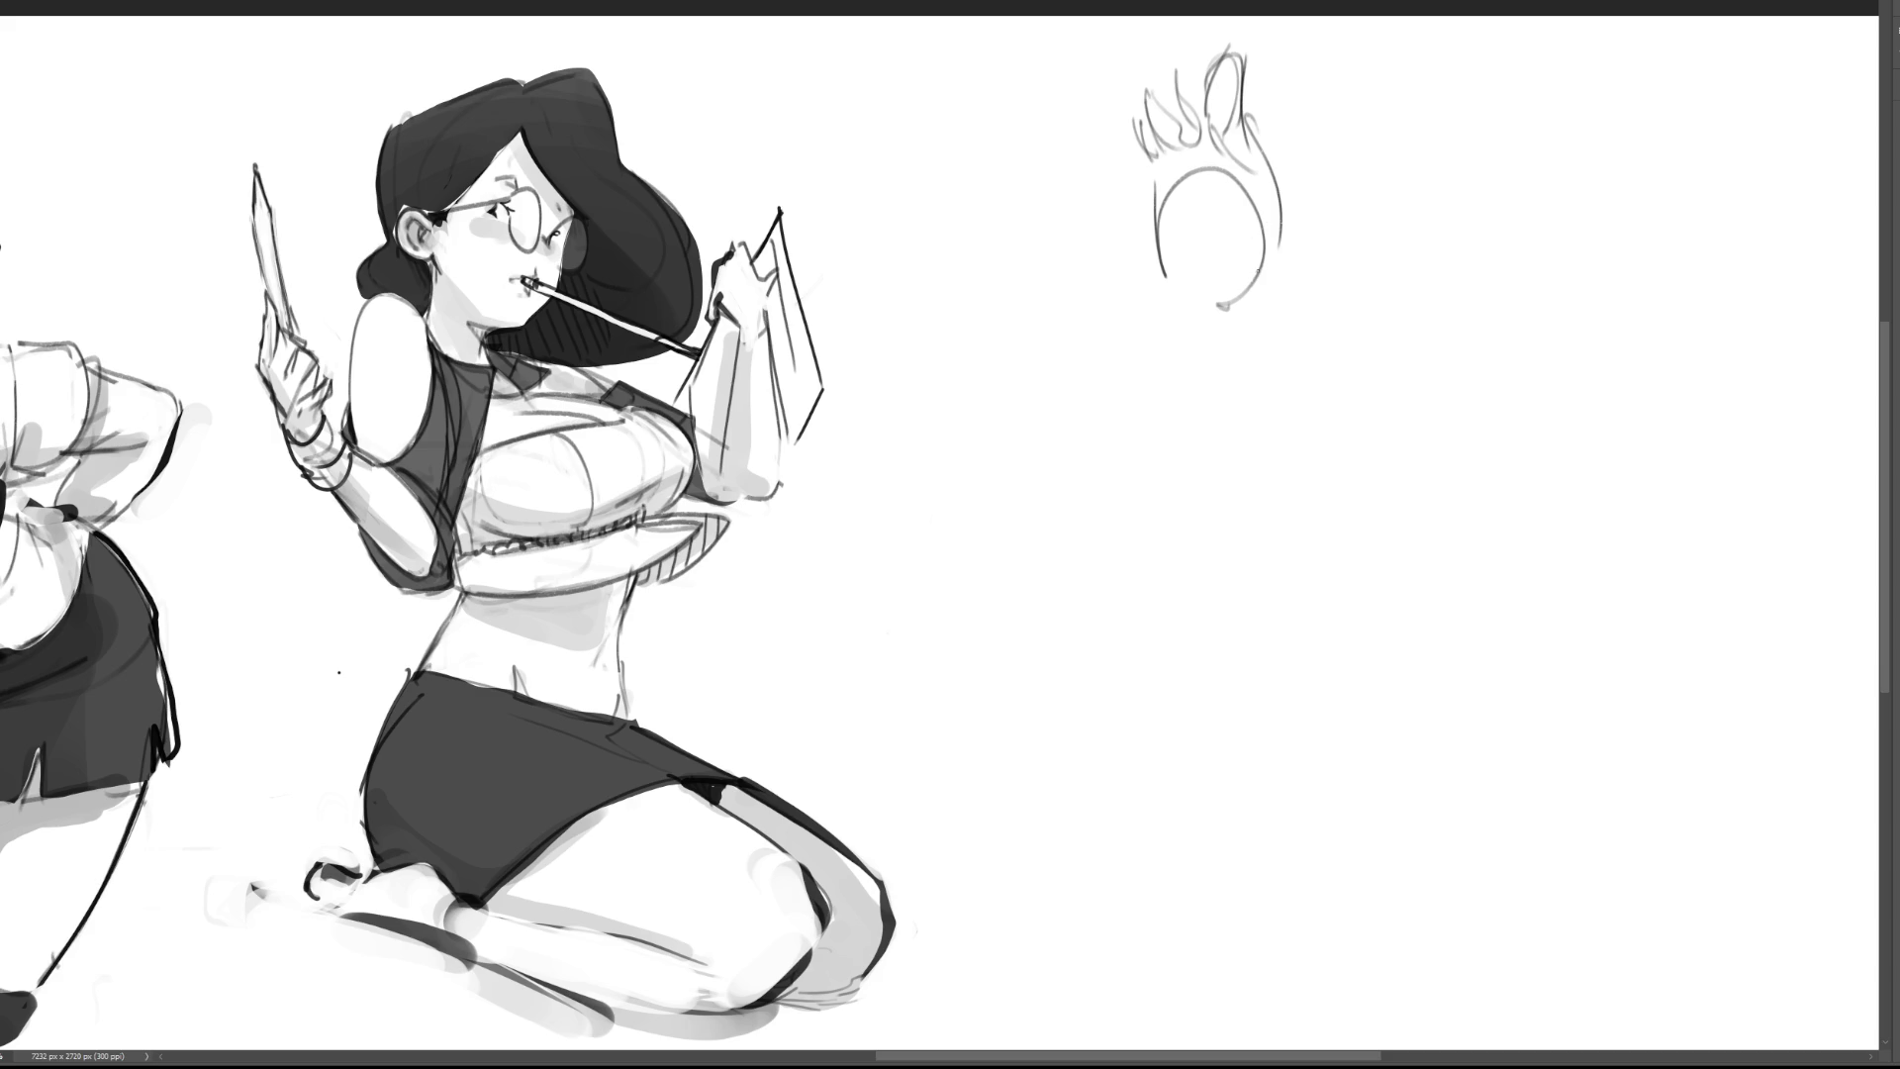
mouse_move(1212, 67)
mouse_down()
mouse_move(1240, 46)
mouse_move(1250, 129)
mouse_move(1187, 111)
mouse_move(1154, 156)
mouse_move(1186, 73)
mouse_move(1276, 196)
mouse_up()
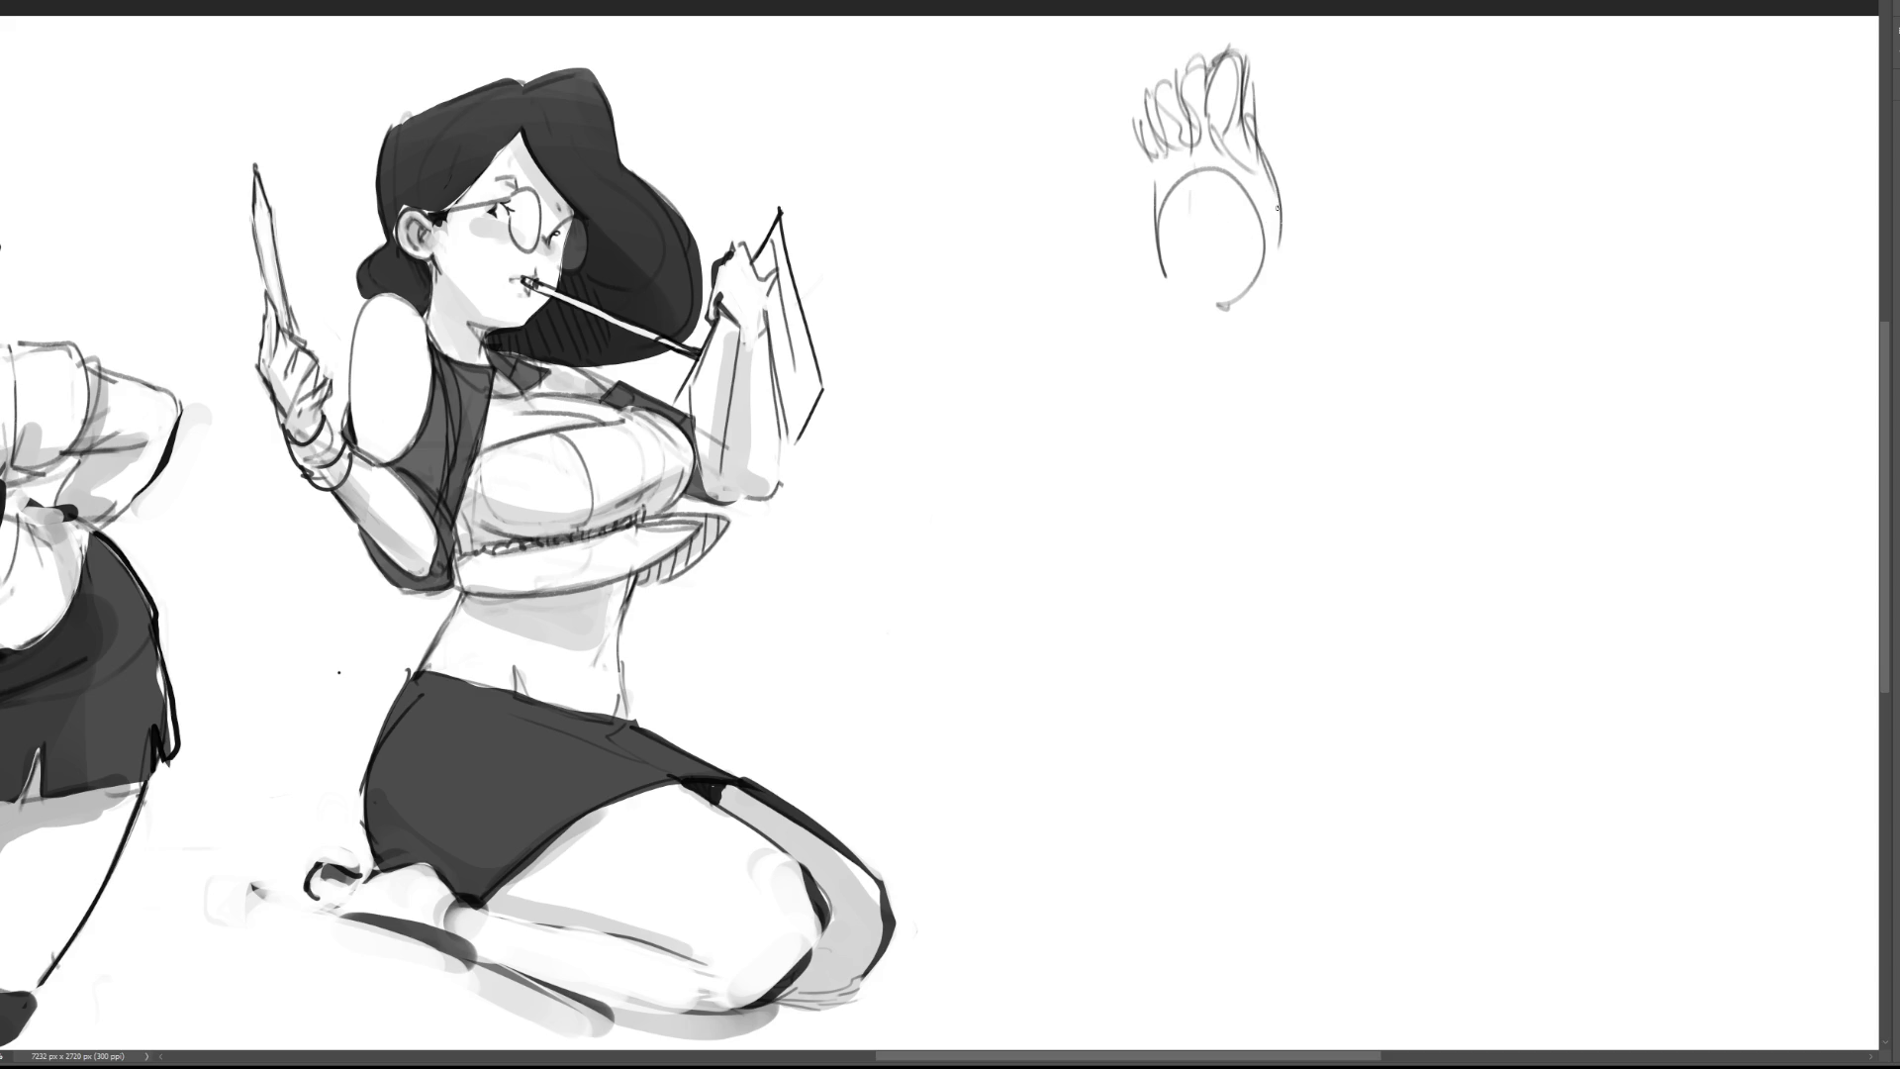
Step: Add an inner curl, sole curves, side lines and heel to the raised-foot sketch
drag(1208, 139, 1260, 321)
drag(1279, 173, 1276, 435)
drag(1161, 185, 1167, 394)
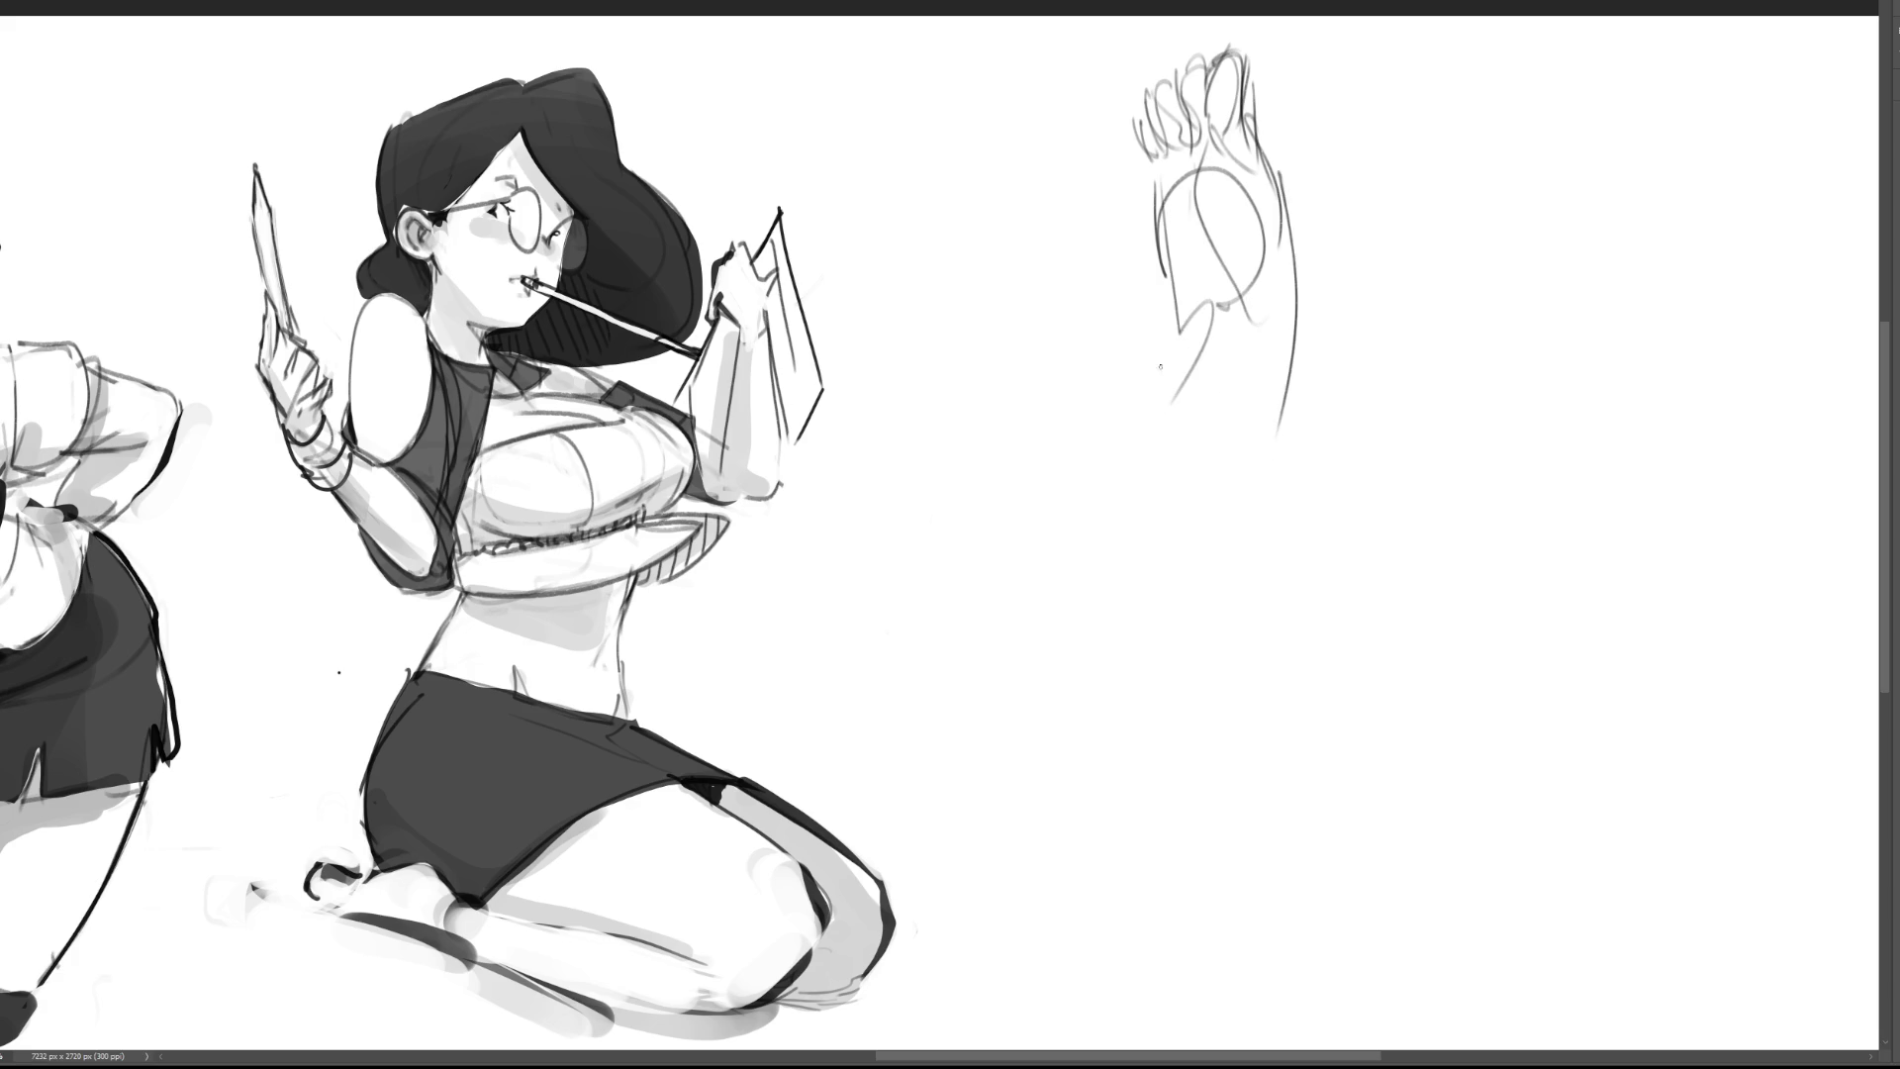
drag(1213, 305, 1150, 498)
mouse_move(1219, 339)
mouse_down()
mouse_move(1176, 467)
mouse_move(1206, 535)
mouse_move(1274, 470)
mouse_up()
drag(1293, 356, 1286, 484)
drag(1218, 543, 1284, 469)
drag(1302, 370, 1284, 595)
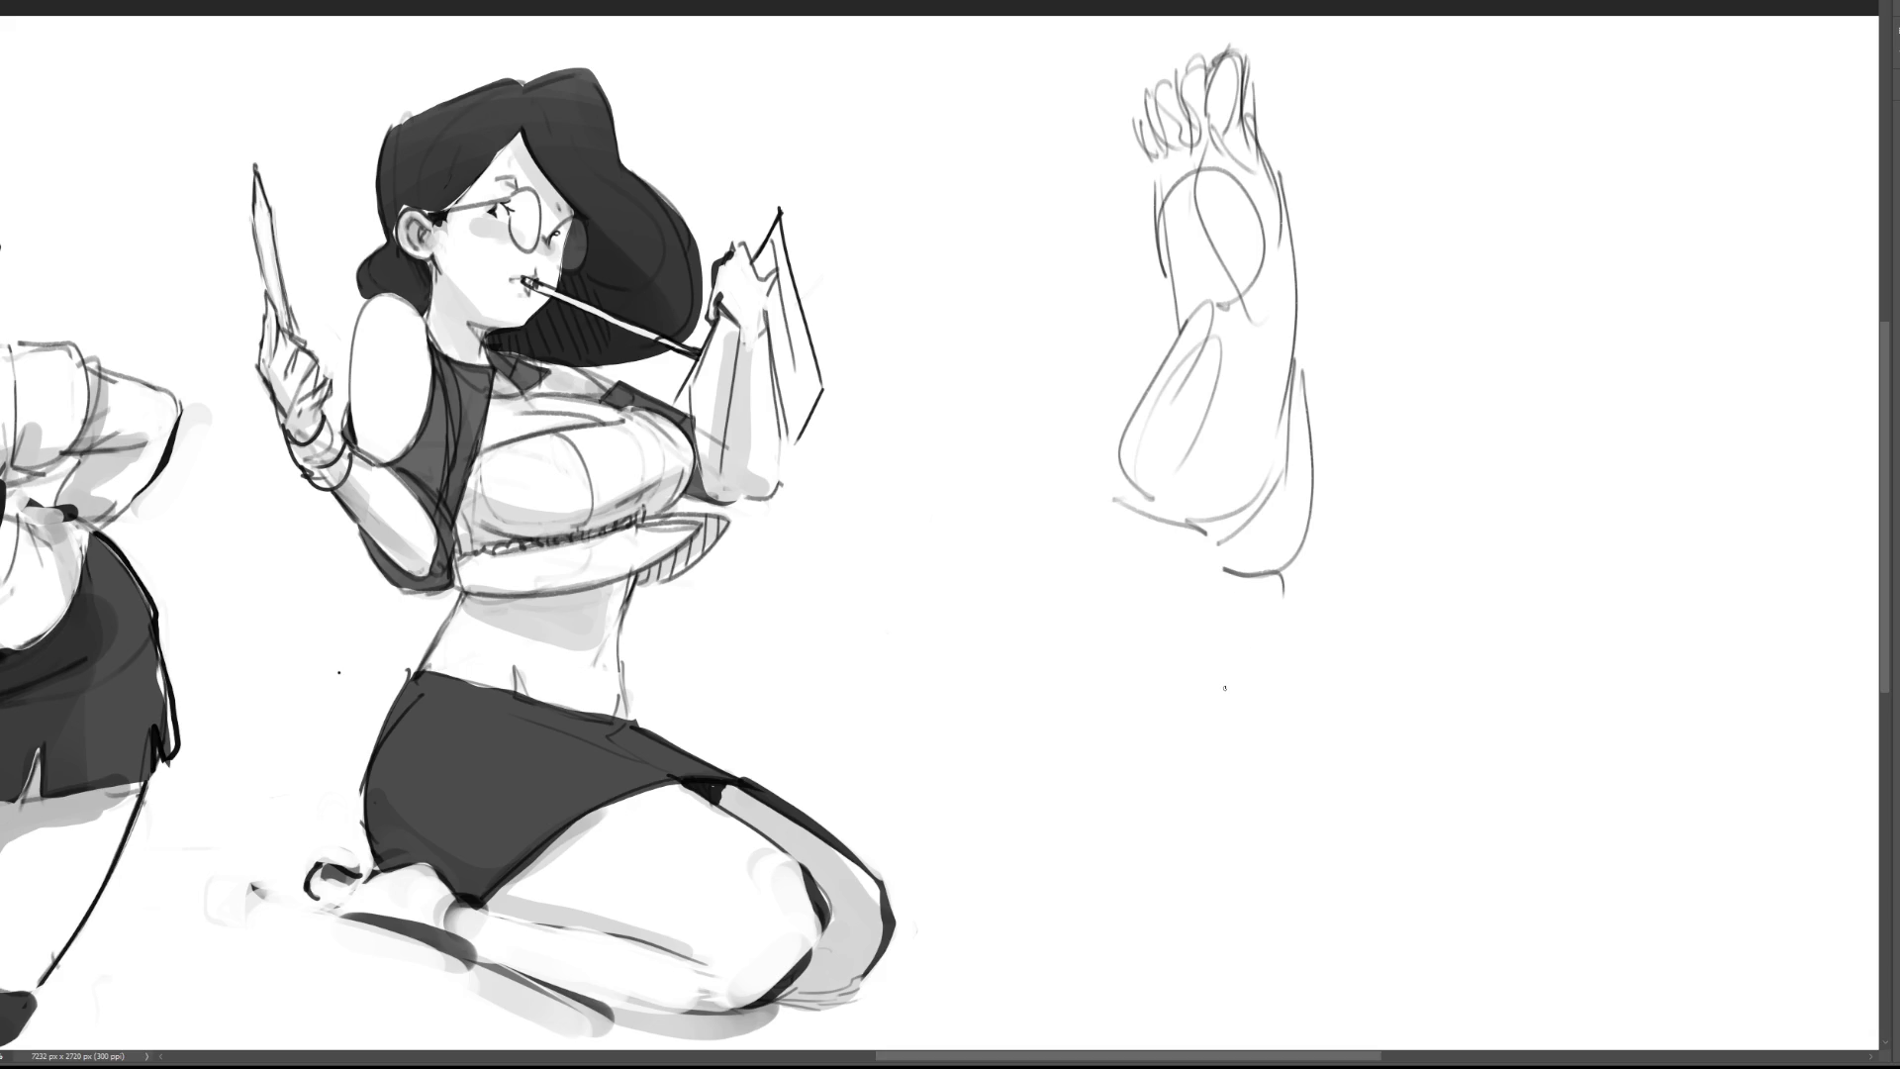
drag(1178, 543, 1245, 577)
Step: Draw the leg's long contours toward the sheet bottom and begin a second leg beside it
mouse_move(1321, 436)
mouse_down()
mouse_move(1273, 760)
mouse_move(1314, 918)
mouse_up()
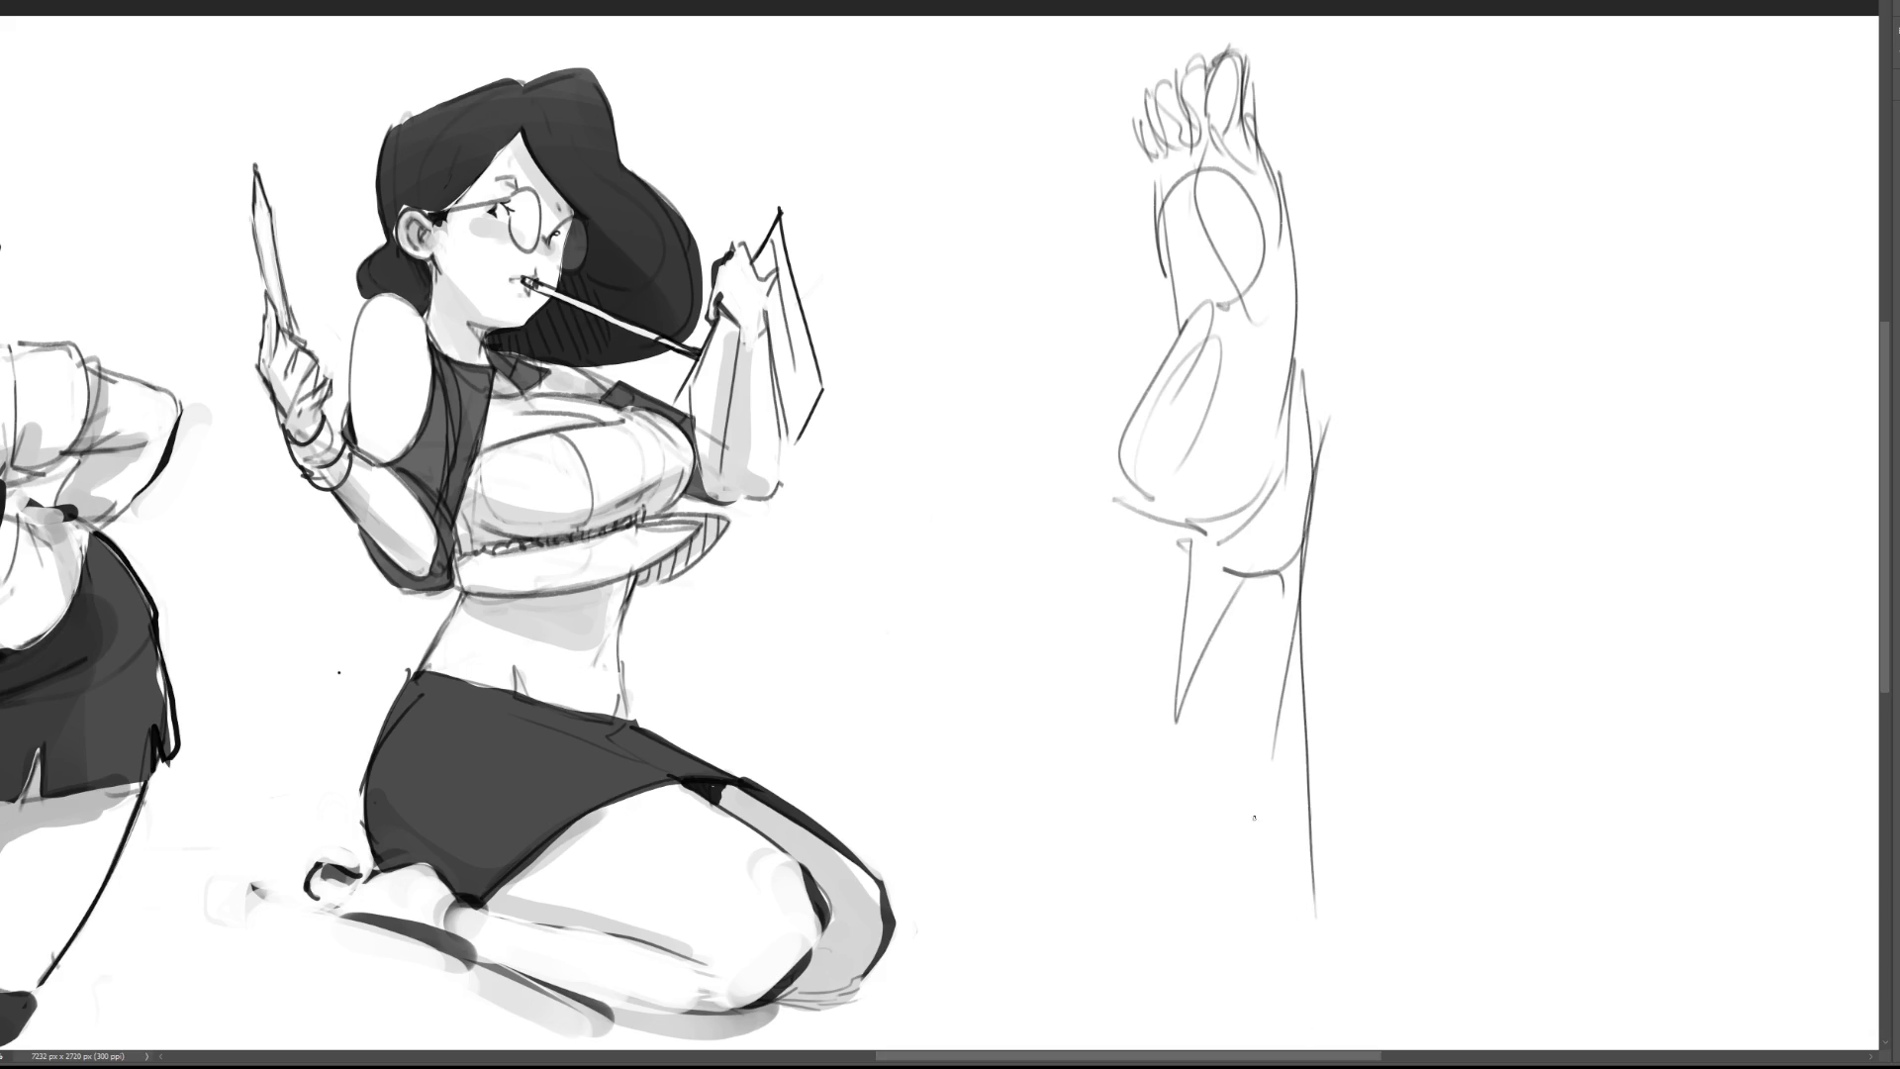
mouse_move(1194, 535)
mouse_down()
mouse_move(1121, 975)
mouse_move(1188, 1039)
mouse_up()
drag(1303, 596, 1315, 962)
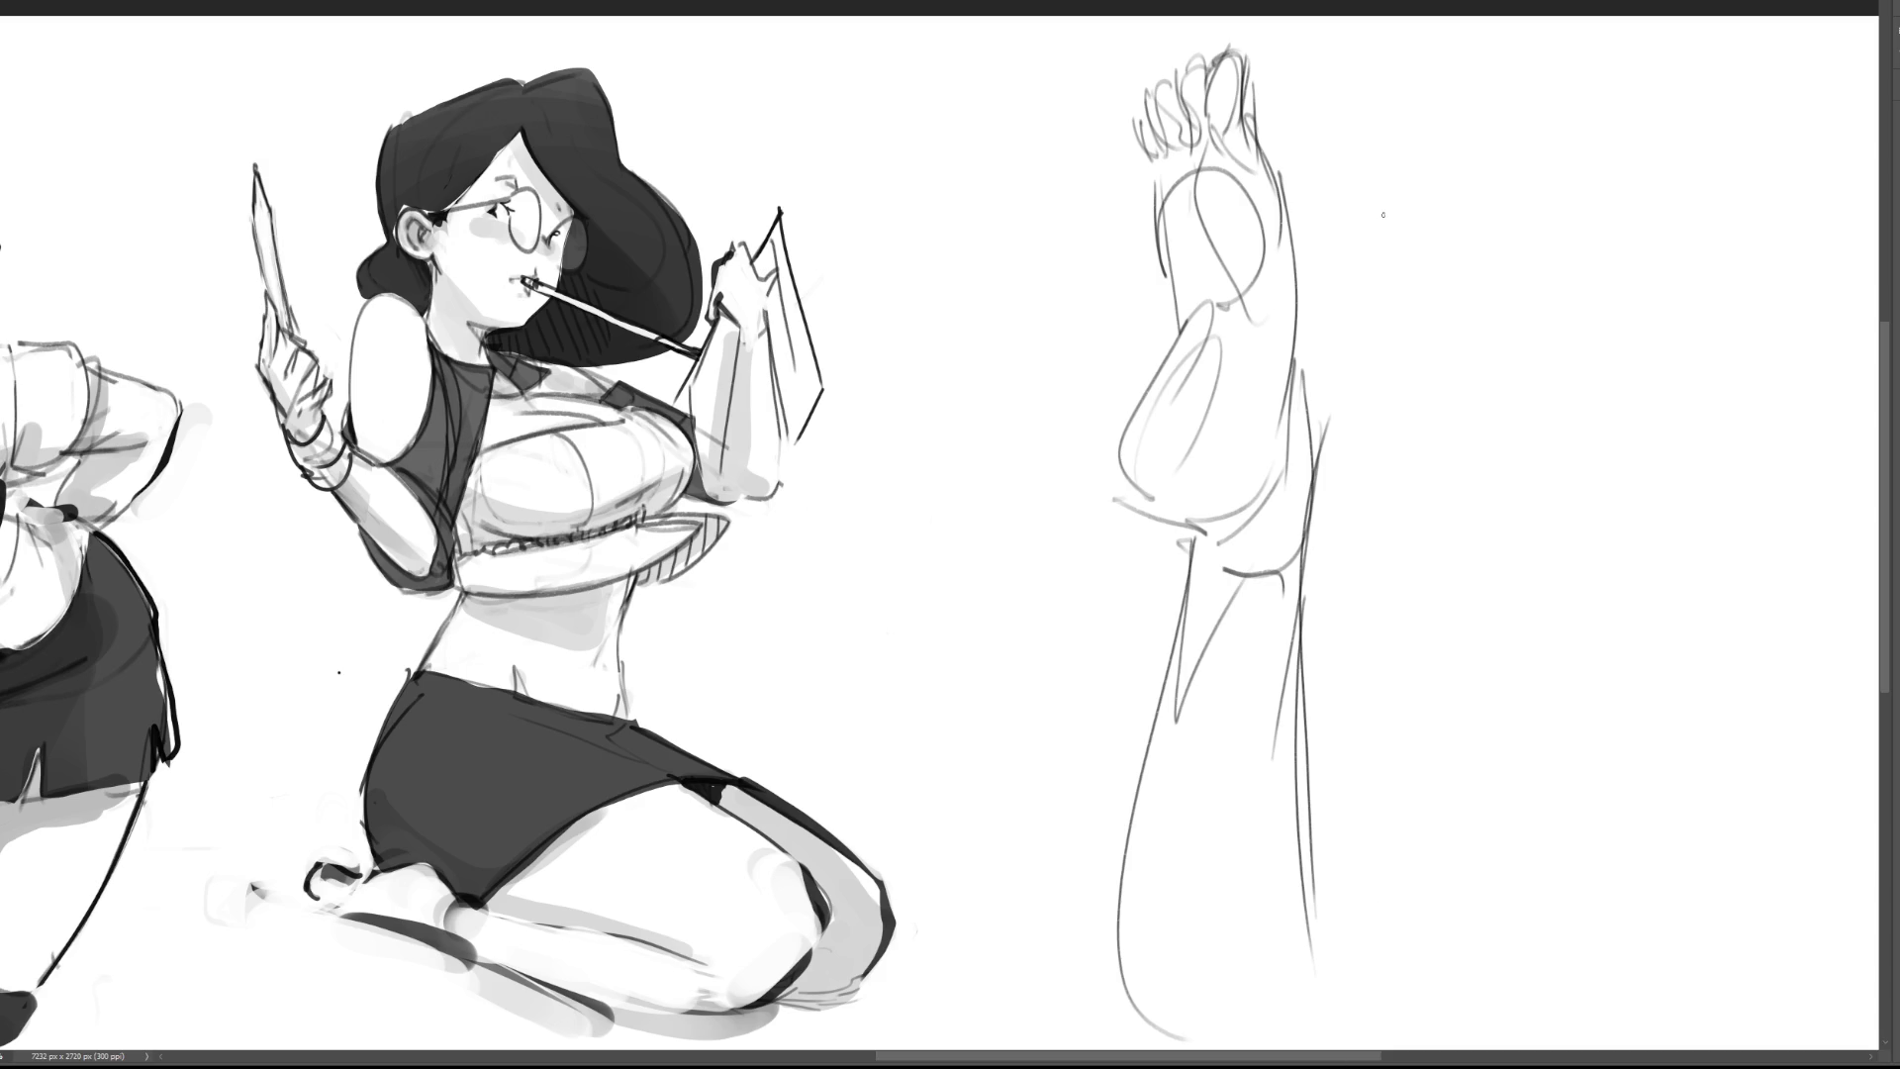
mouse_move(1429, 121)
mouse_down()
mouse_move(1395, 300)
mouse_move(1407, 348)
mouse_up()
mouse_move(1406, 168)
mouse_down()
mouse_move(1452, 116)
mouse_move(1558, 151)
mouse_move(1566, 228)
mouse_up()
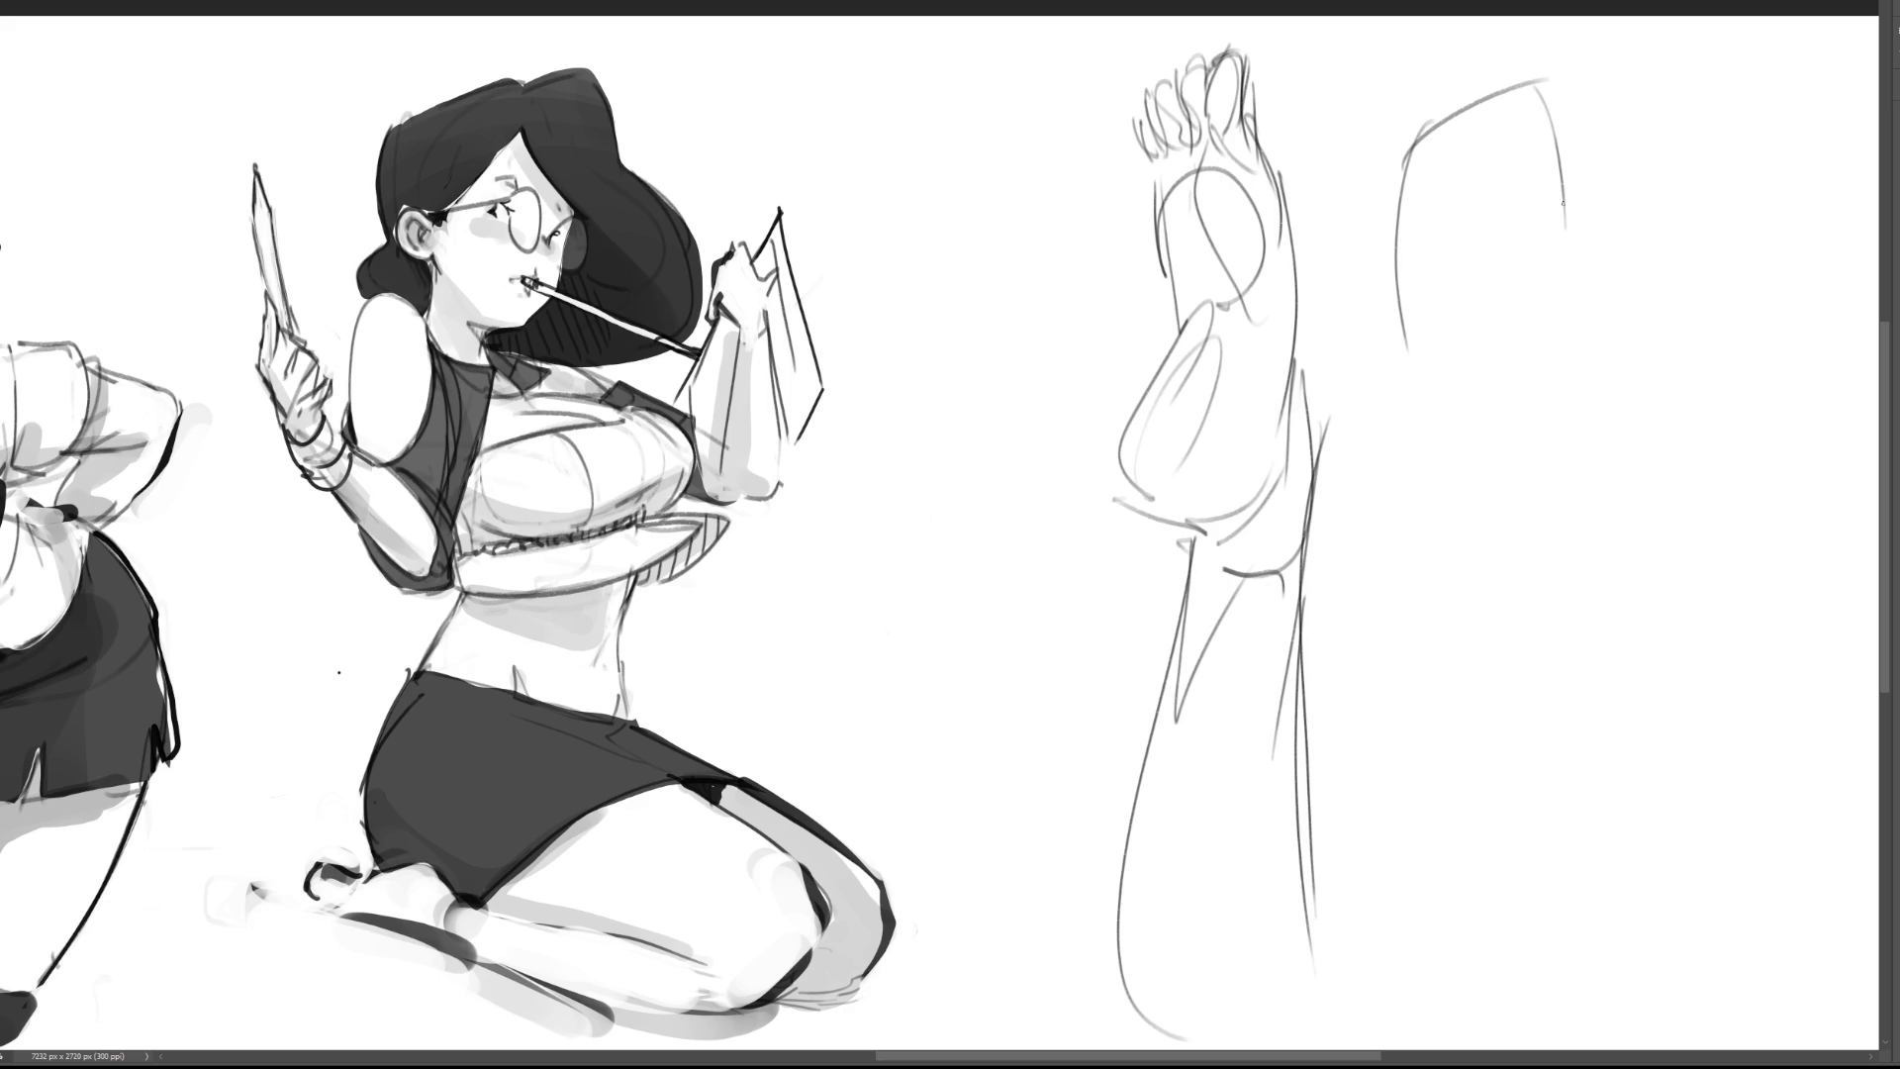
Step: Draw the second leg's front and back contours and refine the raised leg's heel
drag(1580, 105, 1521, 428)
drag(1563, 368, 1538, 430)
mouse_move(1581, 91)
mouse_down()
mouse_move(1602, 126)
mouse_move(1637, 111)
mouse_move(1591, 291)
mouse_up()
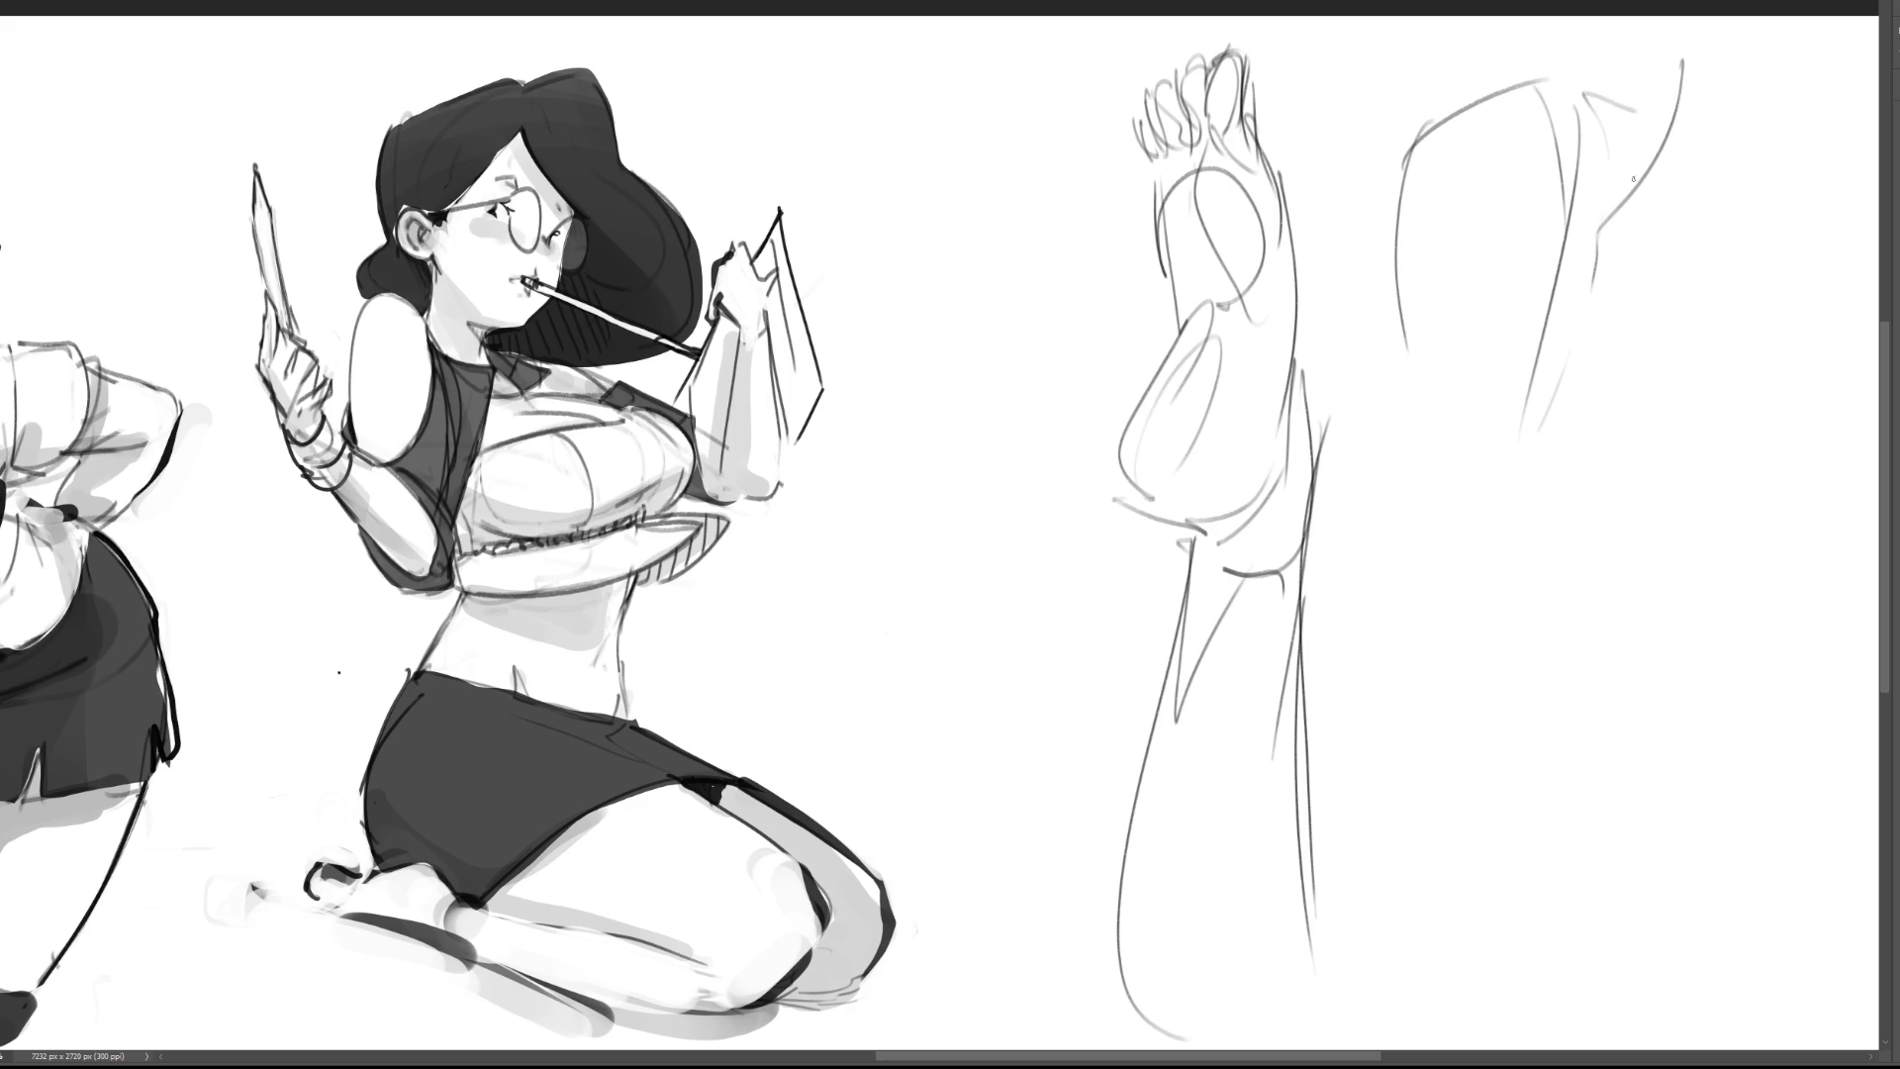
drag(1634, 199, 1526, 550)
drag(1392, 248, 1459, 564)
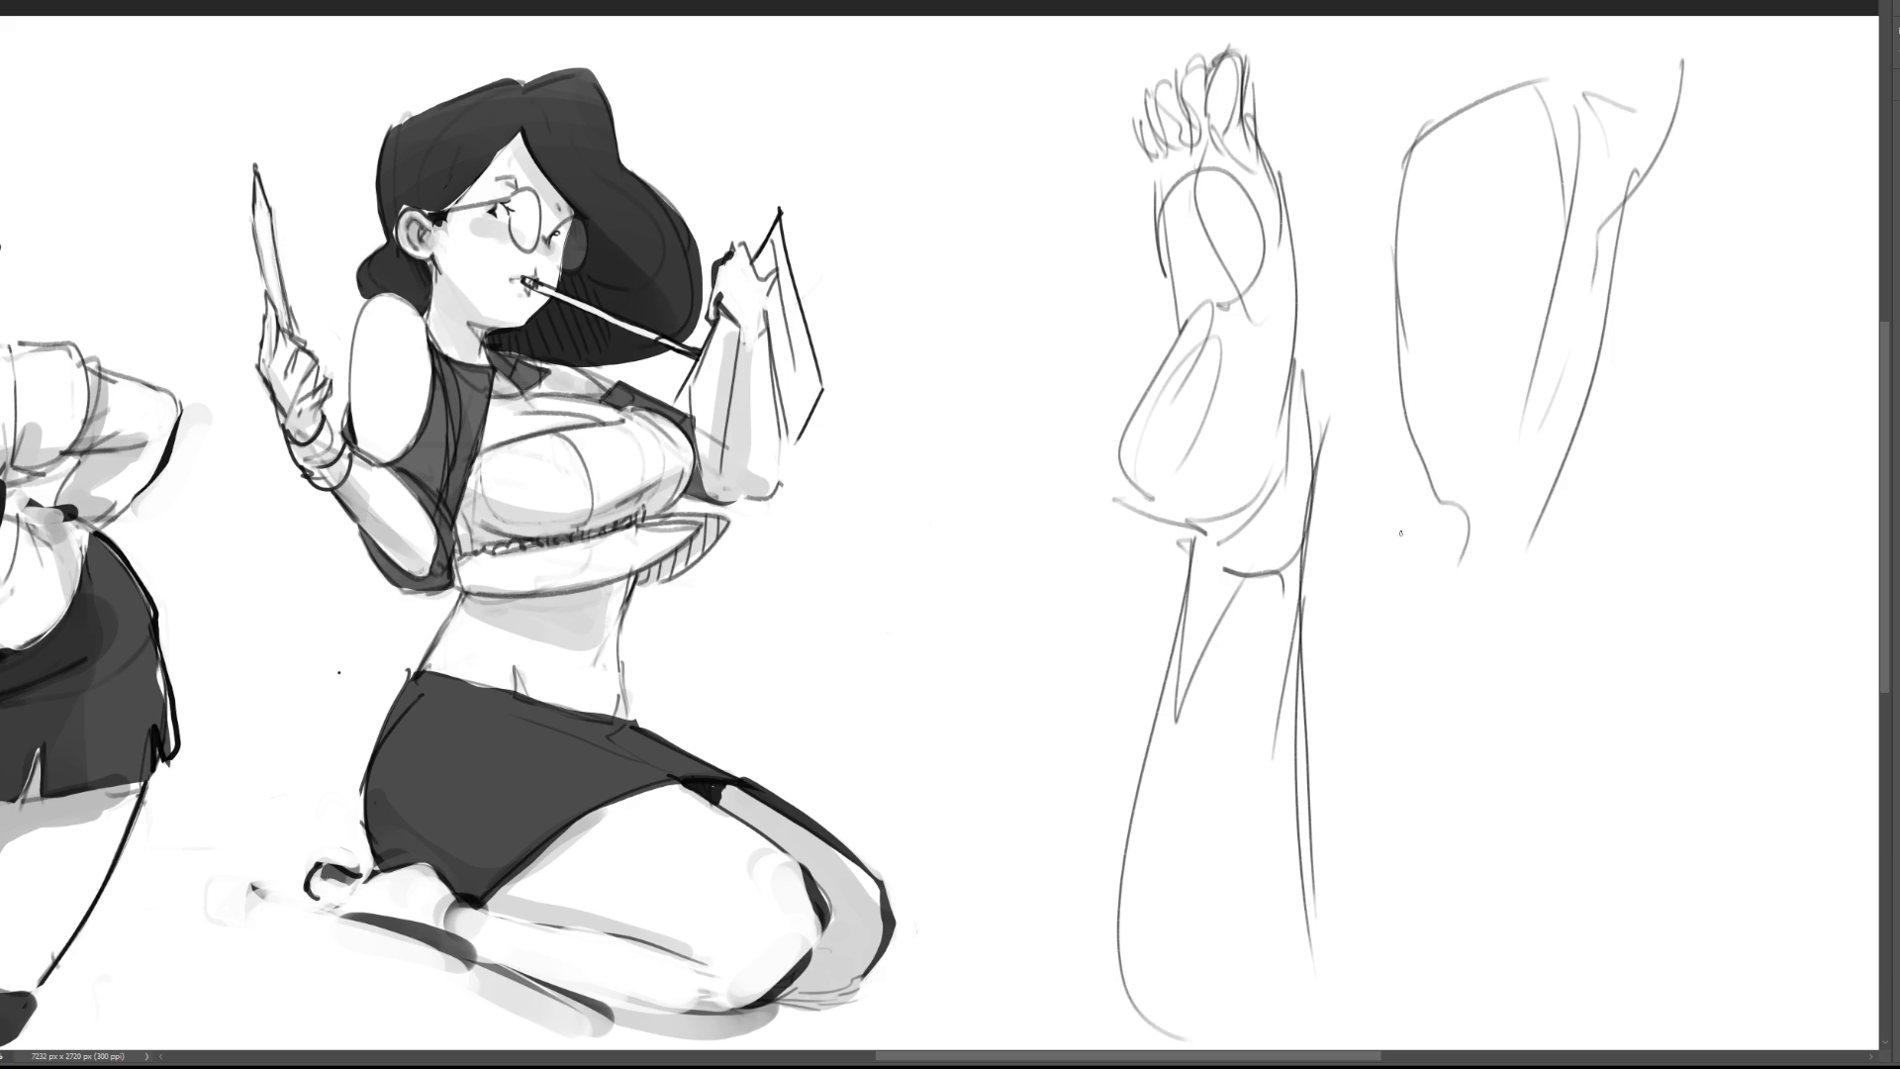
mouse_move(1412, 445)
mouse_down()
mouse_move(1430, 576)
mouse_move(1459, 574)
mouse_move(1444, 591)
mouse_move(1465, 535)
mouse_up()
Step: Rough in the second leg's calf and ankle, then lasso both leg sketches
drag(1533, 460, 1538, 614)
mouse_move(1541, 535)
mouse_down()
mouse_move(1567, 618)
mouse_move(1503, 900)
mouse_up()
mouse_move(1445, 593)
mouse_down()
mouse_move(1425, 920)
mouse_move(1476, 911)
mouse_up()
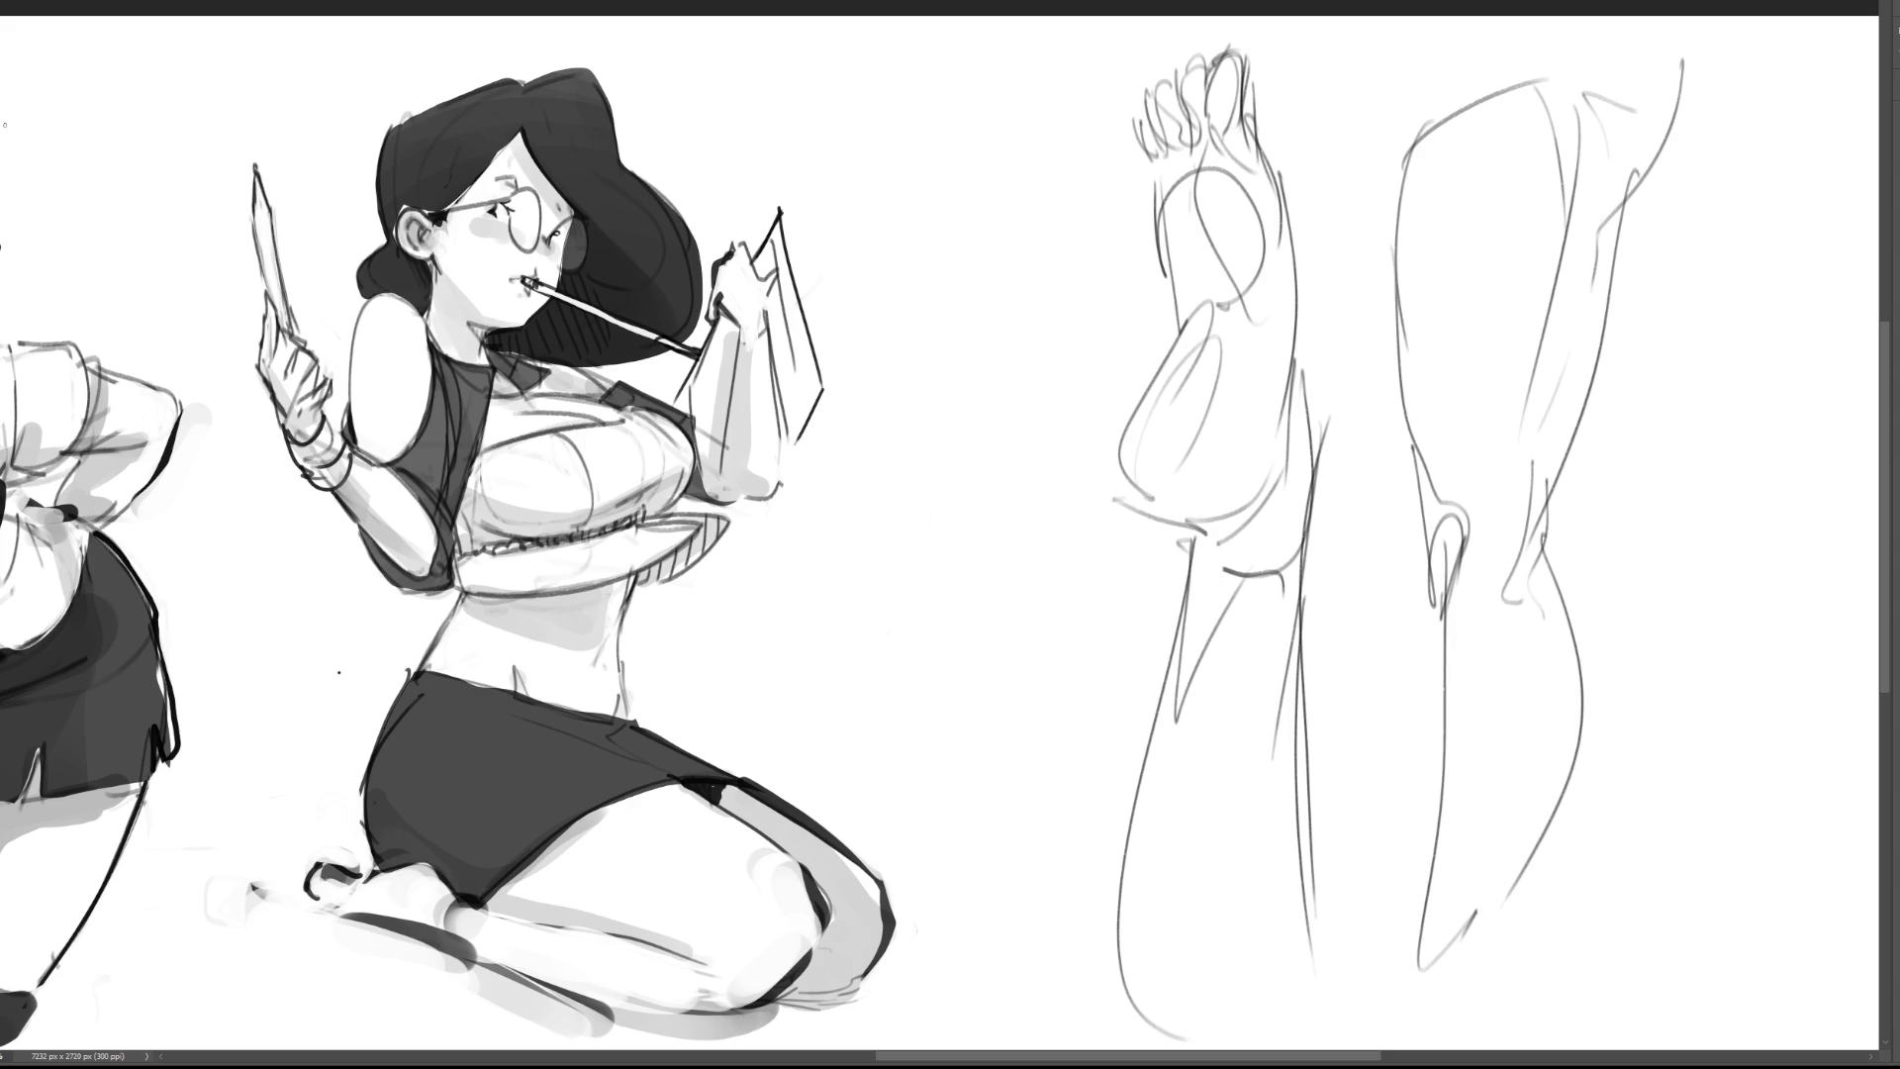
mouse_move(1695, 358)
mouse_down()
mouse_move(1662, 15)
mouse_move(1123, 9)
mouse_move(1000, 1051)
mouse_move(1732, 930)
mouse_up()
Step: Scale the two leg sketches down, set them right of the kneeling woman's knee, and deselect
key(ctrl+t)
drag(1780, 30, 1278, 659)
mouse_move(1189, 682)
mouse_down()
mouse_move(1012, 515)
mouse_move(997, 466)
mouse_up()
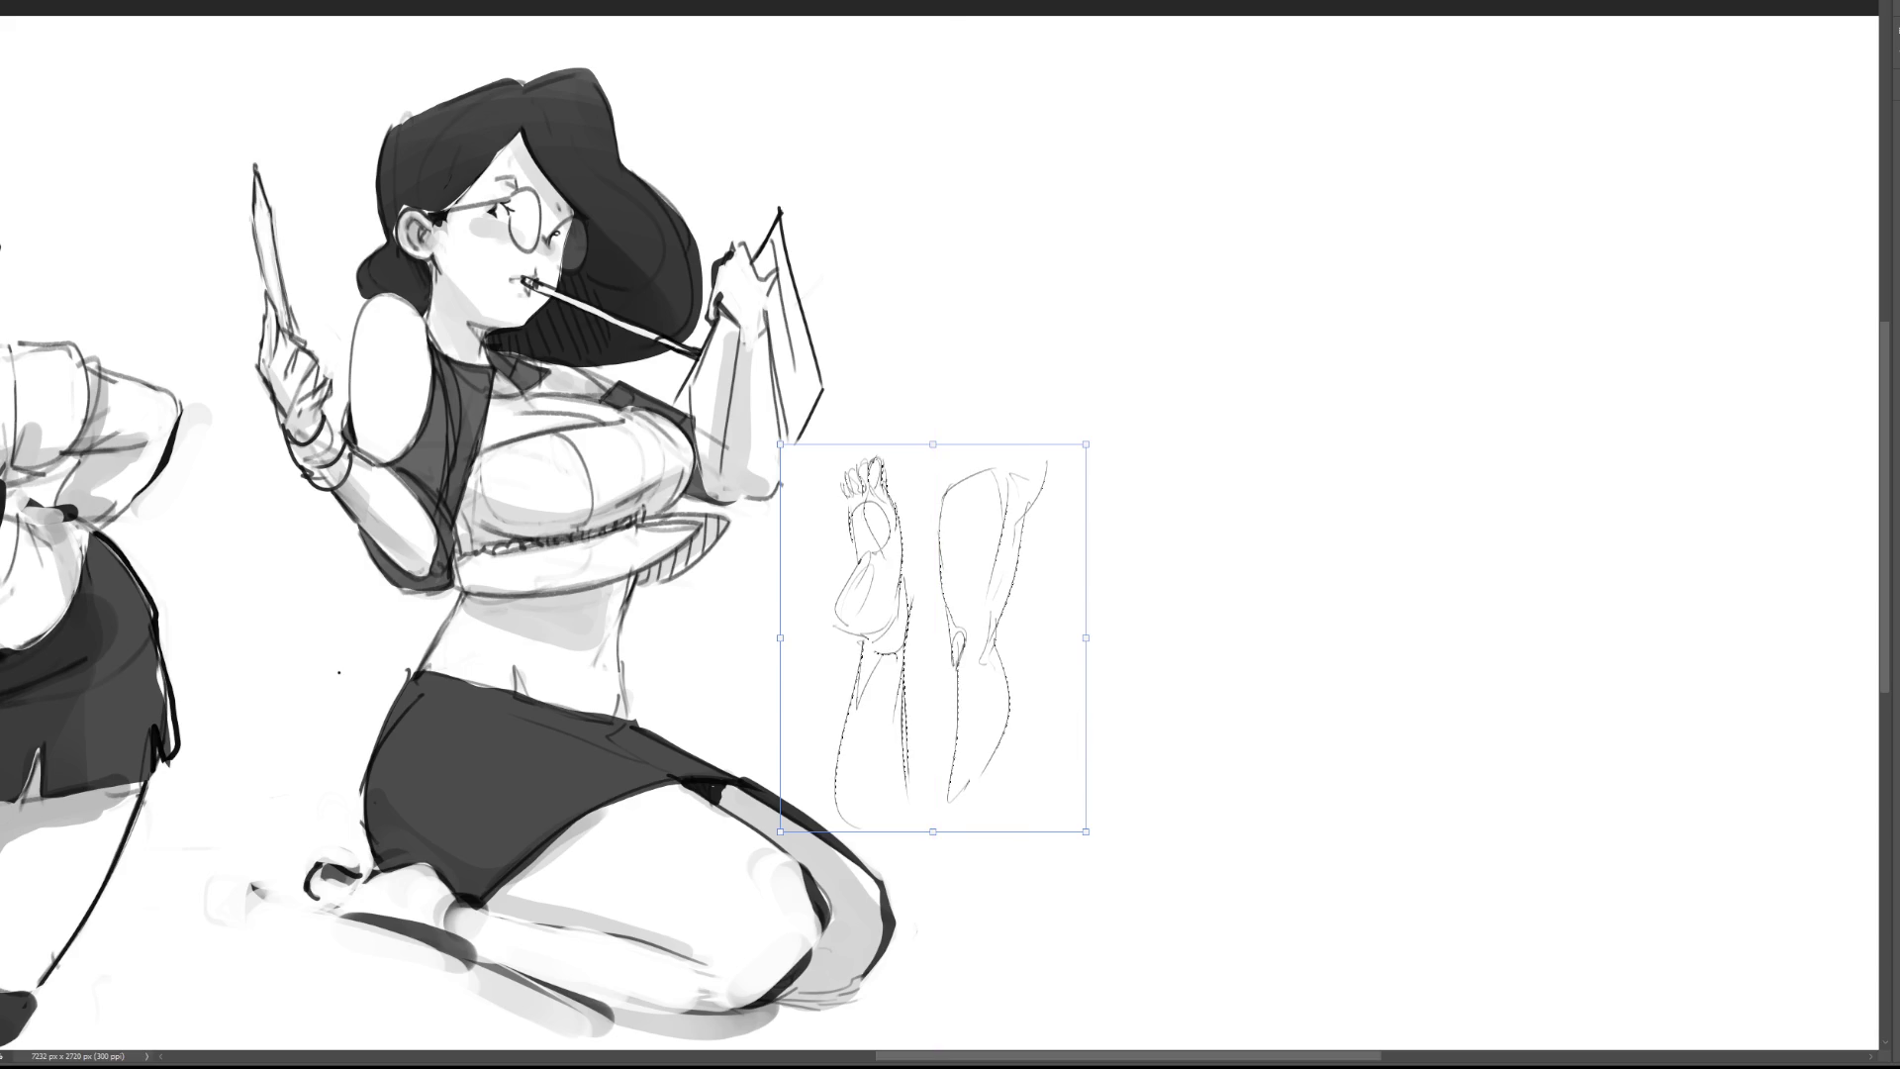
key(Return)
key(ctrl+d)
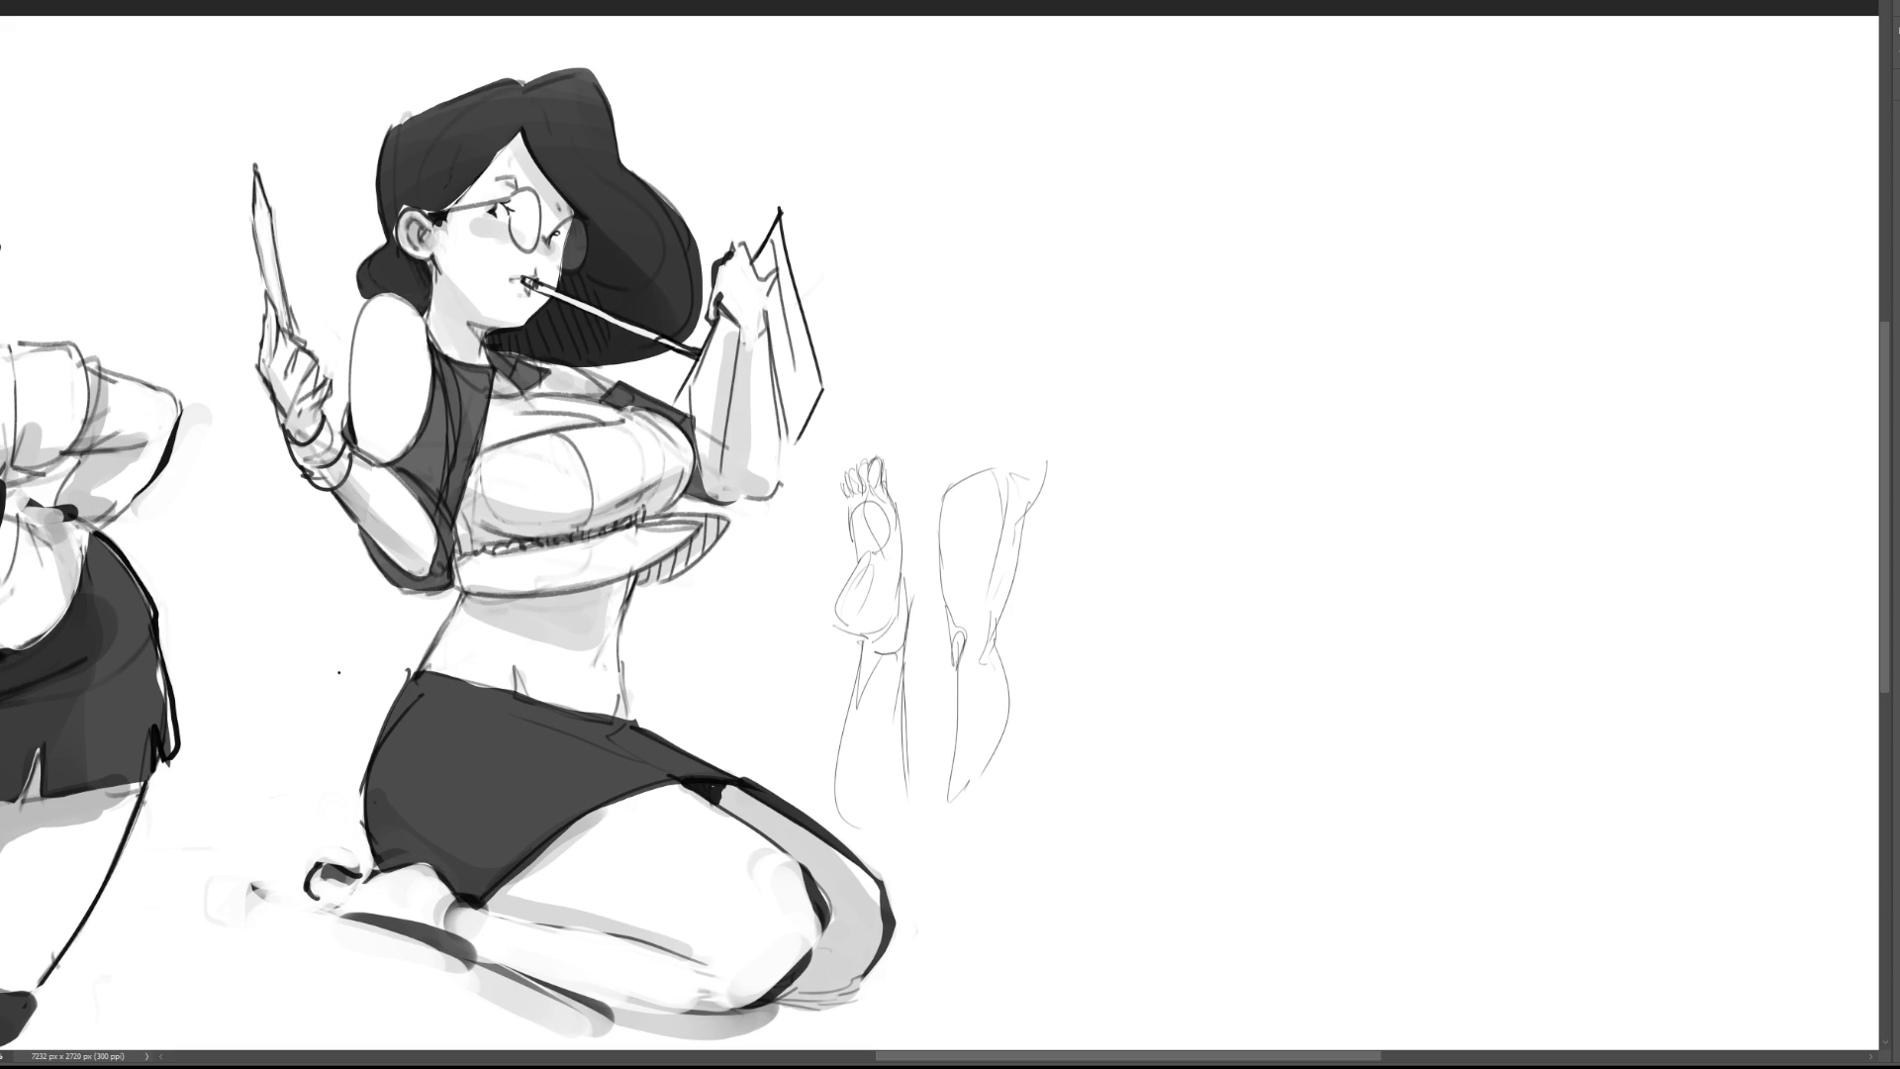
Step: Sketch the new figure's head outline with long hair and a curved fringe
drag(1233, 107, 1223, 210)
drag(1228, 116, 1316, 57)
drag(1319, 48, 1407, 166)
mouse_move(1234, 92)
mouse_down()
mouse_move(1226, 203)
mouse_move(1272, 303)
mouse_up()
mouse_move(1306, 133)
mouse_down()
mouse_move(1271, 336)
mouse_move(1278, 232)
mouse_up()
drag(1292, 232, 1345, 206)
drag(1367, 176, 1326, 235)
drag(1406, 158, 1398, 213)
mouse_move(1395, 78)
mouse_down()
mouse_move(1413, 188)
mouse_move(1391, 230)
mouse_up()
Step: Add the ear, jaw lines, two eyes and the chin to the head
drag(1218, 208, 1232, 236)
drag(1217, 107, 1235, 341)
drag(1215, 287, 1319, 272)
mouse_move(1395, 212)
mouse_down()
mouse_move(1338, 285)
mouse_move(1403, 234)
mouse_move(1297, 279)
mouse_move(1309, 310)
mouse_move(1284, 314)
mouse_up()
click(1317, 256)
click(1342, 249)
mouse_move(1299, 312)
mouse_down()
mouse_move(1330, 346)
mouse_move(1254, 352)
mouse_up()
drag(1234, 202, 1286, 337)
mouse_move(1286, 338)
mouse_down()
mouse_move(1348, 370)
mouse_move(1344, 352)
mouse_up()
drag(1342, 332, 1288, 375)
drag(1319, 423, 1303, 435)
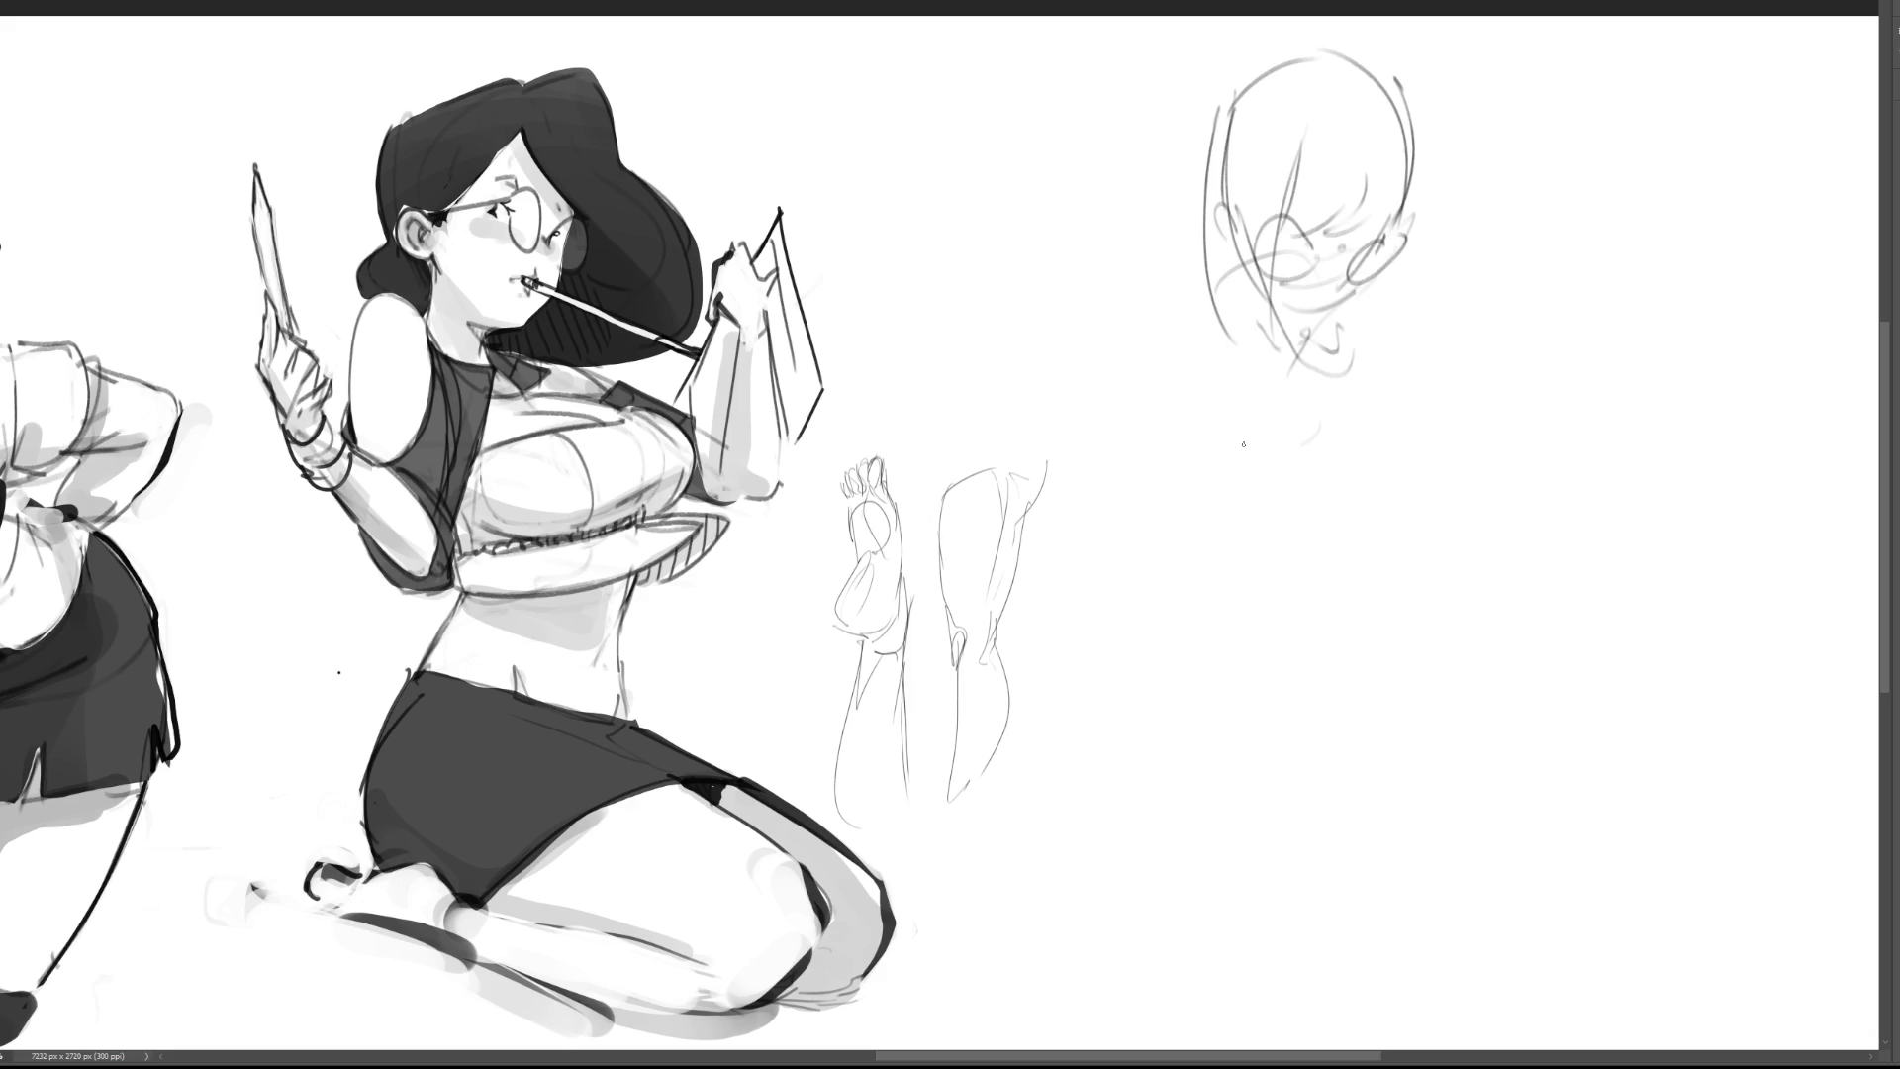
Step: Rough in the neck, collar, shoulders and diagonal drapery across the chest
mouse_move(1233, 314)
mouse_down()
mouse_move(1157, 336)
mouse_move(1375, 435)
mouse_up()
mouse_move(1338, 338)
mouse_down()
mouse_move(1366, 383)
mouse_move(1416, 406)
mouse_move(1424, 445)
mouse_move(1391, 469)
mouse_up()
drag(1345, 502, 1313, 514)
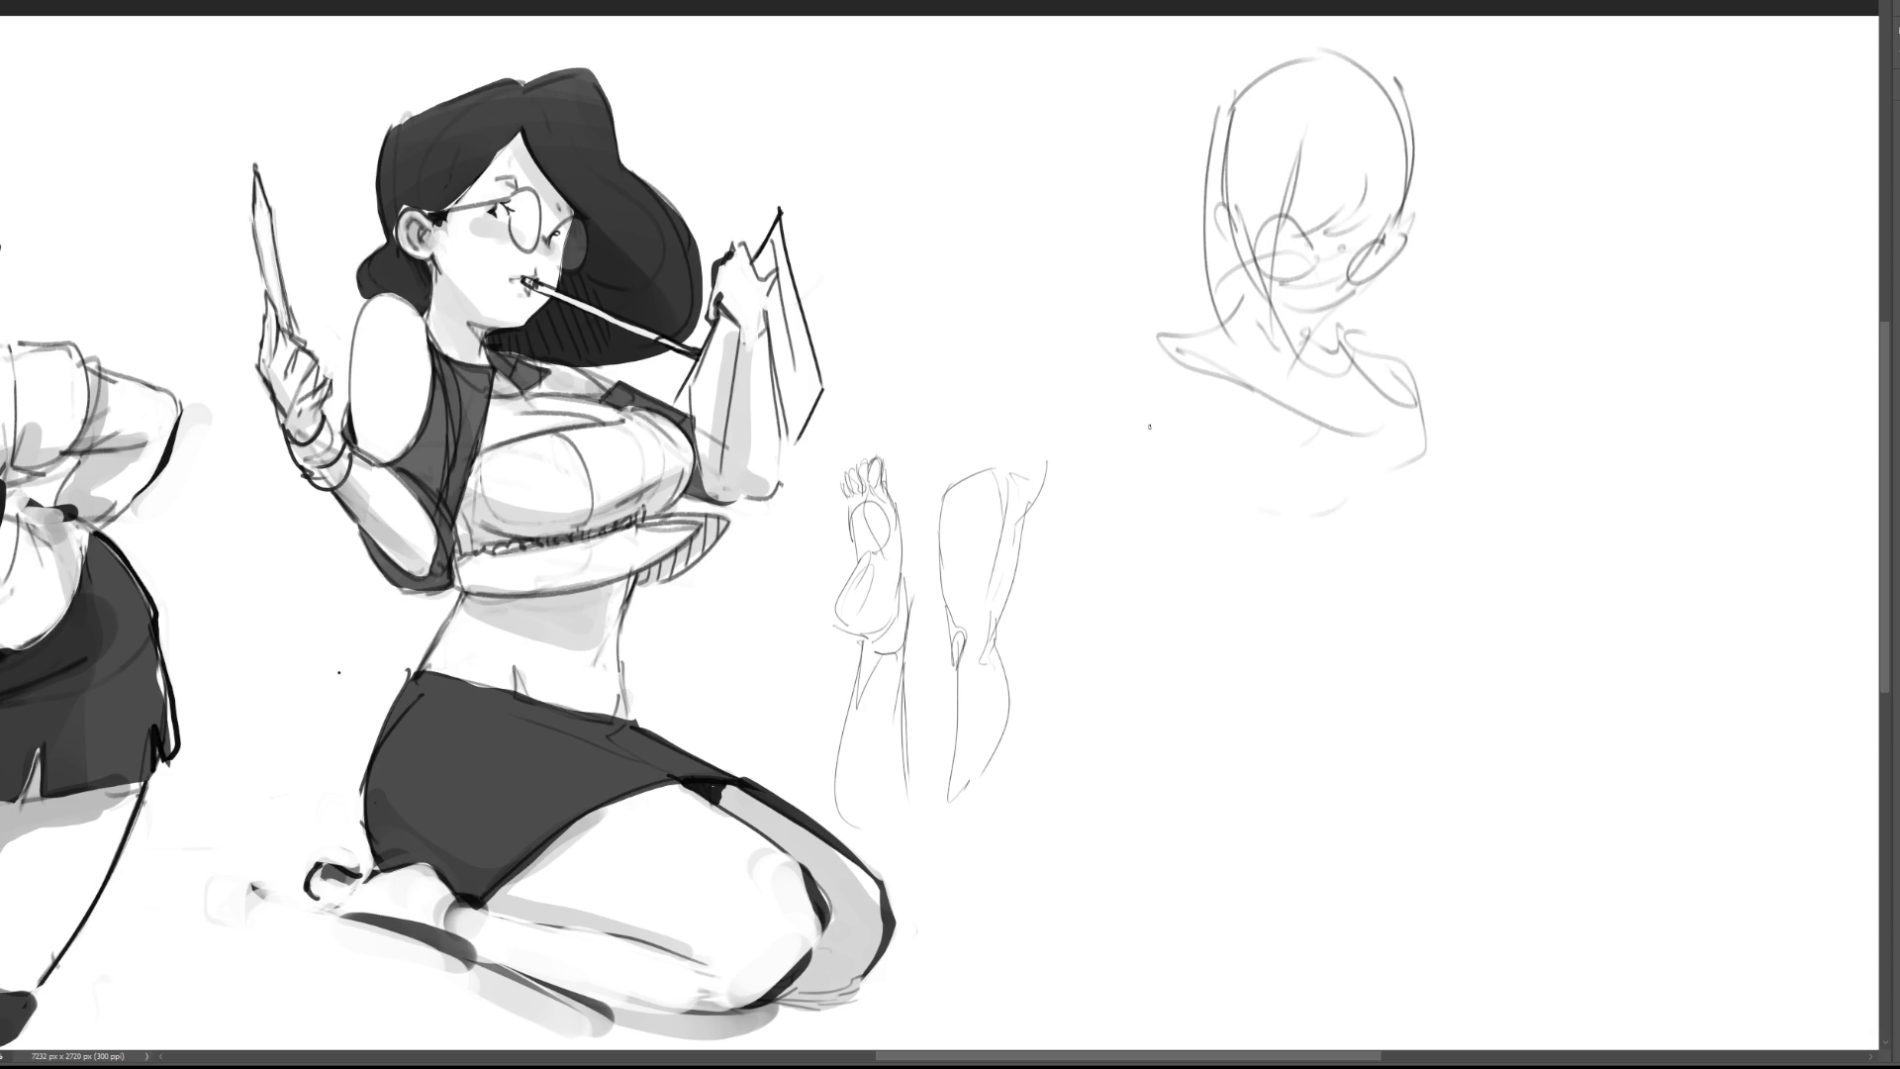
mouse_move(1174, 393)
mouse_down()
mouse_move(1225, 457)
mouse_move(1156, 427)
mouse_move(1160, 479)
mouse_move(1256, 555)
mouse_up()
drag(1434, 514, 1294, 603)
drag(1431, 516, 1345, 614)
mouse_move(1379, 387)
mouse_down()
mouse_move(1424, 540)
mouse_move(1309, 594)
mouse_up()
drag(1251, 603, 1304, 661)
mouse_move(1162, 501)
mouse_down()
mouse_move(1250, 623)
mouse_move(1428, 592)
mouse_up()
drag(1433, 577, 1443, 648)
Step: Draw the torso contours and long curving folds down over the hips
drag(1423, 540, 1356, 781)
drag(1466, 635, 1434, 853)
mouse_move(1216, 603)
mouse_down()
mouse_move(1286, 781)
mouse_move(1337, 822)
mouse_move(1240, 673)
mouse_move(1381, 890)
mouse_move(1449, 803)
mouse_up()
drag(1451, 599, 1461, 878)
drag(1484, 657, 1433, 947)
drag(1514, 733, 1419, 1030)
mouse_move(1264, 644)
mouse_down()
mouse_move(1373, 888)
mouse_move(1265, 983)
mouse_up()
drag(1212, 859, 1210, 950)
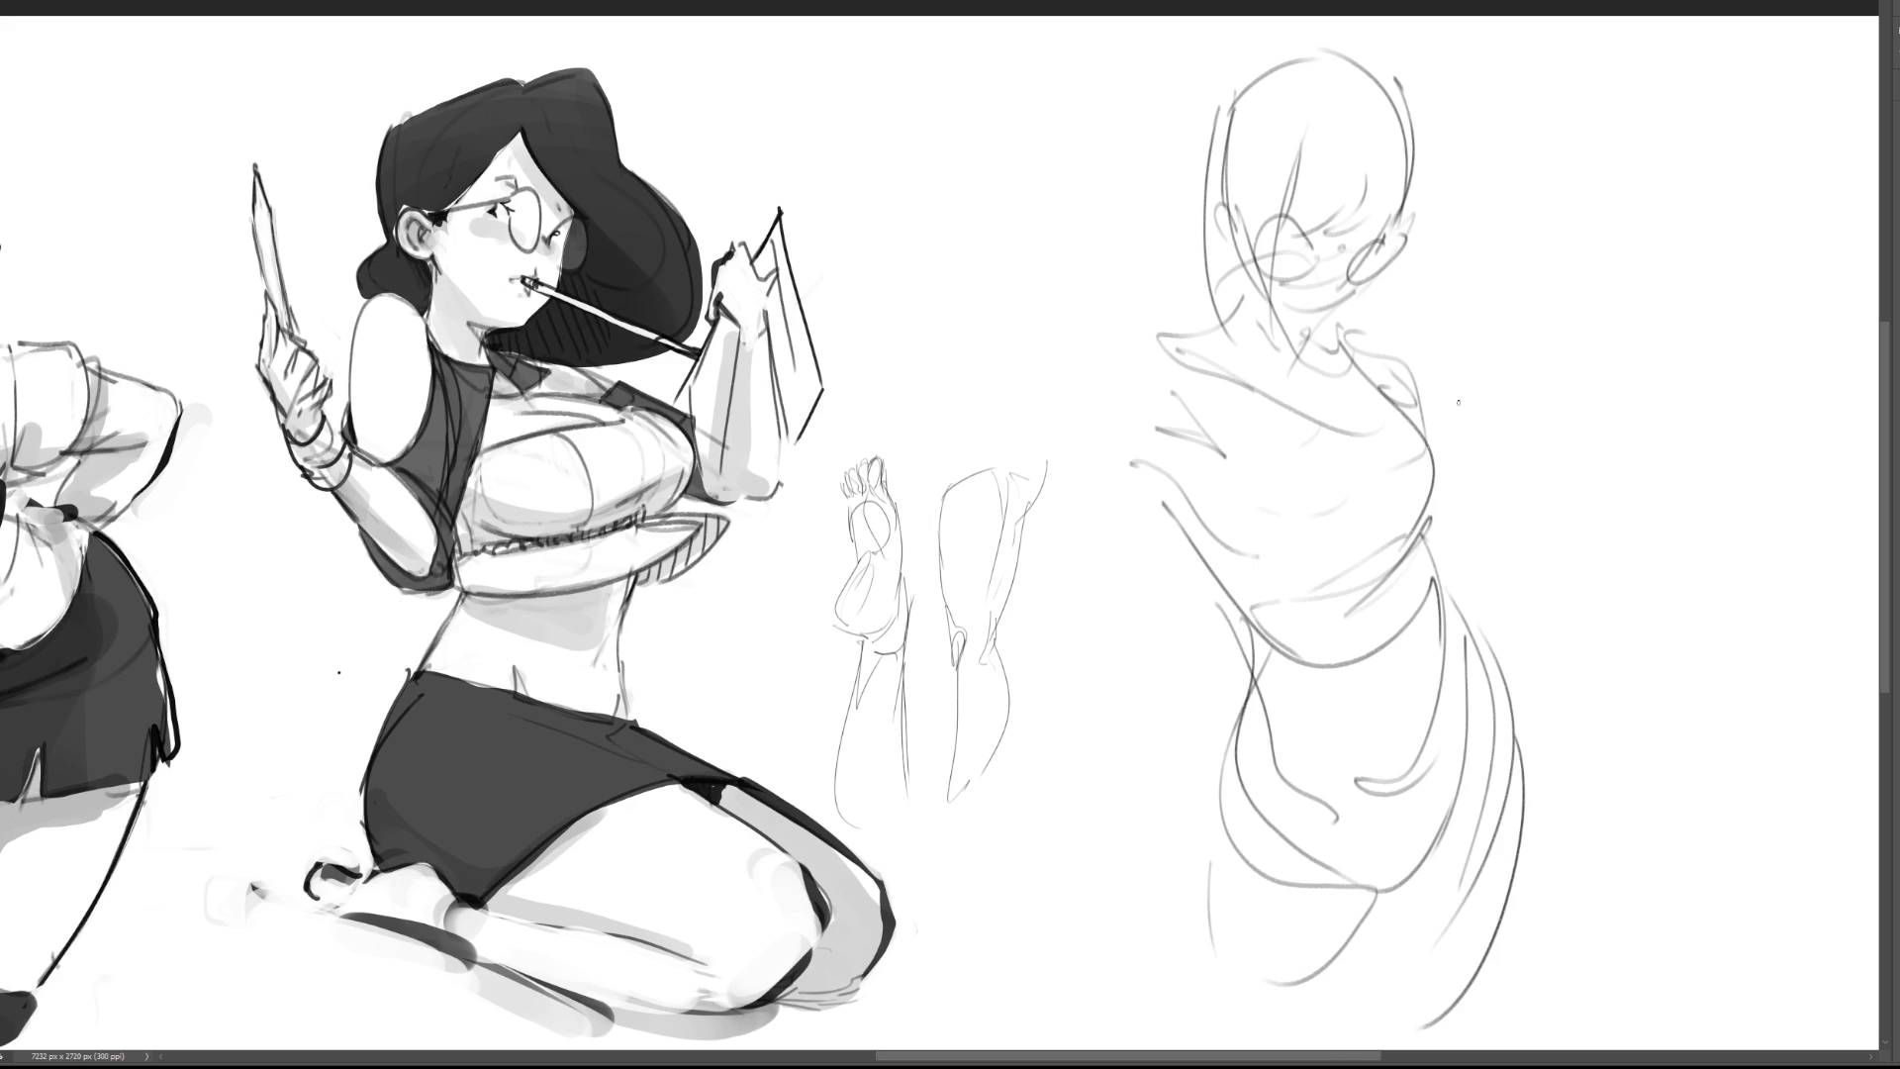
mouse_move(1408, 370)
mouse_down()
mouse_move(1455, 539)
mouse_move(1438, 555)
mouse_up()
drag(1453, 546, 1505, 604)
Step: Draw the raised arm with its forearm bent up and the hand behind the head
mouse_move(891, 303)
mouse_down()
mouse_move(880, 342)
mouse_move(1108, 442)
mouse_up()
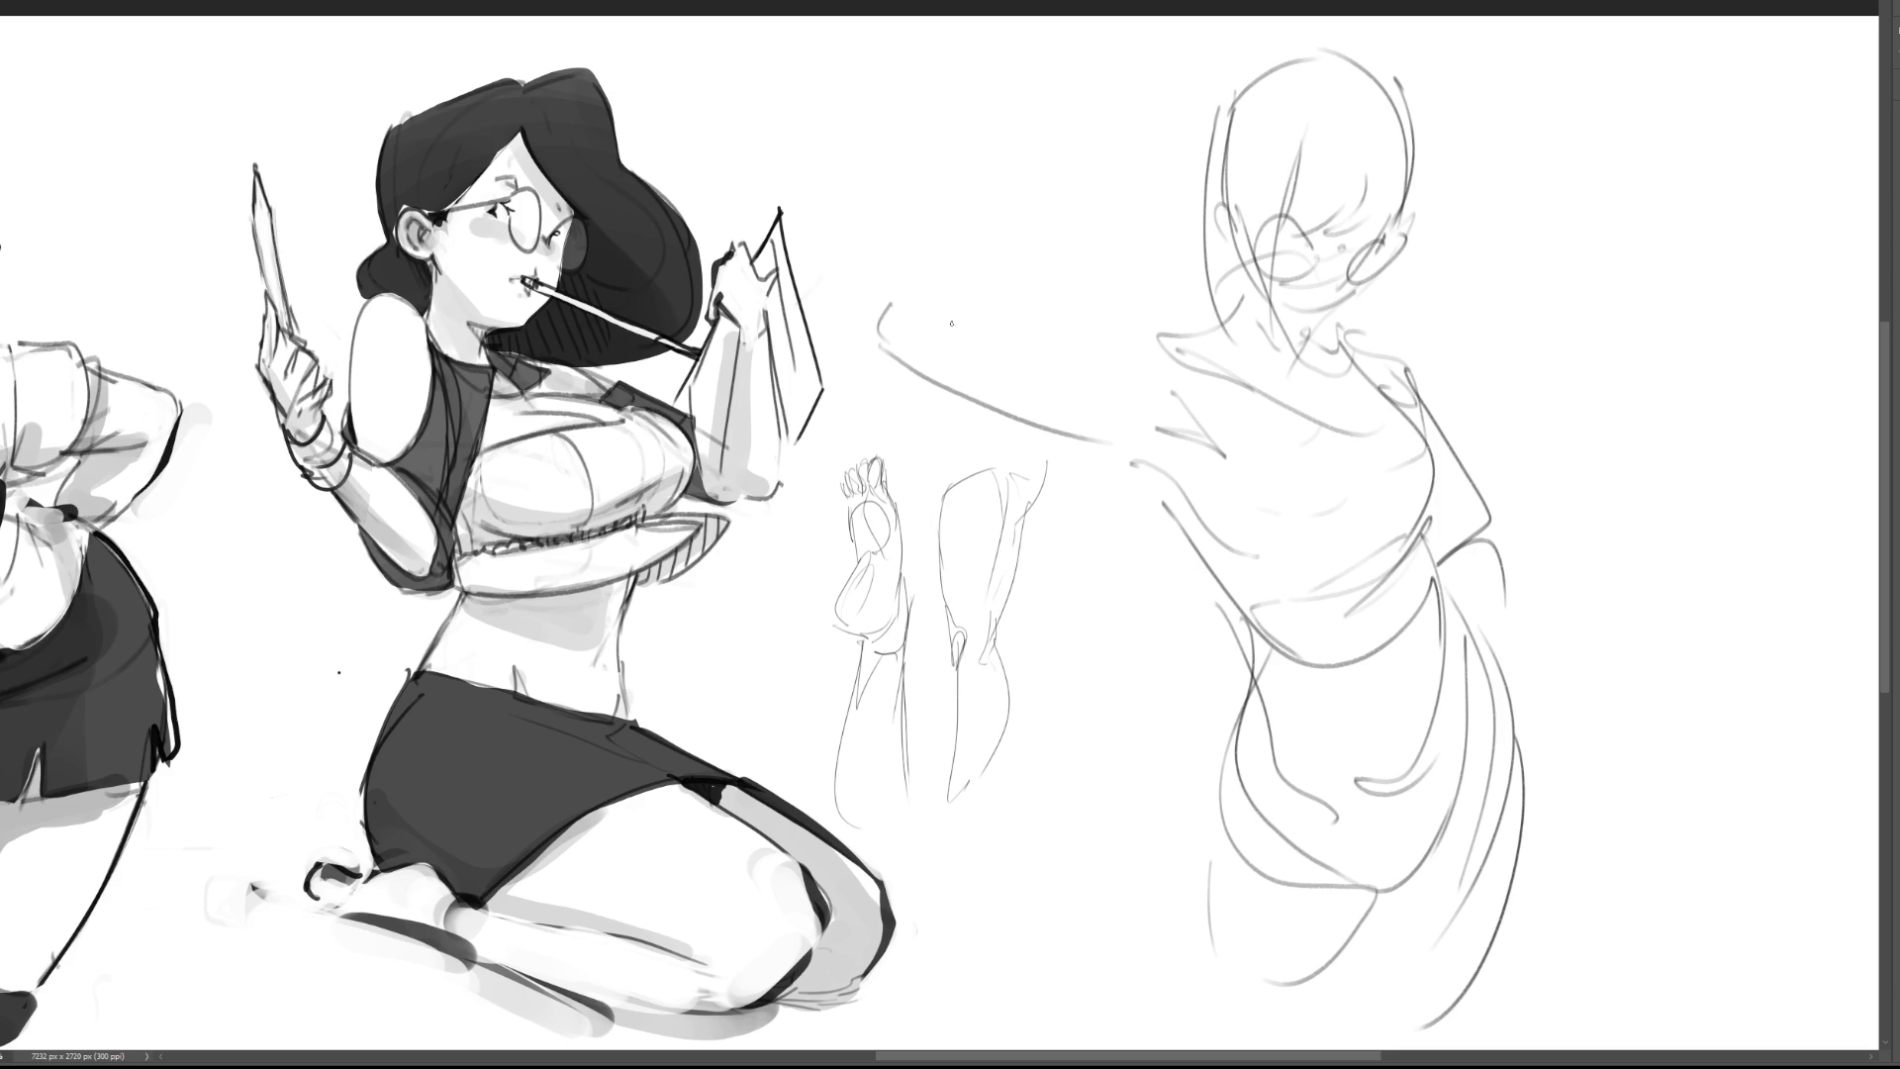
mouse_move(895, 280)
mouse_down()
mouse_move(895, 337)
mouse_move(996, 300)
mouse_up()
mouse_move(1168, 109)
mouse_down()
mouse_move(997, 287)
mouse_move(942, 228)
mouse_up()
drag(931, 244, 951, 289)
drag(1031, 168, 1129, 93)
mouse_move(1135, 85)
mouse_down()
mouse_move(1114, 147)
mouse_move(1175, 188)
mouse_move(1185, 137)
mouse_up()
drag(1192, 129, 1182, 188)
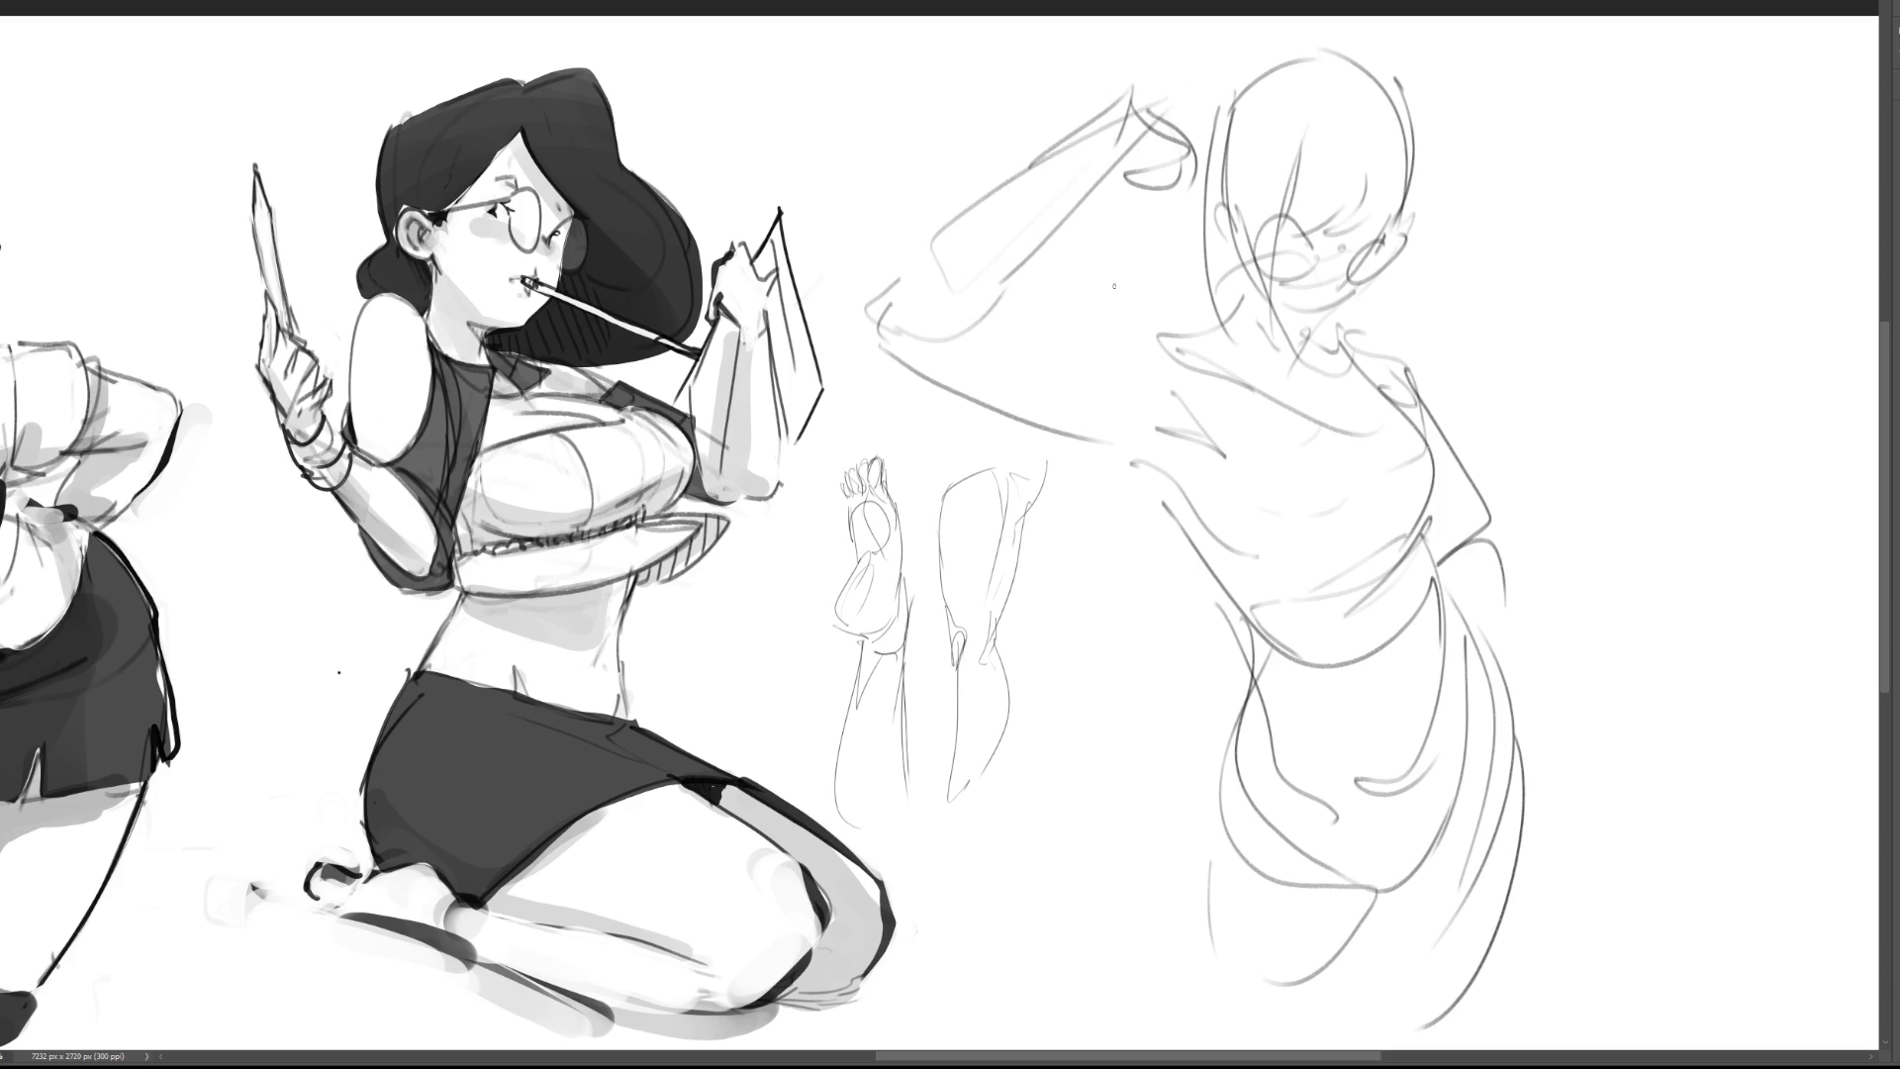
drag(1006, 311, 1185, 341)
drag(904, 338, 1194, 474)
Step: Outline the back and hip on the right and reinforce the raised arm's lines
mouse_move(1405, 361)
mouse_down()
mouse_move(1540, 500)
mouse_move(1504, 569)
mouse_up()
mouse_move(1504, 569)
mouse_down()
mouse_move(1551, 539)
mouse_move(1519, 737)
mouse_up()
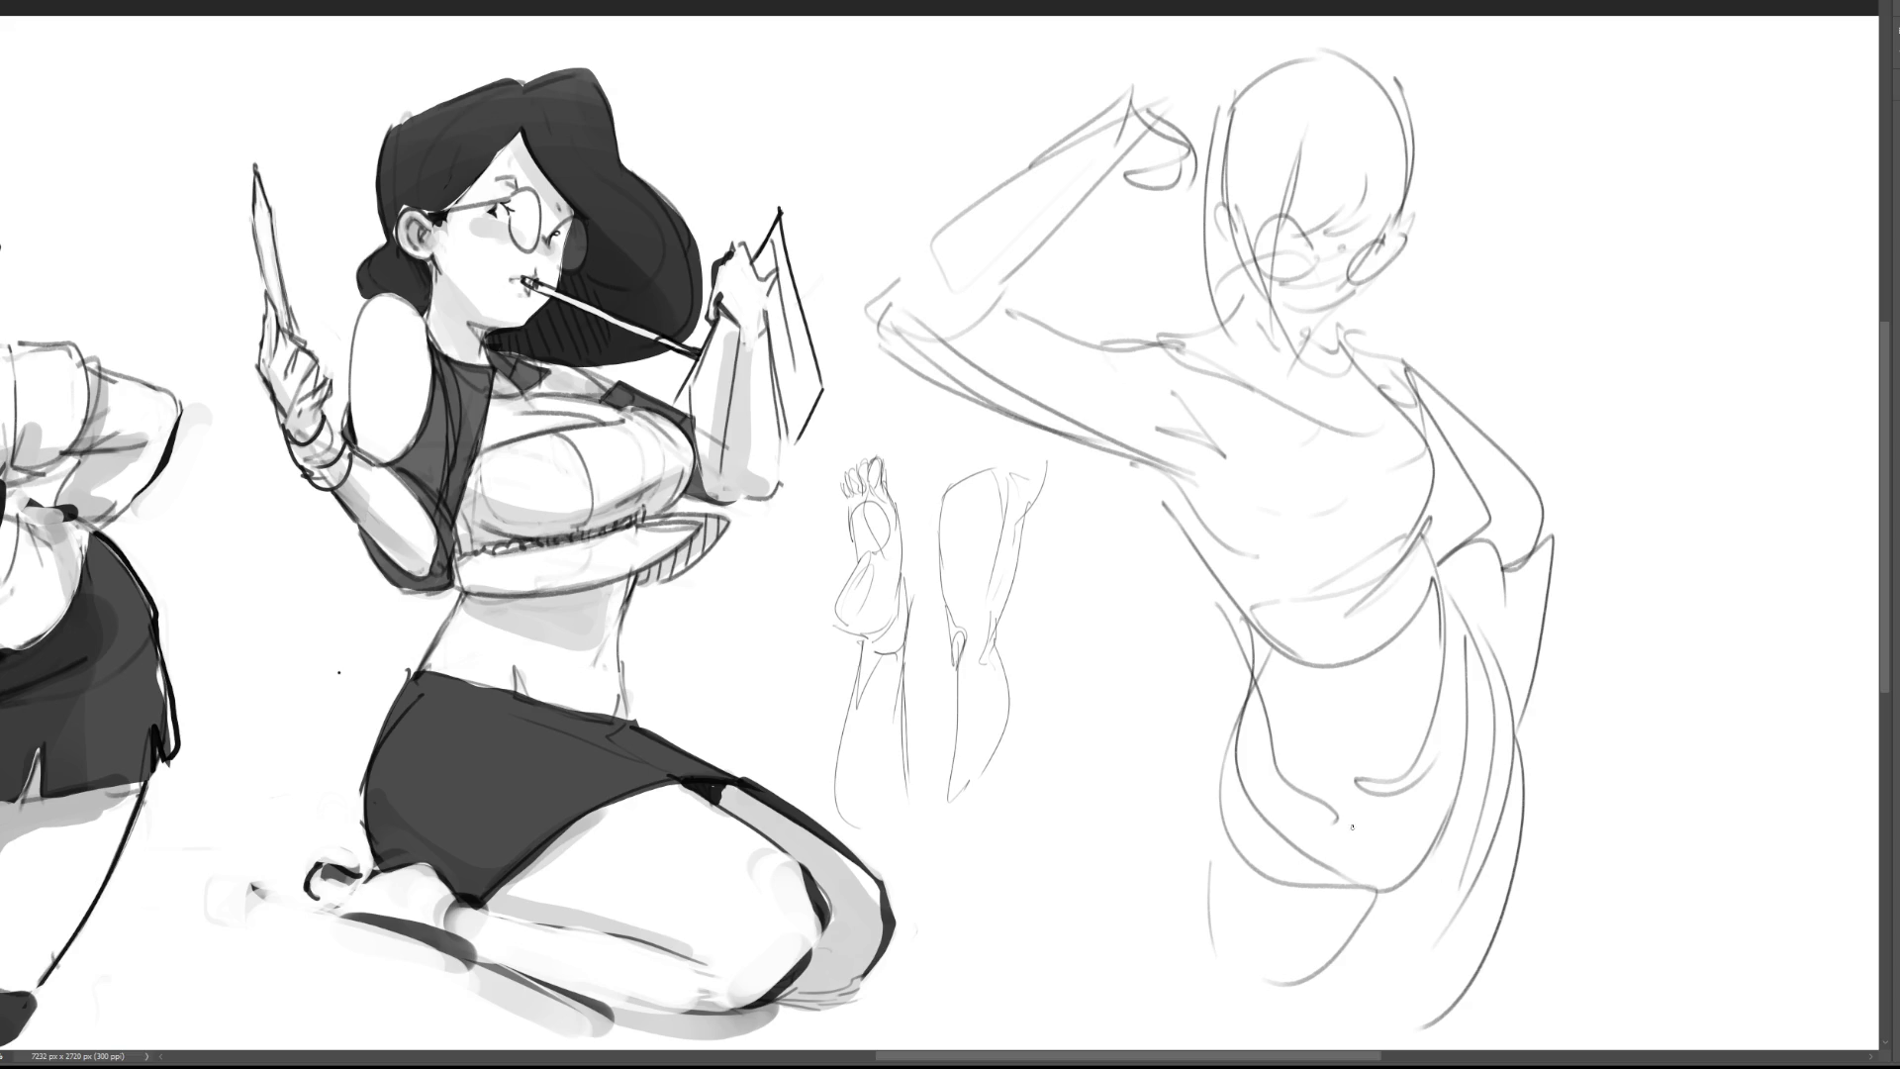
mouse_move(926, 289)
mouse_down()
mouse_move(1092, 428)
mouse_move(1146, 365)
mouse_move(985, 206)
mouse_up()
mouse_move(1148, 102)
mouse_down()
mouse_move(1007, 281)
mouse_move(1223, 117)
mouse_move(1190, 169)
mouse_up()
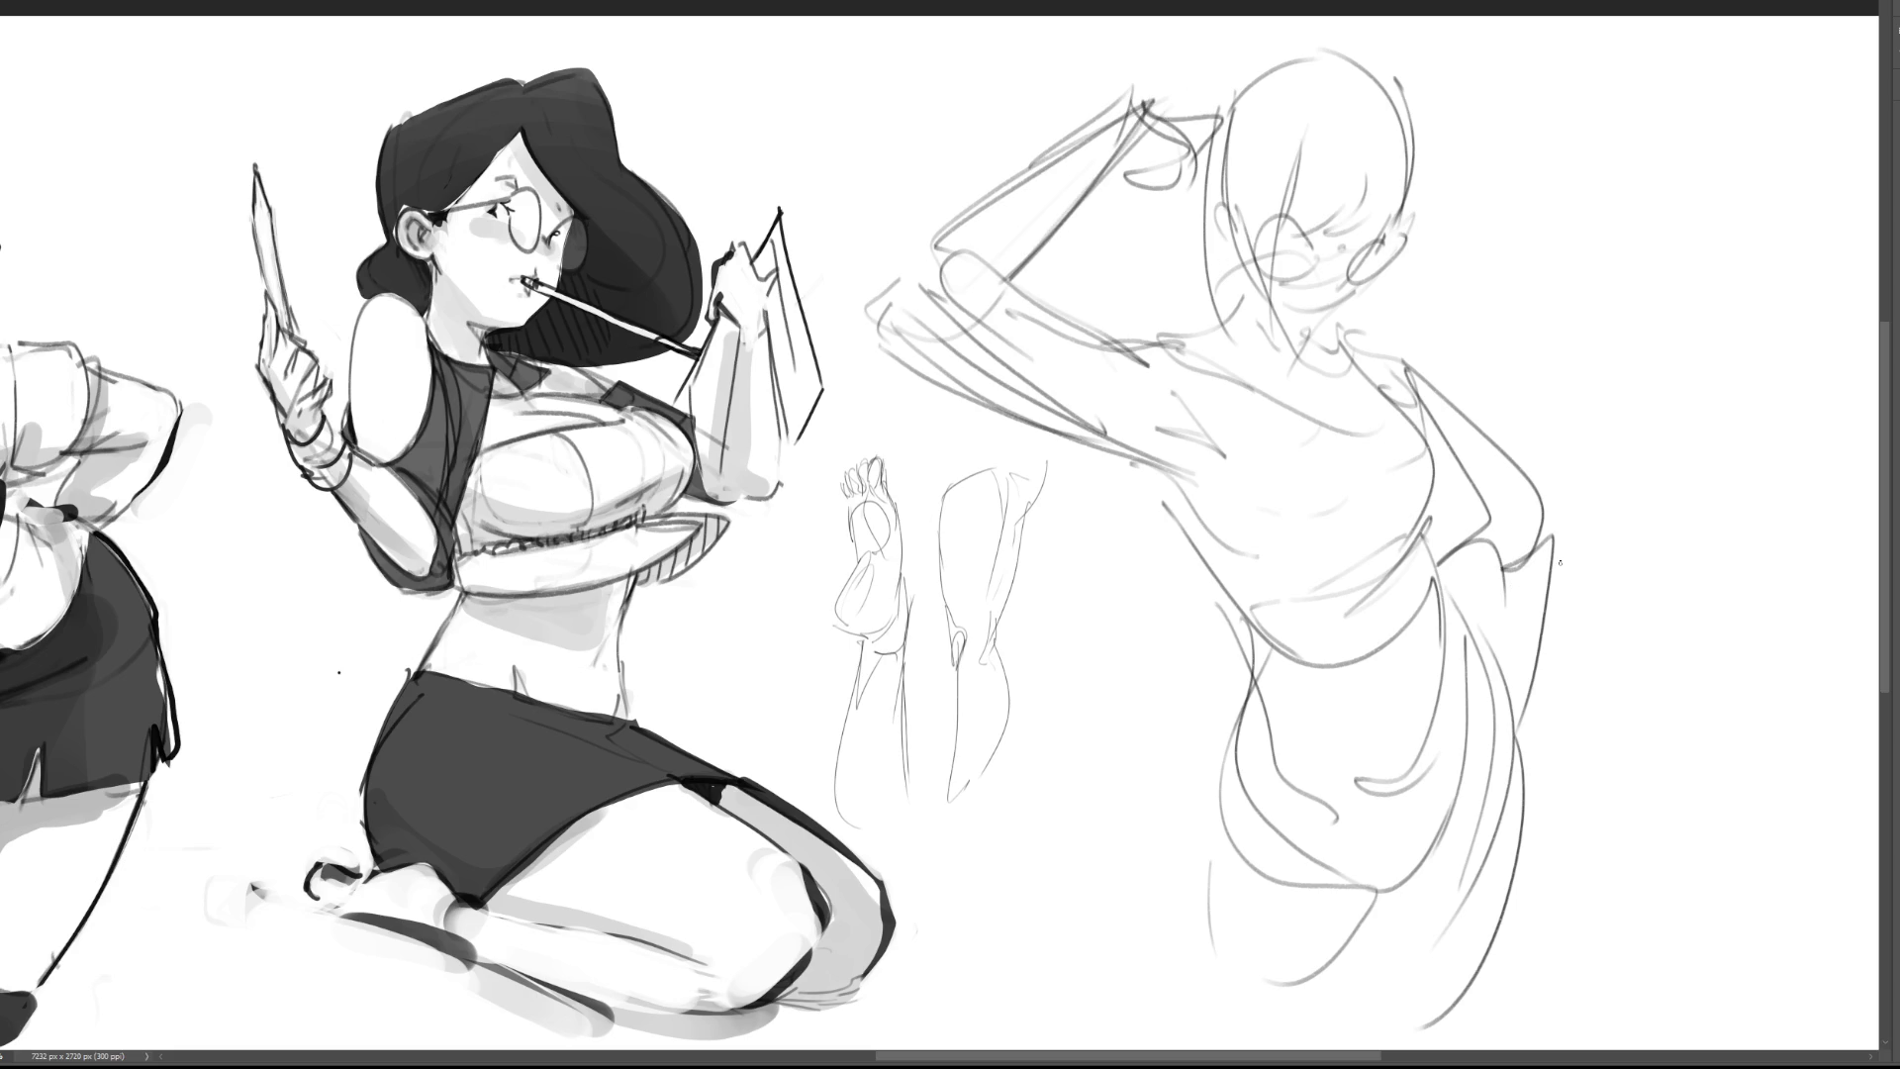
Step: Erase over the new figure with a large soft eraser to fade it, then return to a fine brush
key(e)
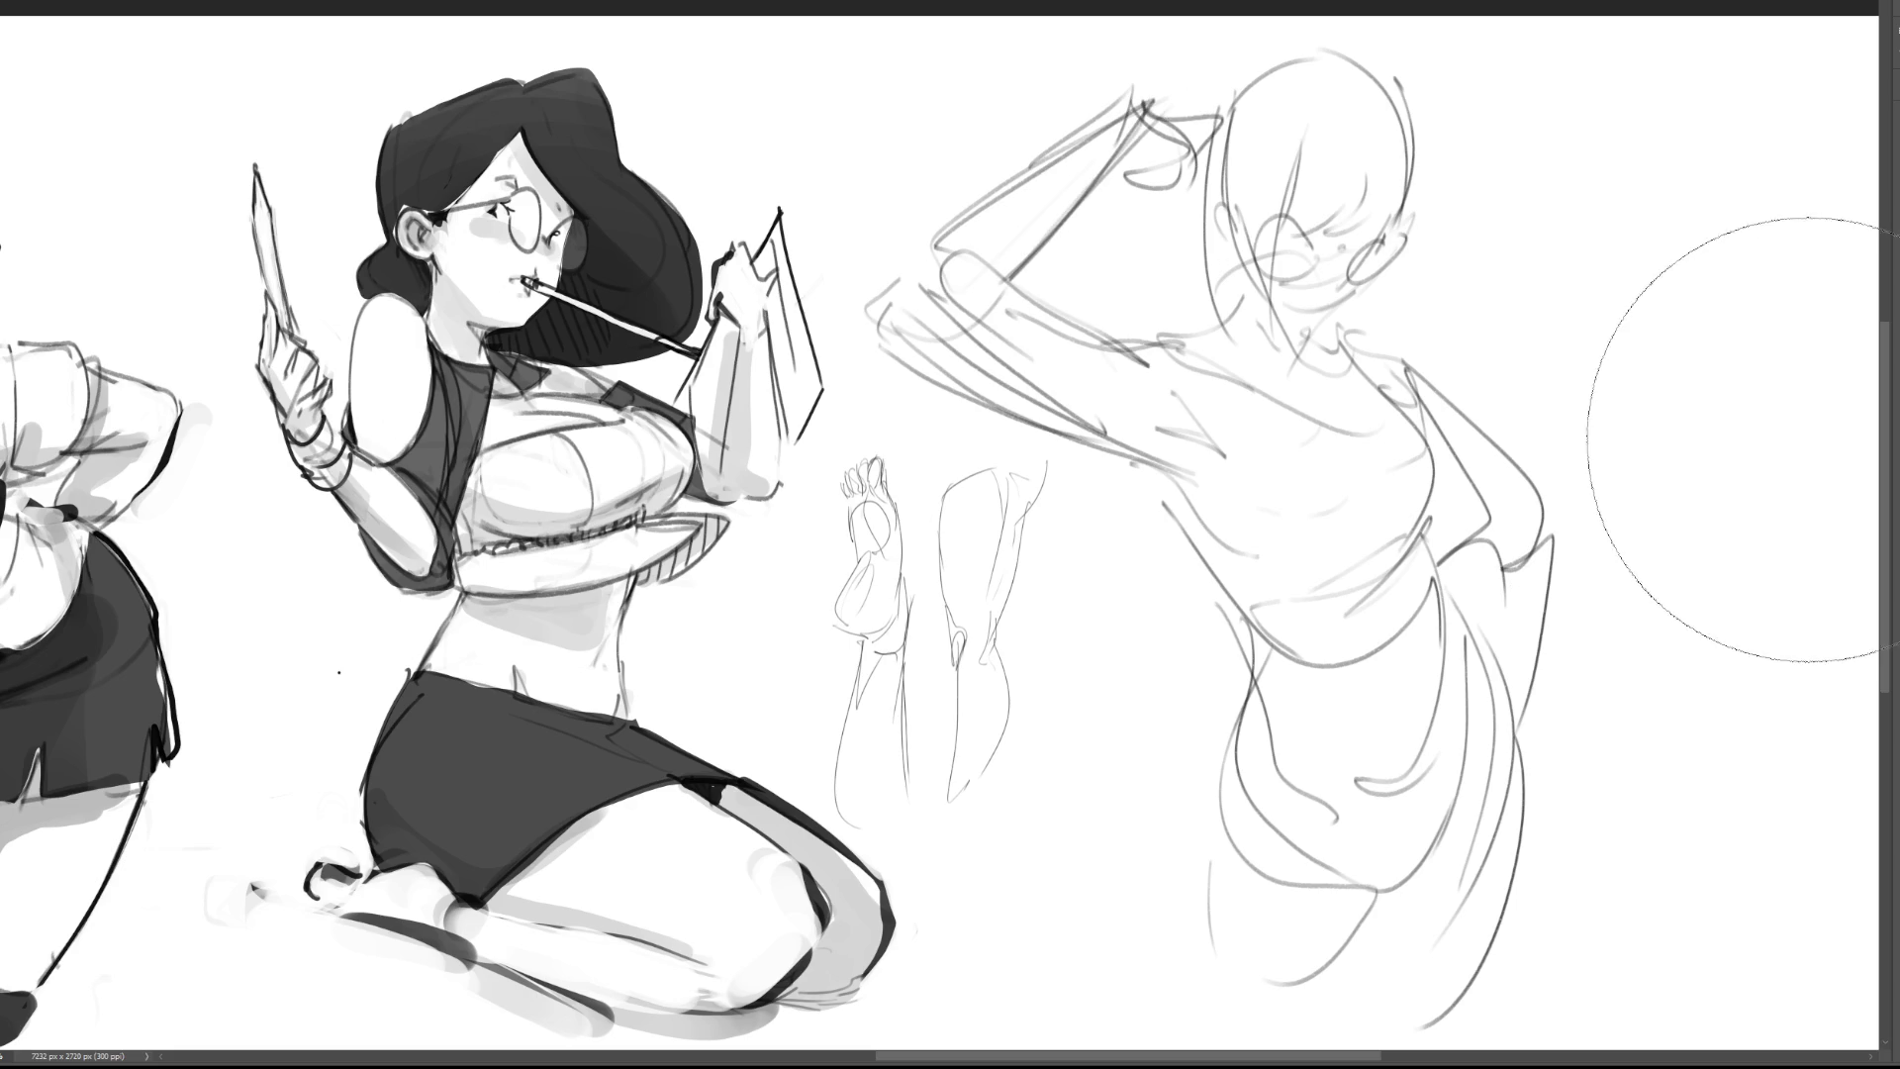
mouse_move(1623, 426)
mouse_down()
mouse_move(1256, 198)
mouse_move(1040, 249)
mouse_move(1060, 191)
mouse_move(1148, 233)
mouse_move(1068, 267)
mouse_move(985, 453)
mouse_move(950, 687)
mouse_move(1043, 844)
mouse_move(1430, 844)
mouse_move(1499, 567)
mouse_move(1247, 441)
mouse_move(1387, 419)
mouse_move(1204, 229)
mouse_move(1366, 664)
mouse_move(1391, 602)
mouse_move(1548, 627)
mouse_move(1391, 848)
mouse_move(1372, 754)
mouse_up()
key(b)
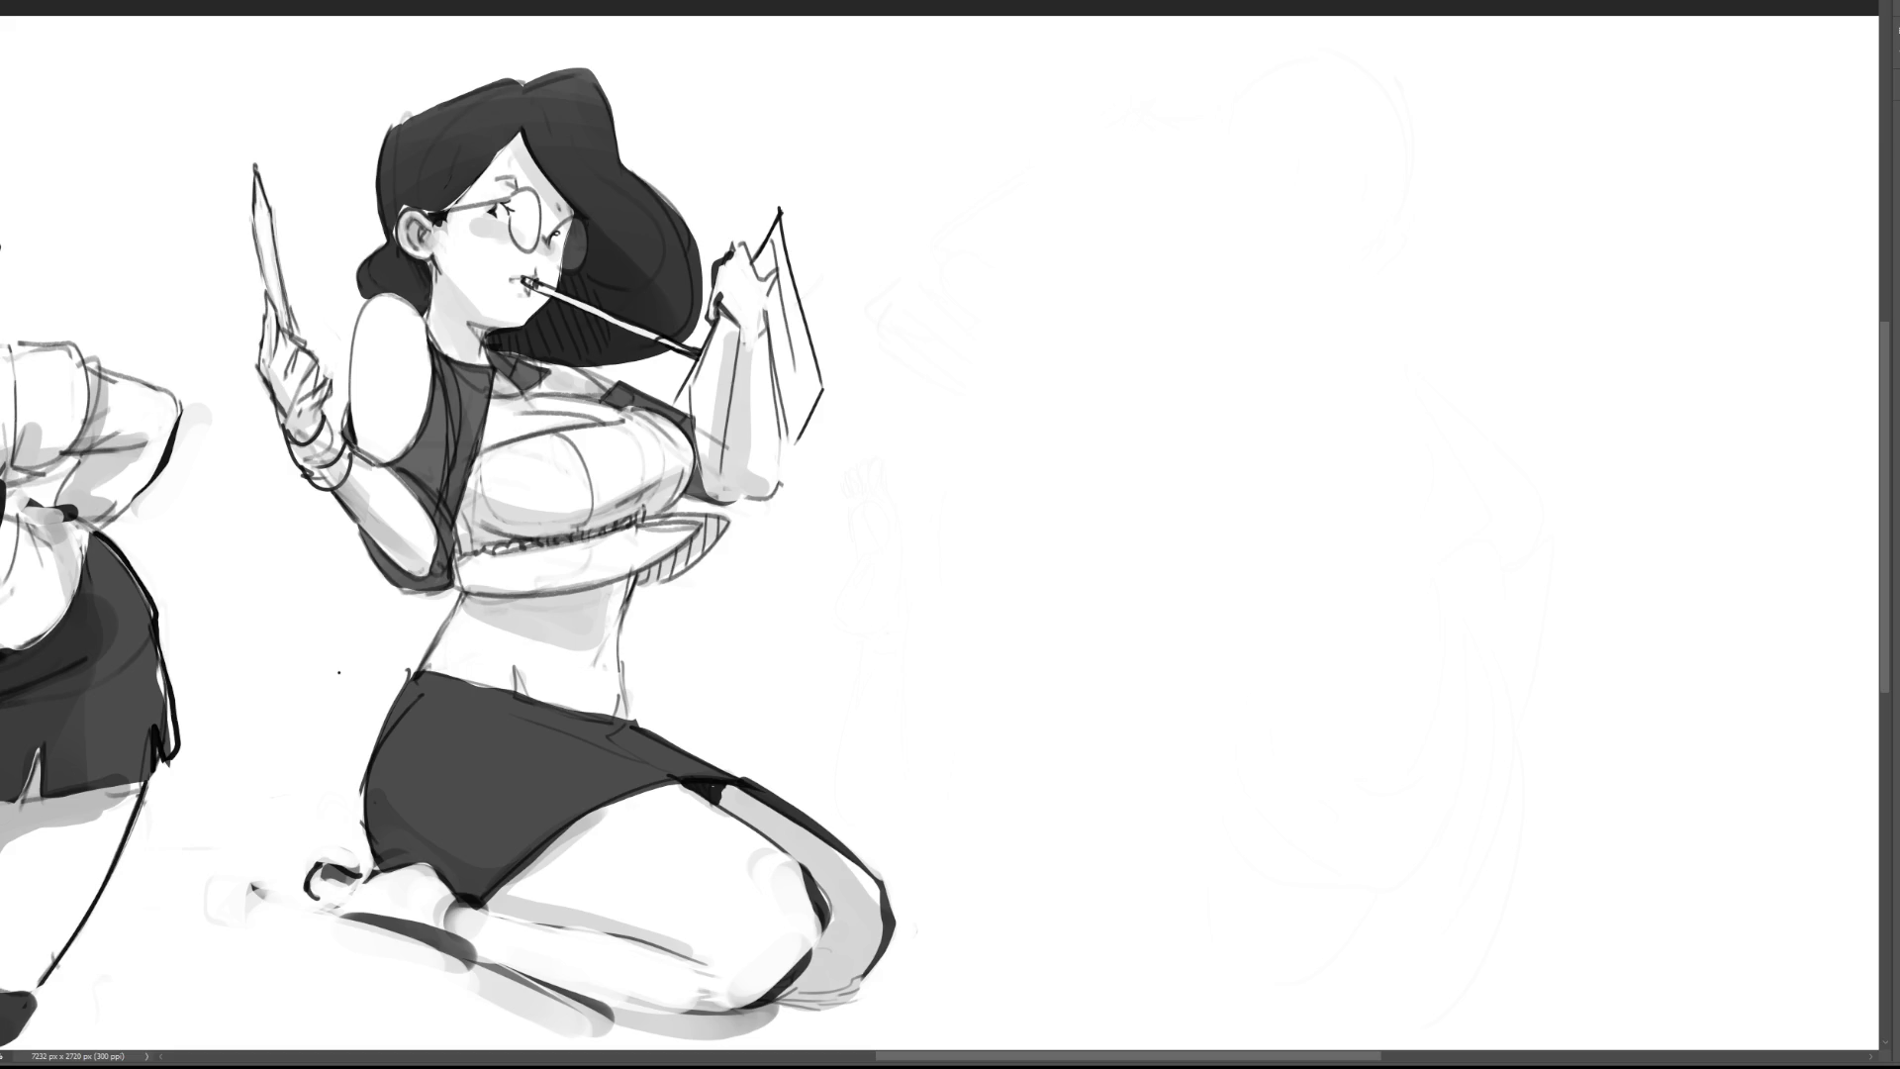
Step: Redraw the hair edge, face side, jawline, cheek and an oval ear cleanly
drag(1101, 117, 1100, 205)
mouse_move(1098, 115)
mouse_down()
mouse_move(1089, 144)
mouse_move(1131, 71)
mouse_move(1116, 169)
mouse_move(1227, 212)
mouse_move(1171, 181)
mouse_move(1122, 233)
mouse_move(1211, 292)
mouse_up()
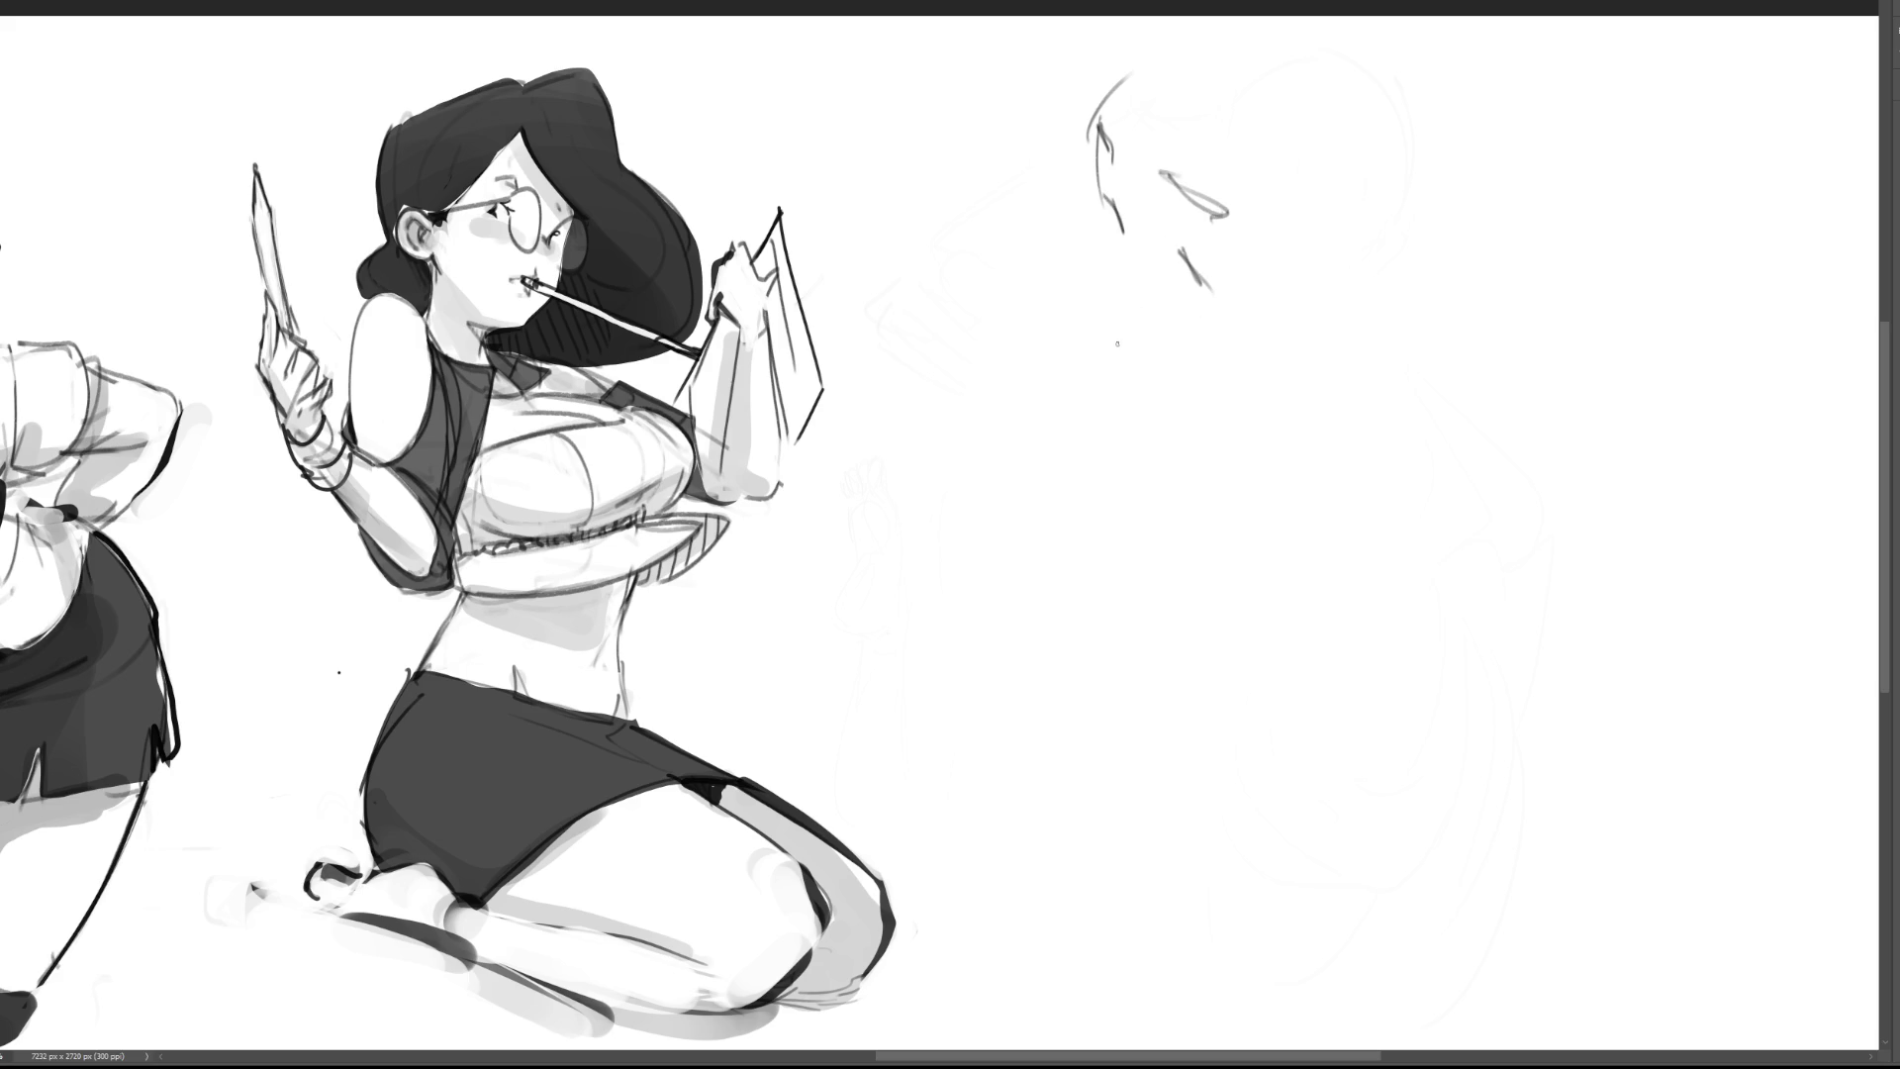
mouse_move(1118, 169)
mouse_down()
mouse_move(1080, 297)
mouse_move(1117, 307)
mouse_up()
mouse_move(1115, 221)
mouse_down()
mouse_move(1098, 269)
mouse_move(1158, 457)
mouse_move(1276, 379)
mouse_up()
drag(1138, 393, 1330, 380)
drag(1143, 419, 1326, 355)
mouse_move(1133, 239)
mouse_down()
mouse_move(1113, 277)
mouse_move(1143, 431)
mouse_move(1145, 391)
mouse_move(1336, 362)
mouse_up()
mouse_move(1391, 295)
mouse_down()
mouse_move(1380, 316)
mouse_move(1390, 277)
mouse_move(1400, 327)
mouse_up()
drag(1378, 317, 1391, 309)
Step: Redraw the head's top and cheek, sketch neck, collar and right shoulder, then fade the sketch
mouse_move(1121, 28)
mouse_down()
mouse_move(1102, 99)
mouse_move(1304, 113)
mouse_up()
mouse_move(1218, 22)
mouse_down()
mouse_move(1356, 223)
mouse_move(1324, 287)
mouse_up()
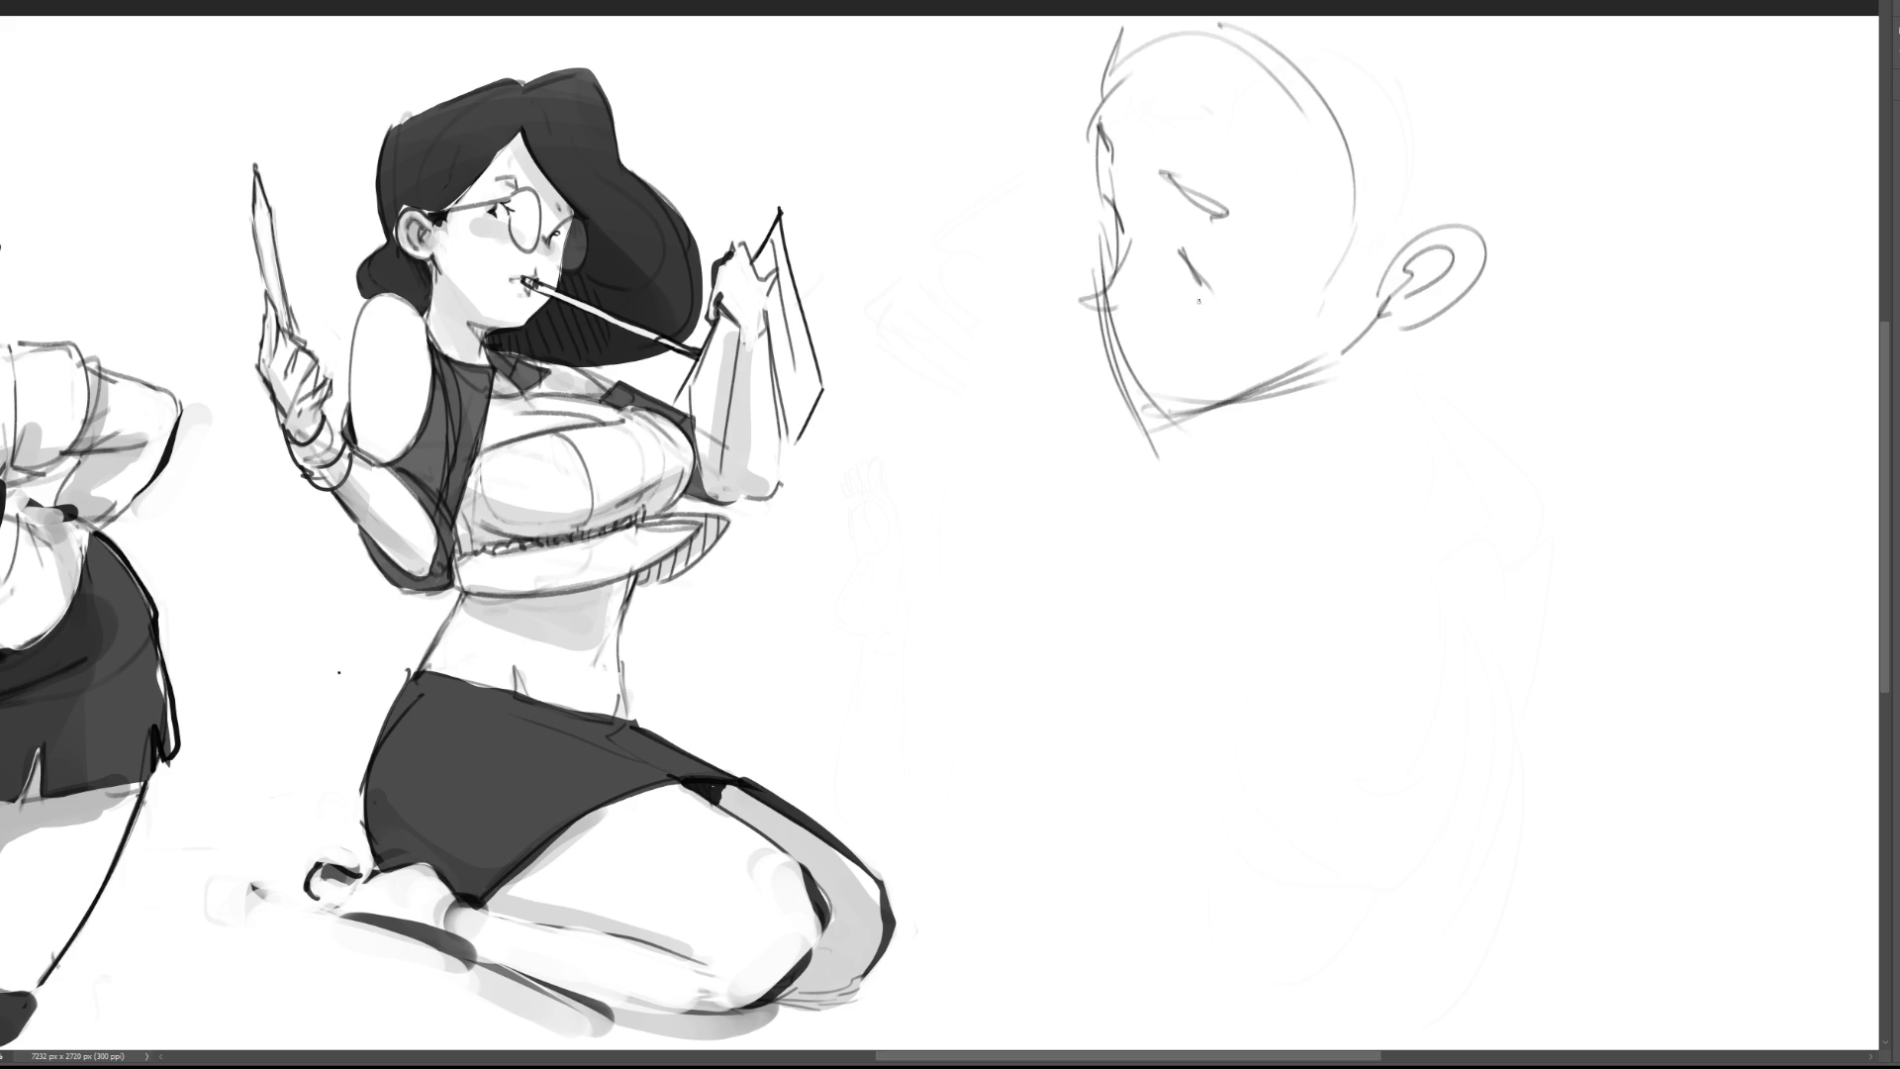
drag(1139, 226, 1097, 378)
mouse_move(1109, 293)
mouse_down()
mouse_move(1165, 407)
mouse_move(1311, 364)
mouse_up()
mouse_move(1196, 419)
mouse_down()
mouse_move(1281, 467)
mouse_move(1403, 338)
mouse_up()
drag(1415, 332, 1374, 479)
drag(1269, 421, 1105, 543)
mouse_move(1187, 470)
mouse_down()
mouse_move(1403, 493)
mouse_move(1209, 638)
mouse_move(1475, 714)
mouse_move(1136, 644)
mouse_move(1103, 509)
mouse_move(930, 782)
mouse_move(1043, 609)
mouse_move(1167, 871)
mouse_move(1348, 775)
mouse_move(1277, 987)
mouse_up()
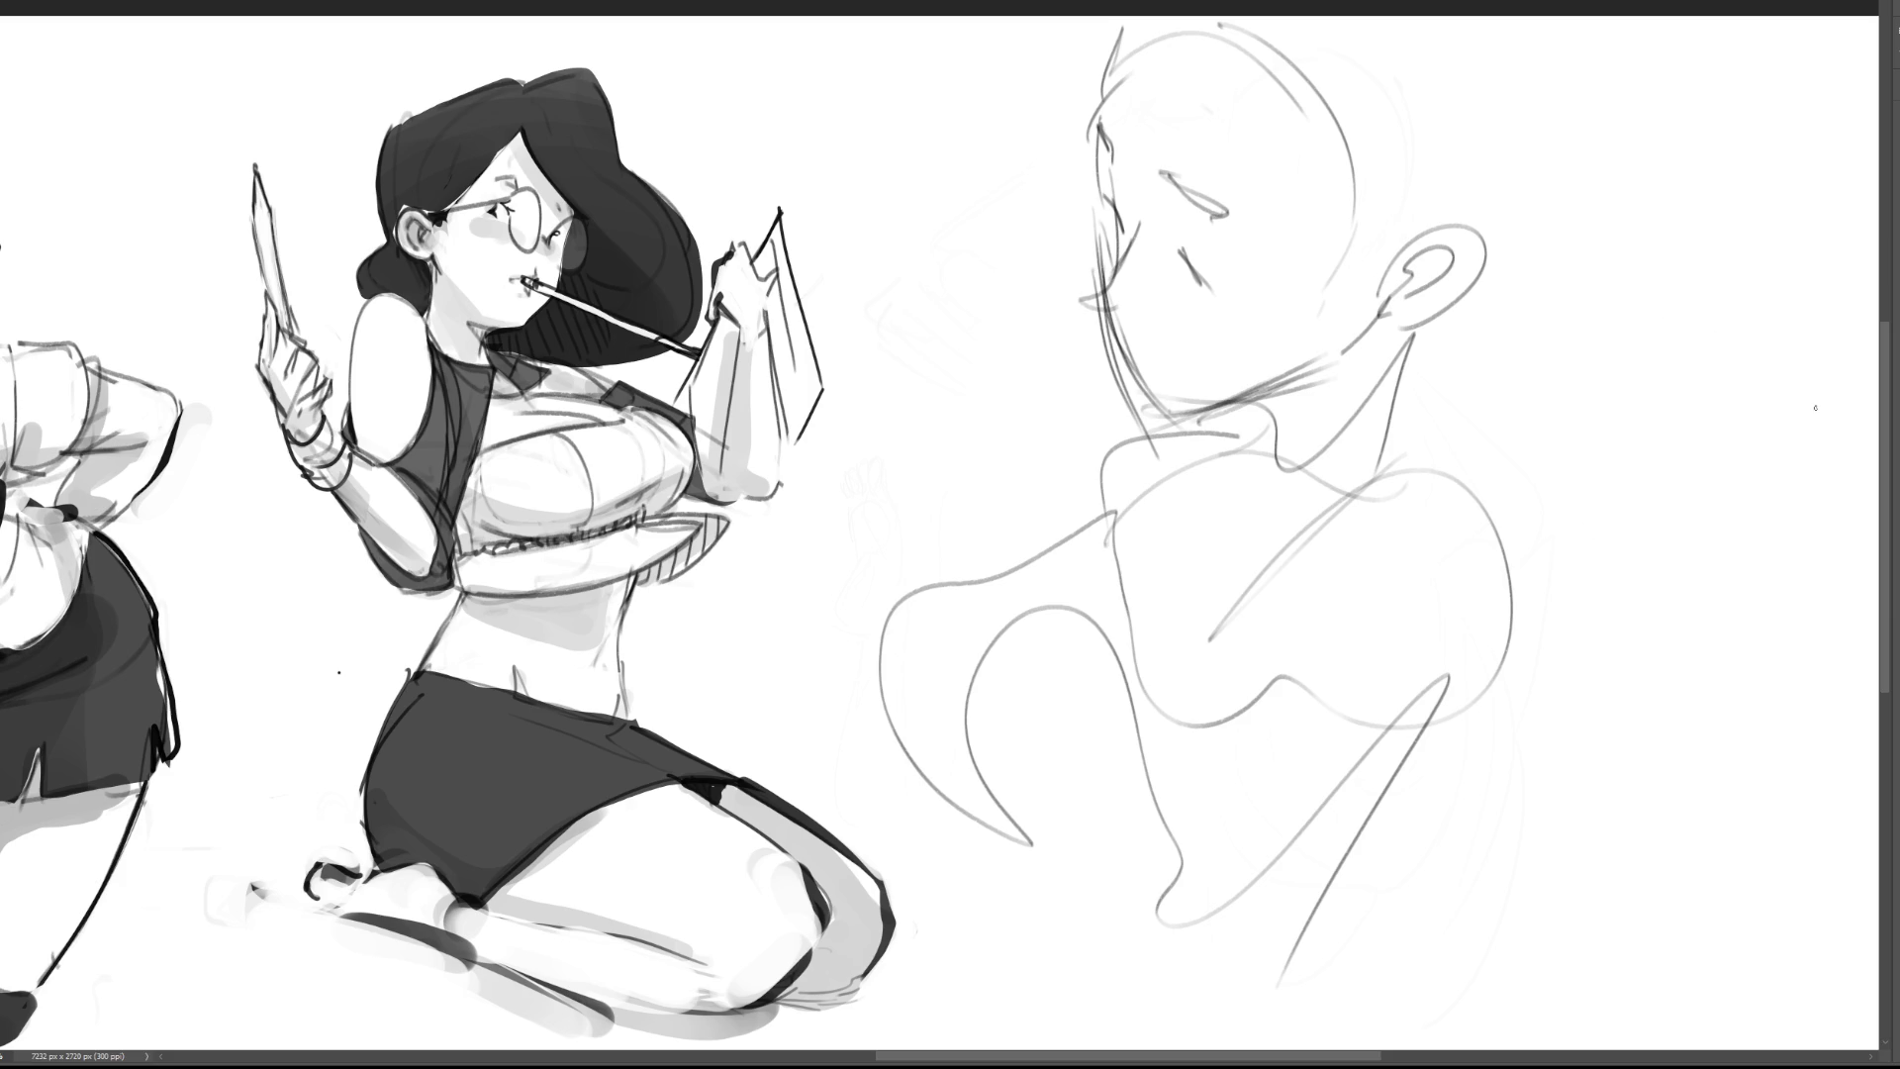
key(3)
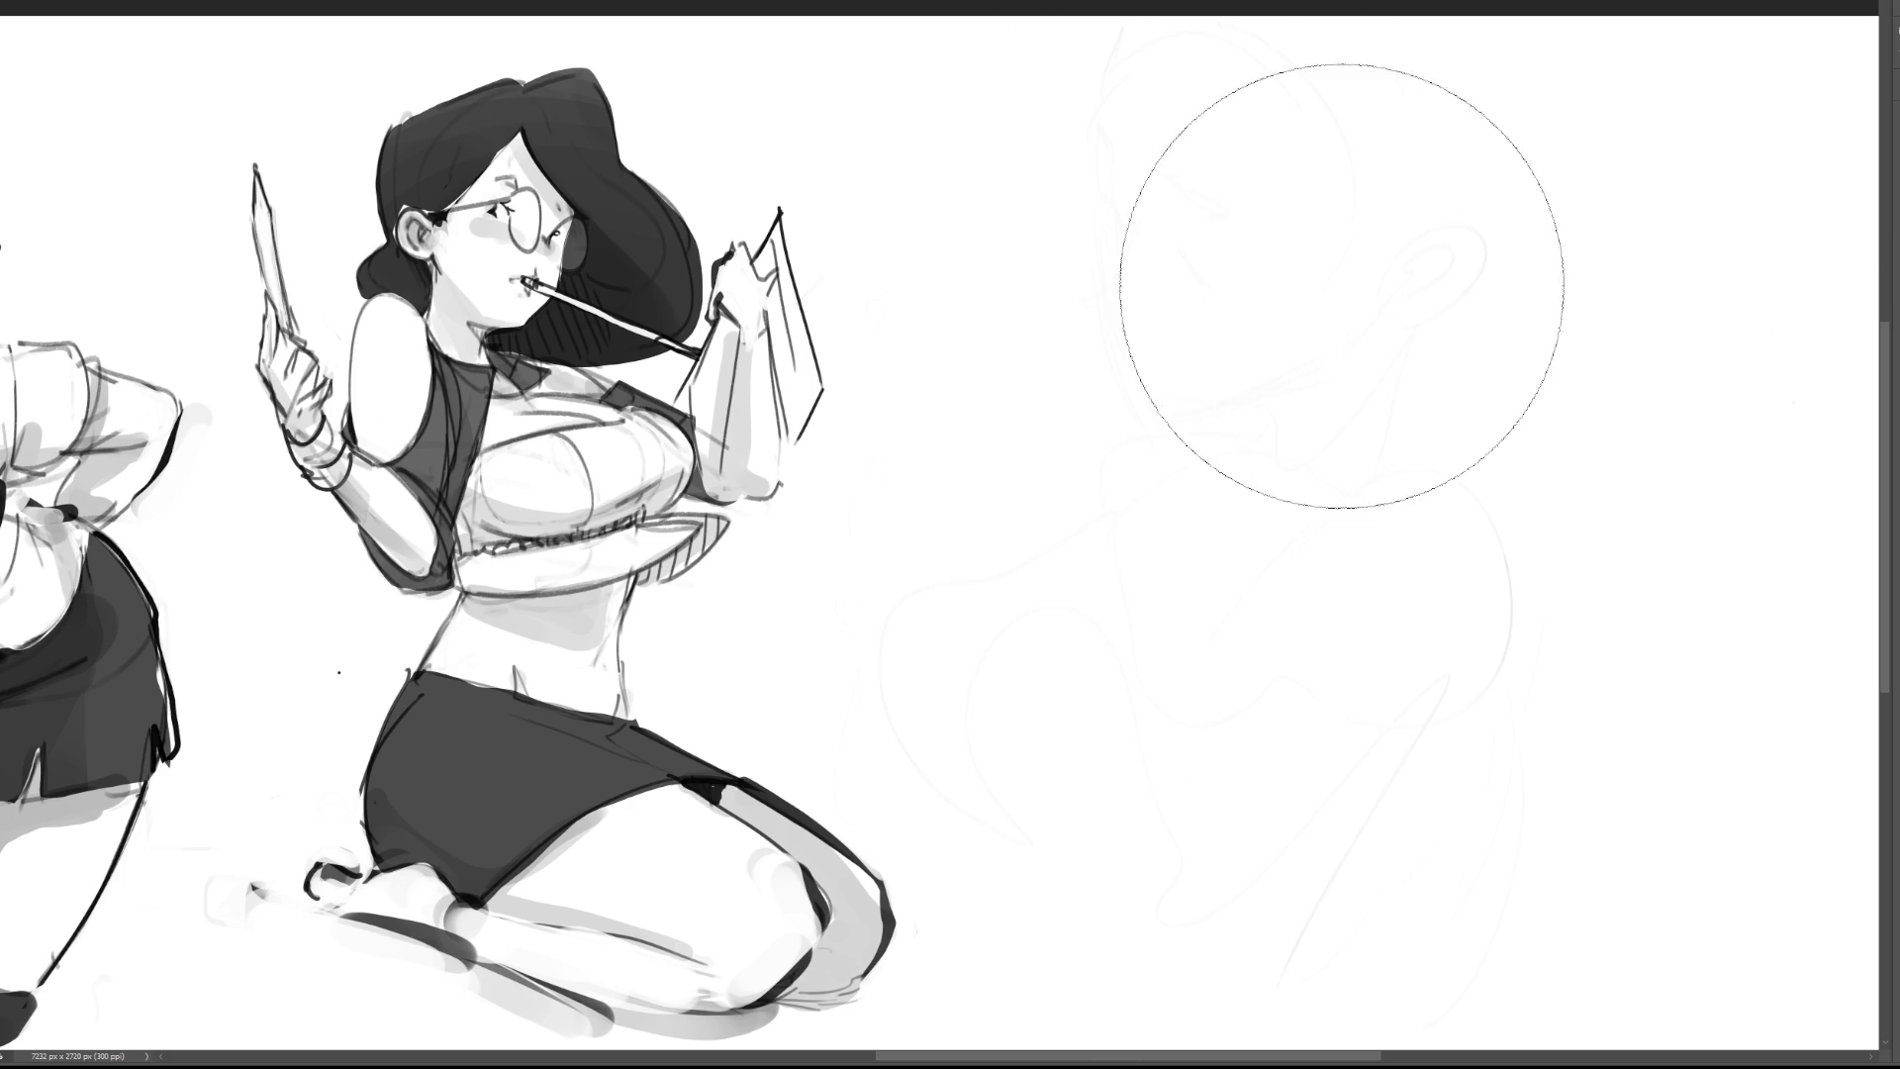
Step: Fade the rough sketch further with the 2 key shortcut and pan across the canvas
key(2)
scroll(950, 535, left, 5)
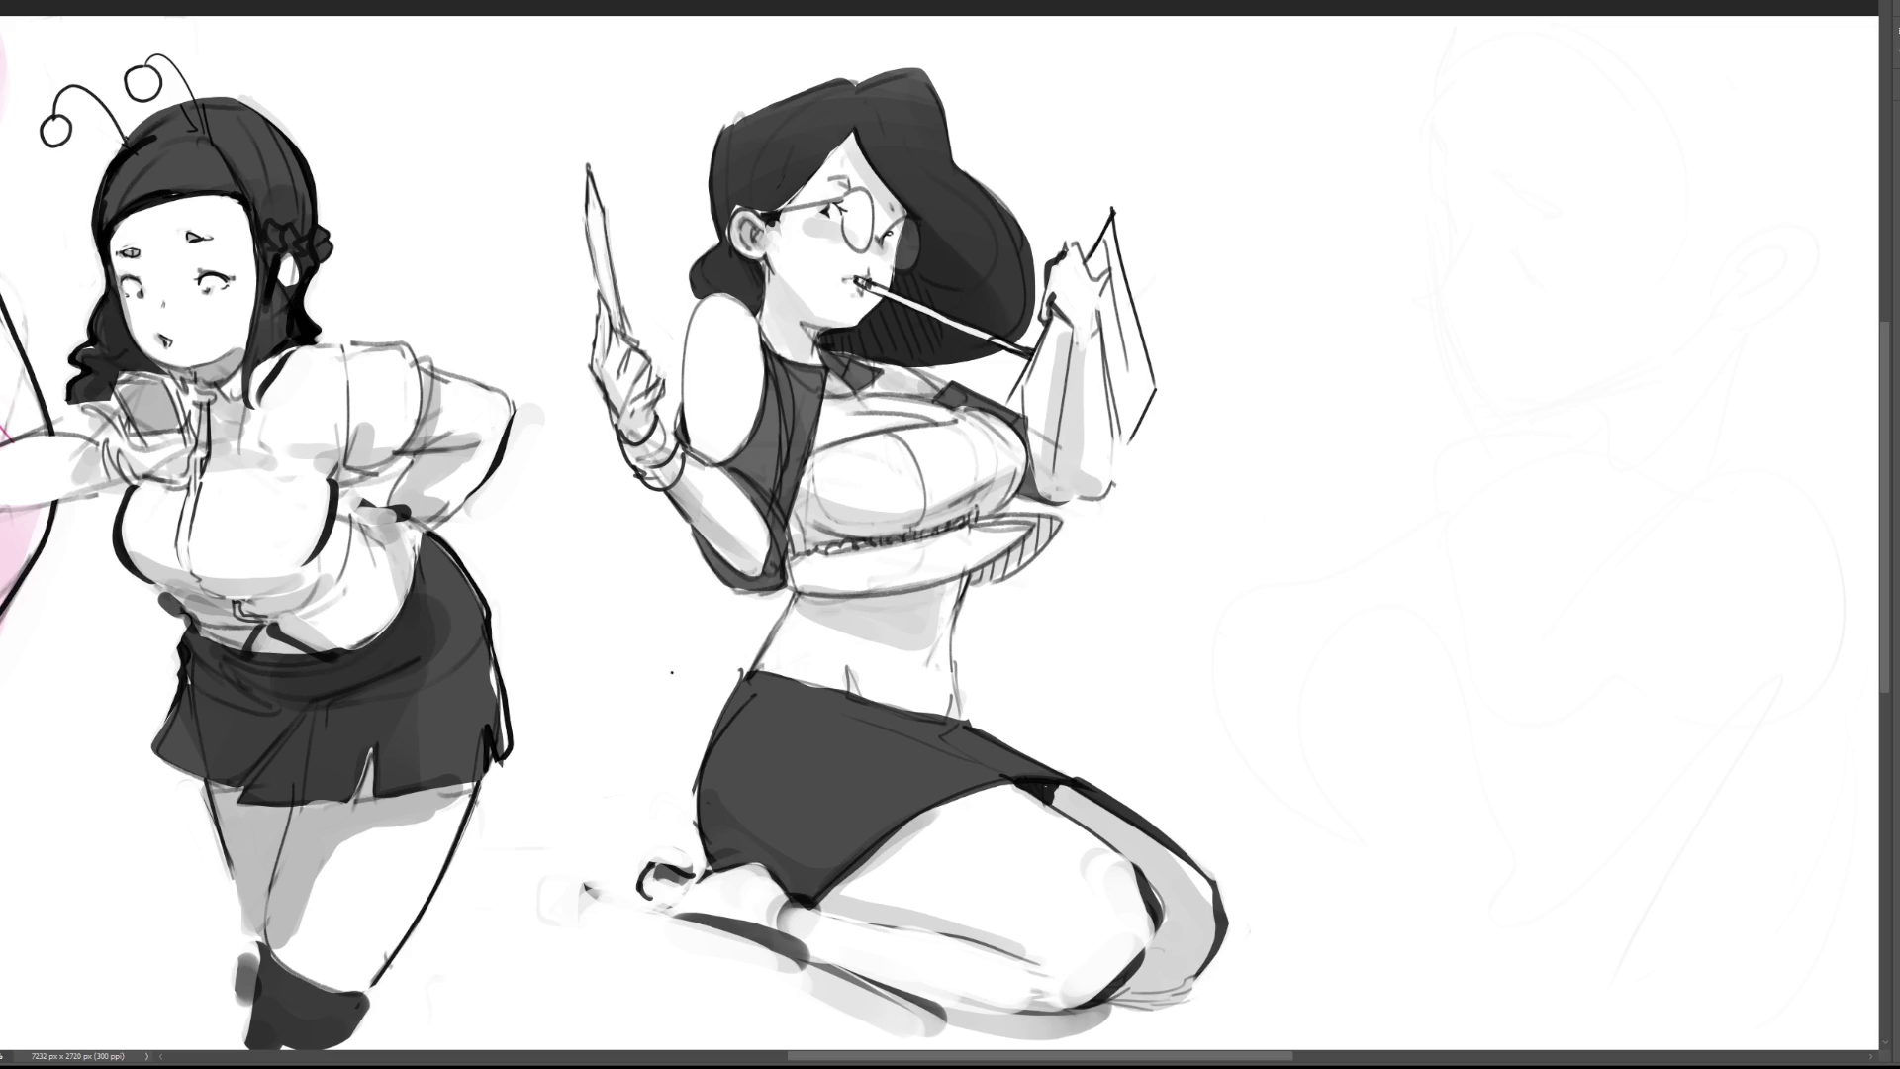
scroll(940, 534, right, 5)
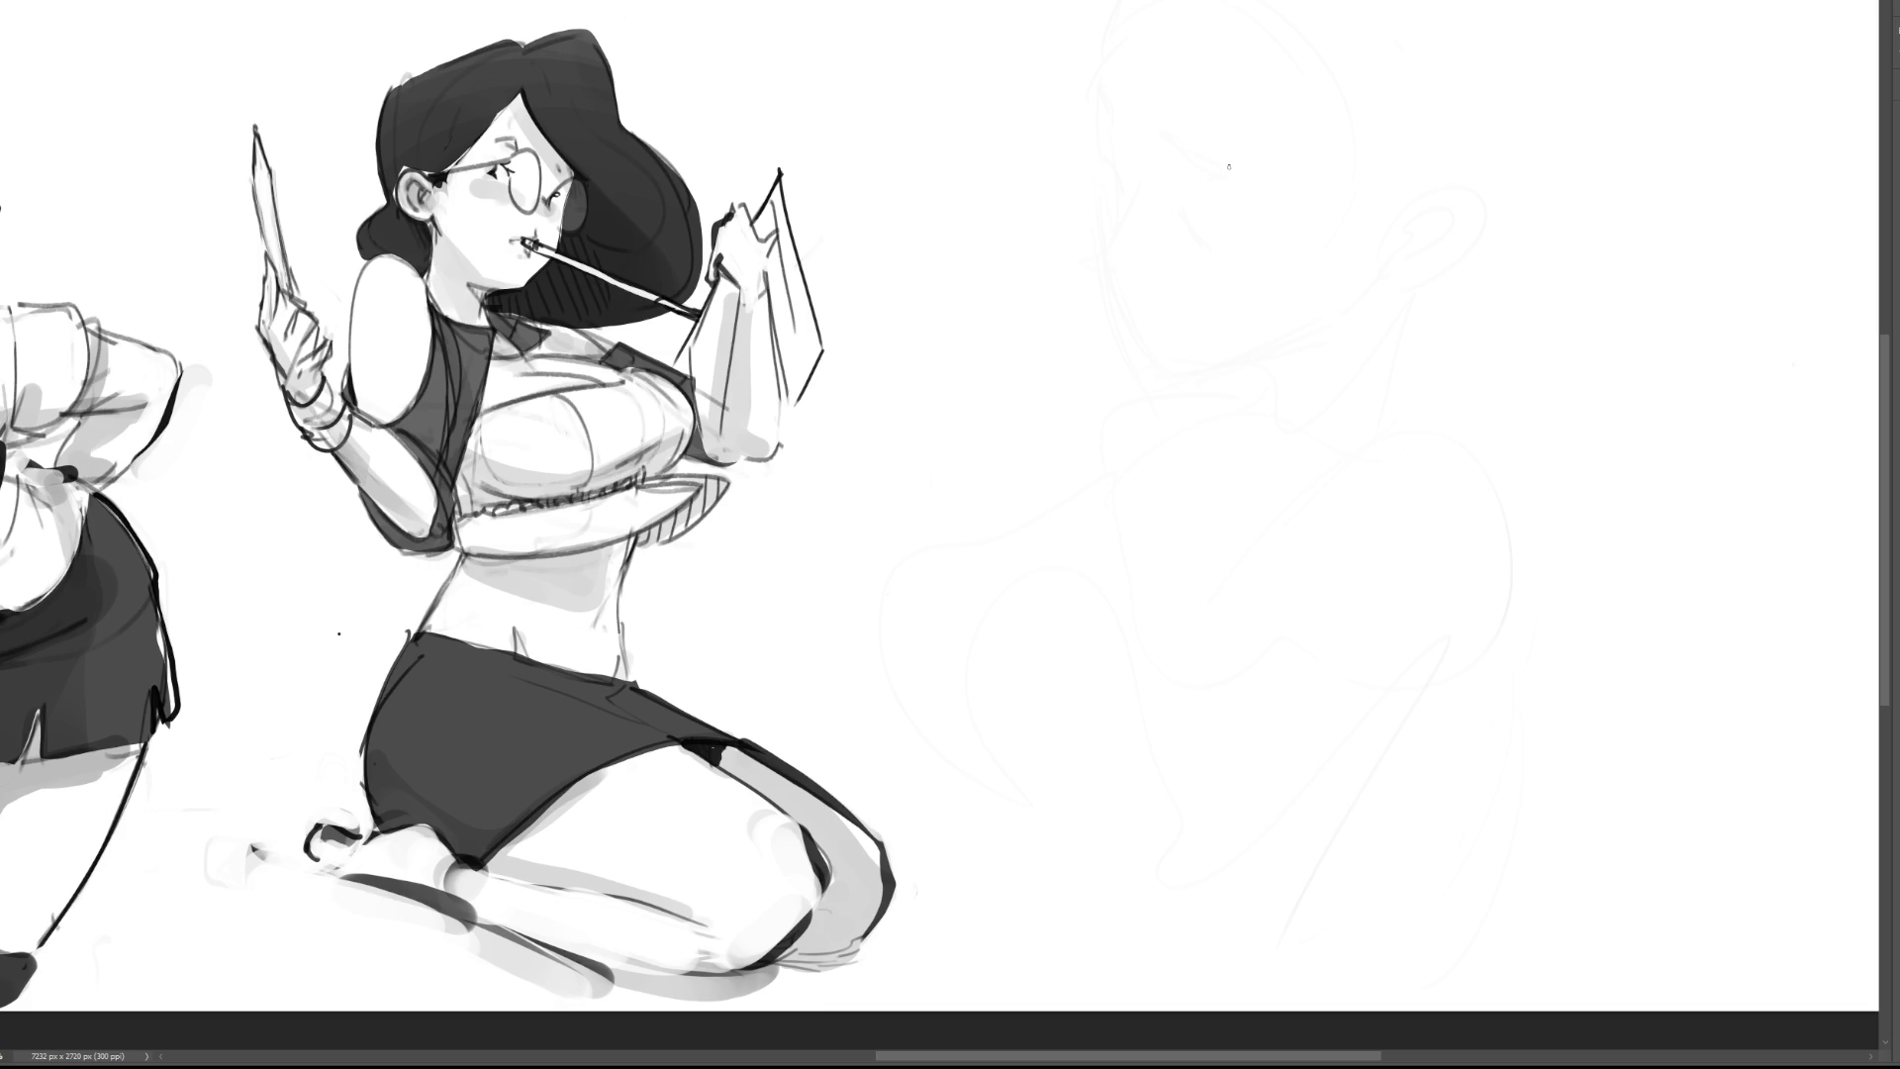
Step: Draw a fresh head oval with an eye, cheek, ear and rounded top
drag(1219, 129, 1184, 335)
drag(1233, 141, 1193, 365)
mouse_move(1214, 174)
mouse_down()
mouse_move(1346, 75)
mouse_move(1417, 281)
mouse_up()
drag(1215, 273, 1435, 289)
mouse_move(1184, 217)
mouse_down()
mouse_move(1199, 297)
mouse_move(1405, 287)
mouse_up()
mouse_move(1441, 176)
mouse_down()
mouse_move(1327, 414)
mouse_move(1326, 391)
mouse_up()
mouse_move(1185, 215)
mouse_down()
mouse_move(1219, 269)
mouse_move(1318, 296)
mouse_move(1213, 273)
mouse_move(1255, 309)
mouse_move(1381, 303)
mouse_up()
mouse_move(1422, 297)
mouse_down()
mouse_move(1475, 243)
mouse_move(1437, 305)
mouse_up()
mouse_move(1435, 172)
mouse_down()
mouse_move(1306, 83)
mouse_move(1208, 124)
mouse_up()
mouse_move(1376, 48)
mouse_down()
mouse_move(1425, 138)
mouse_move(1432, 209)
mouse_move(1397, 339)
mouse_up()
Step: Add the jaw lines, chin and neck below the new head
drag(1466, 221, 1328, 406)
drag(1255, 399, 1245, 409)
mouse_move(1368, 376)
mouse_down()
mouse_move(1301, 449)
mouse_move(1249, 447)
mouse_up()
drag(1328, 434, 1288, 465)
drag(1401, 344, 1338, 443)
mouse_move(1342, 463)
mouse_down()
mouse_move(1286, 501)
mouse_move(1242, 485)
mouse_up()
drag(1237, 469, 1228, 453)
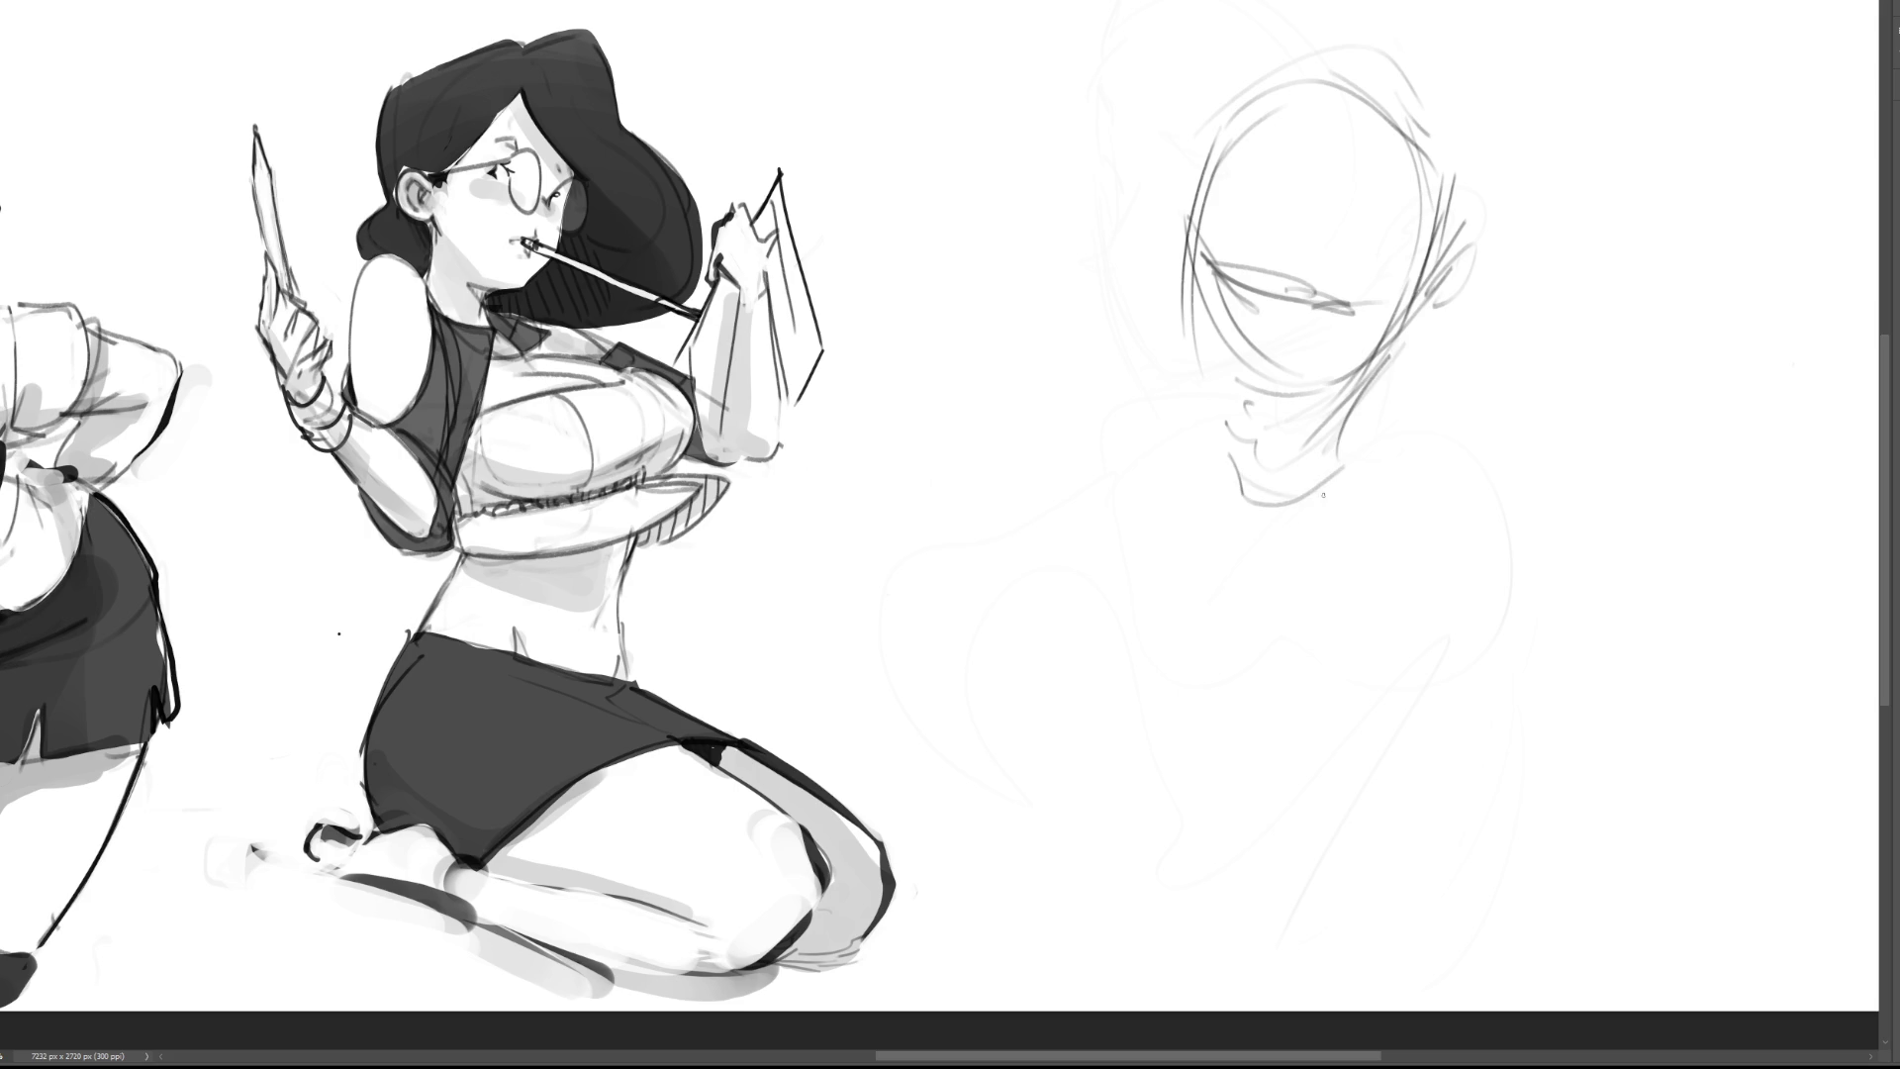
Step: Sketch both shoulders, collar and chest lines, with a bow shape by the right shoulder
mouse_move(1354, 421)
mouse_down()
mouse_move(1329, 594)
mouse_move(1422, 597)
mouse_move(1446, 651)
mouse_up()
mouse_move(1368, 479)
mouse_down()
mouse_move(1319, 514)
mouse_move(1236, 492)
mouse_up()
mouse_move(1187, 397)
mouse_down()
mouse_move(1192, 458)
mouse_move(1114, 498)
mouse_up()
drag(1368, 538, 1328, 557)
drag(1452, 500, 1370, 543)
drag(1097, 340, 1104, 373)
drag(1115, 352, 1209, 411)
mouse_move(1492, 429)
mouse_down()
mouse_move(1508, 529)
mouse_move(1476, 576)
mouse_move(1529, 694)
mouse_up()
mouse_move(1445, 406)
mouse_down()
mouse_move(1442, 514)
mouse_move(1494, 527)
mouse_up()
mouse_move(1441, 451)
mouse_down()
mouse_move(1474, 434)
mouse_move(1494, 540)
mouse_move(1575, 697)
mouse_up()
mouse_move(1484, 519)
mouse_down()
mouse_move(1415, 606)
mouse_move(1593, 456)
mouse_up()
drag(1405, 450, 1509, 435)
mouse_move(1481, 373)
mouse_down()
mouse_move(1593, 84)
mouse_move(1682, 287)
mouse_move(1487, 374)
mouse_up()
Step: Add long diagonals and small hook strokes on the right beside the bow
drag(1692, 67, 1879, 297)
drag(1879, 368, 1651, 485)
drag(1543, 526, 1710, 542)
drag(1630, 543, 1799, 502)
drag(1555, 487, 1607, 588)
drag(1621, 579, 1620, 622)
Step: Rough in the left arm with long diagonal gesture lines and loops
mouse_move(1128, 348)
mouse_down()
mouse_move(1024, 633)
mouse_move(1026, 757)
mouse_up()
drag(1036, 534, 960, 668)
mouse_move(1031, 484)
mouse_down()
mouse_move(1071, 707)
mouse_move(1044, 707)
mouse_up()
drag(1024, 517, 862, 643)
drag(953, 543, 881, 621)
mouse_move(947, 486)
mouse_down()
mouse_move(1068, 559)
mouse_move(1083, 621)
mouse_move(1130, 433)
mouse_up()
mouse_move(1129, 447)
mouse_down()
mouse_move(1142, 594)
mouse_move(1116, 638)
mouse_up()
mouse_move(1133, 529)
mouse_down()
mouse_move(1083, 608)
mouse_move(1121, 744)
mouse_up()
Step: Draw round chest arcs and sweeping U-shaped curves for the lower body
mouse_move(1089, 698)
mouse_down()
mouse_move(1206, 574)
mouse_move(1215, 737)
mouse_up()
mouse_move(1202, 750)
mouse_down()
mouse_move(1356, 772)
mouse_move(1419, 705)
mouse_up()
drag(1184, 782, 1428, 673)
mouse_move(1205, 814)
mouse_down()
mouse_move(1460, 621)
mouse_move(1166, 853)
mouse_up()
mouse_move(1162, 825)
mouse_down()
mouse_move(1223, 839)
mouse_move(1430, 653)
mouse_up()
mouse_move(1442, 620)
mouse_down()
mouse_move(1345, 965)
mouse_move(1403, 977)
mouse_up()
mouse_move(1459, 803)
mouse_down()
mouse_move(1415, 742)
mouse_move(1268, 975)
mouse_move(1128, 816)
mouse_up()
drag(1134, 861, 1366, 989)
drag(1477, 760, 1583, 1000)
mouse_move(1237, 890)
mouse_down()
mouse_move(1133, 813)
mouse_move(1136, 869)
mouse_up()
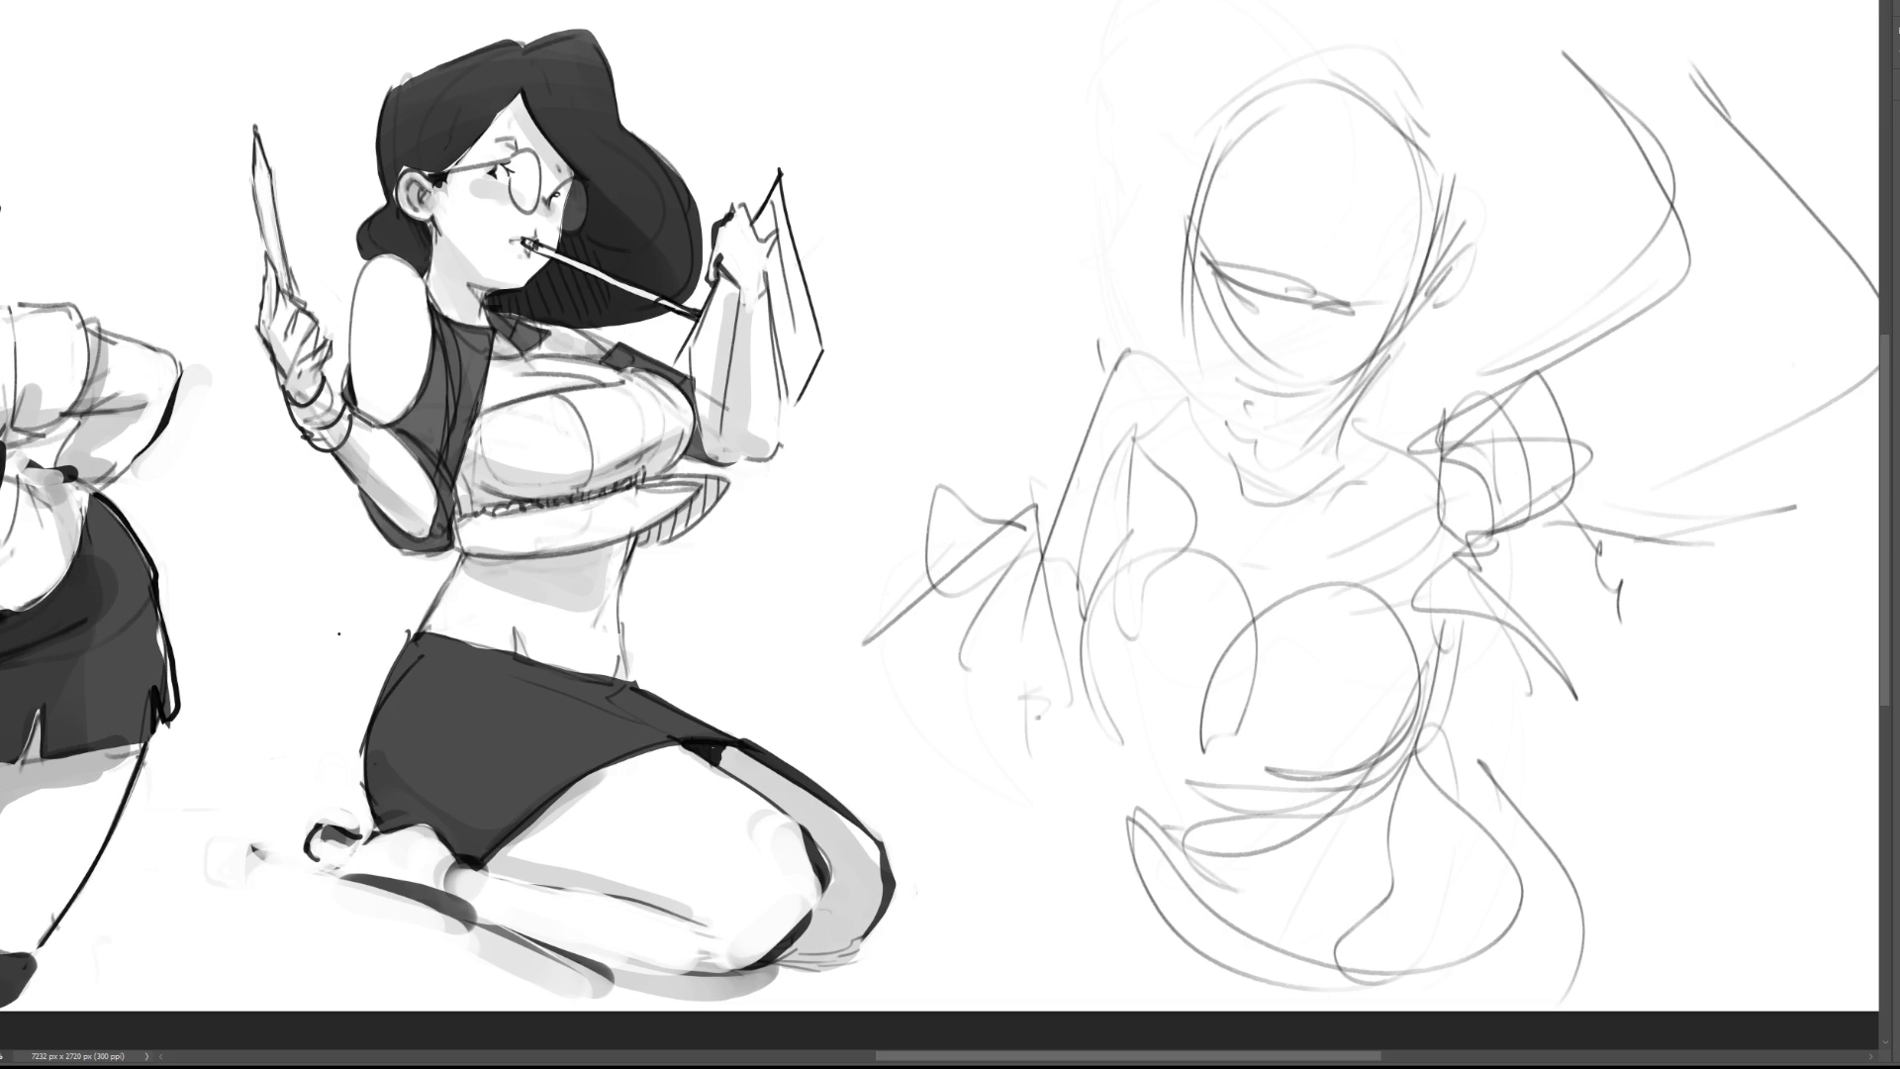
mouse_move(1514, 750)
mouse_down()
mouse_move(1443, 629)
mouse_move(1232, 535)
mouse_move(1074, 665)
mouse_move(1266, 838)
mouse_move(1525, 741)
mouse_up()
Step: Rotate the chest strokes about 10° clockwise, shrink them about 10%, and apply
drag(1563, 479, 1590, 527)
drag(1473, 697, 1467, 693)
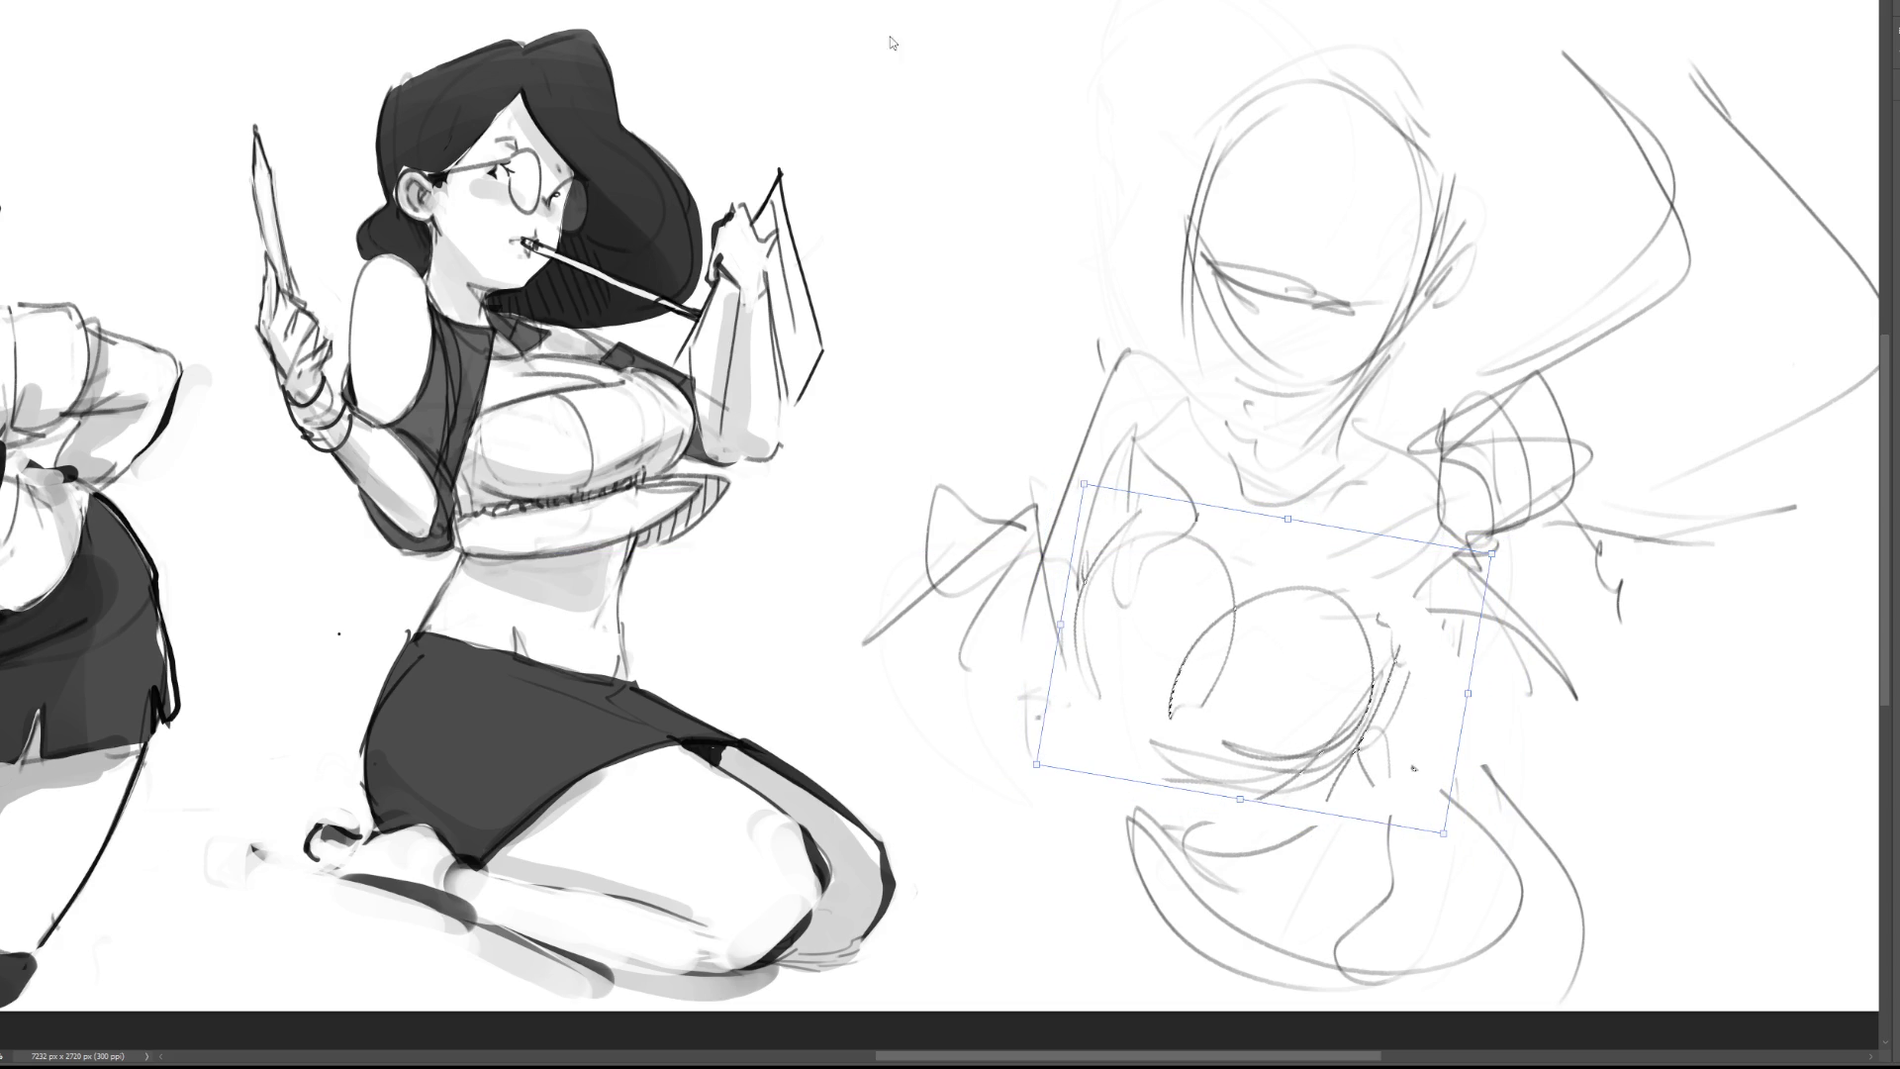
key(Return)
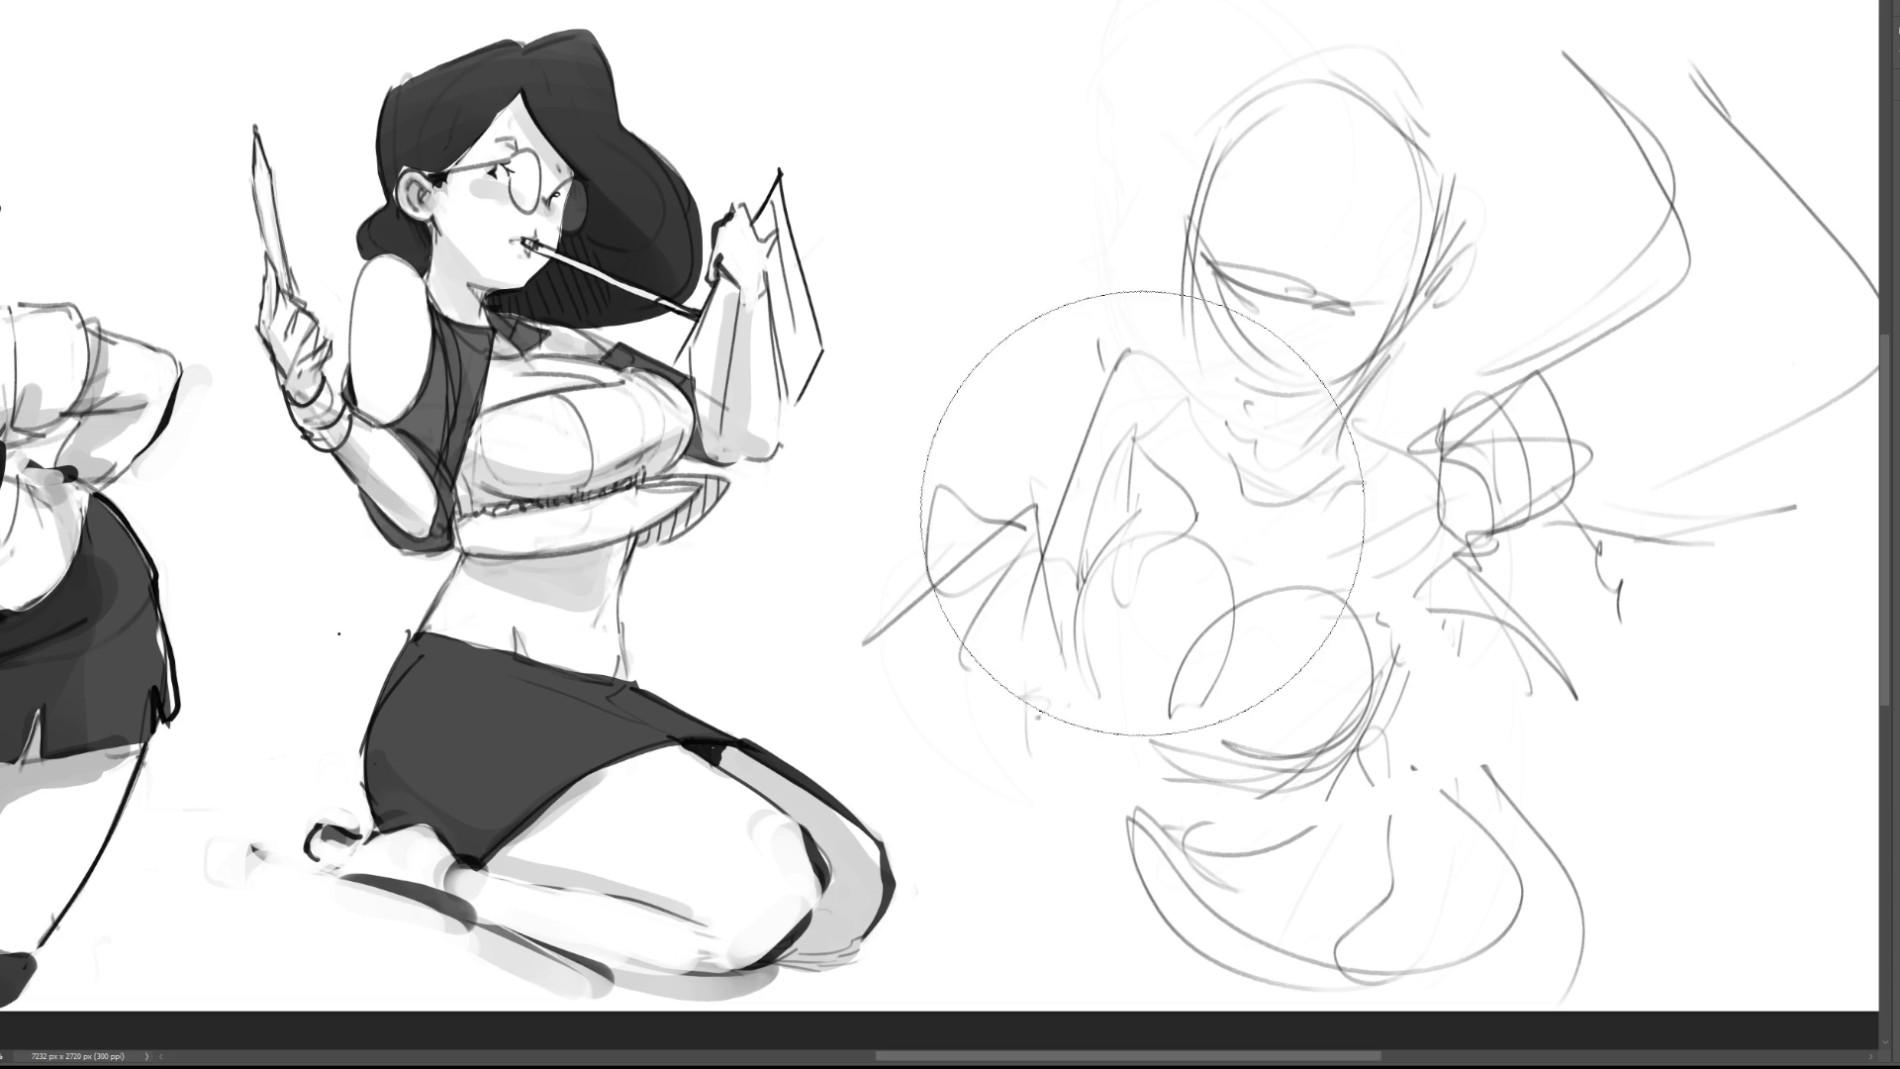
Step: Lighten the rough figure, then ink a clean face curve, the bangs and lower eye dashes
mouse_move(1181, 386)
mouse_down()
mouse_move(1648, 350)
mouse_move(1503, 716)
mouse_move(1867, 594)
mouse_up()
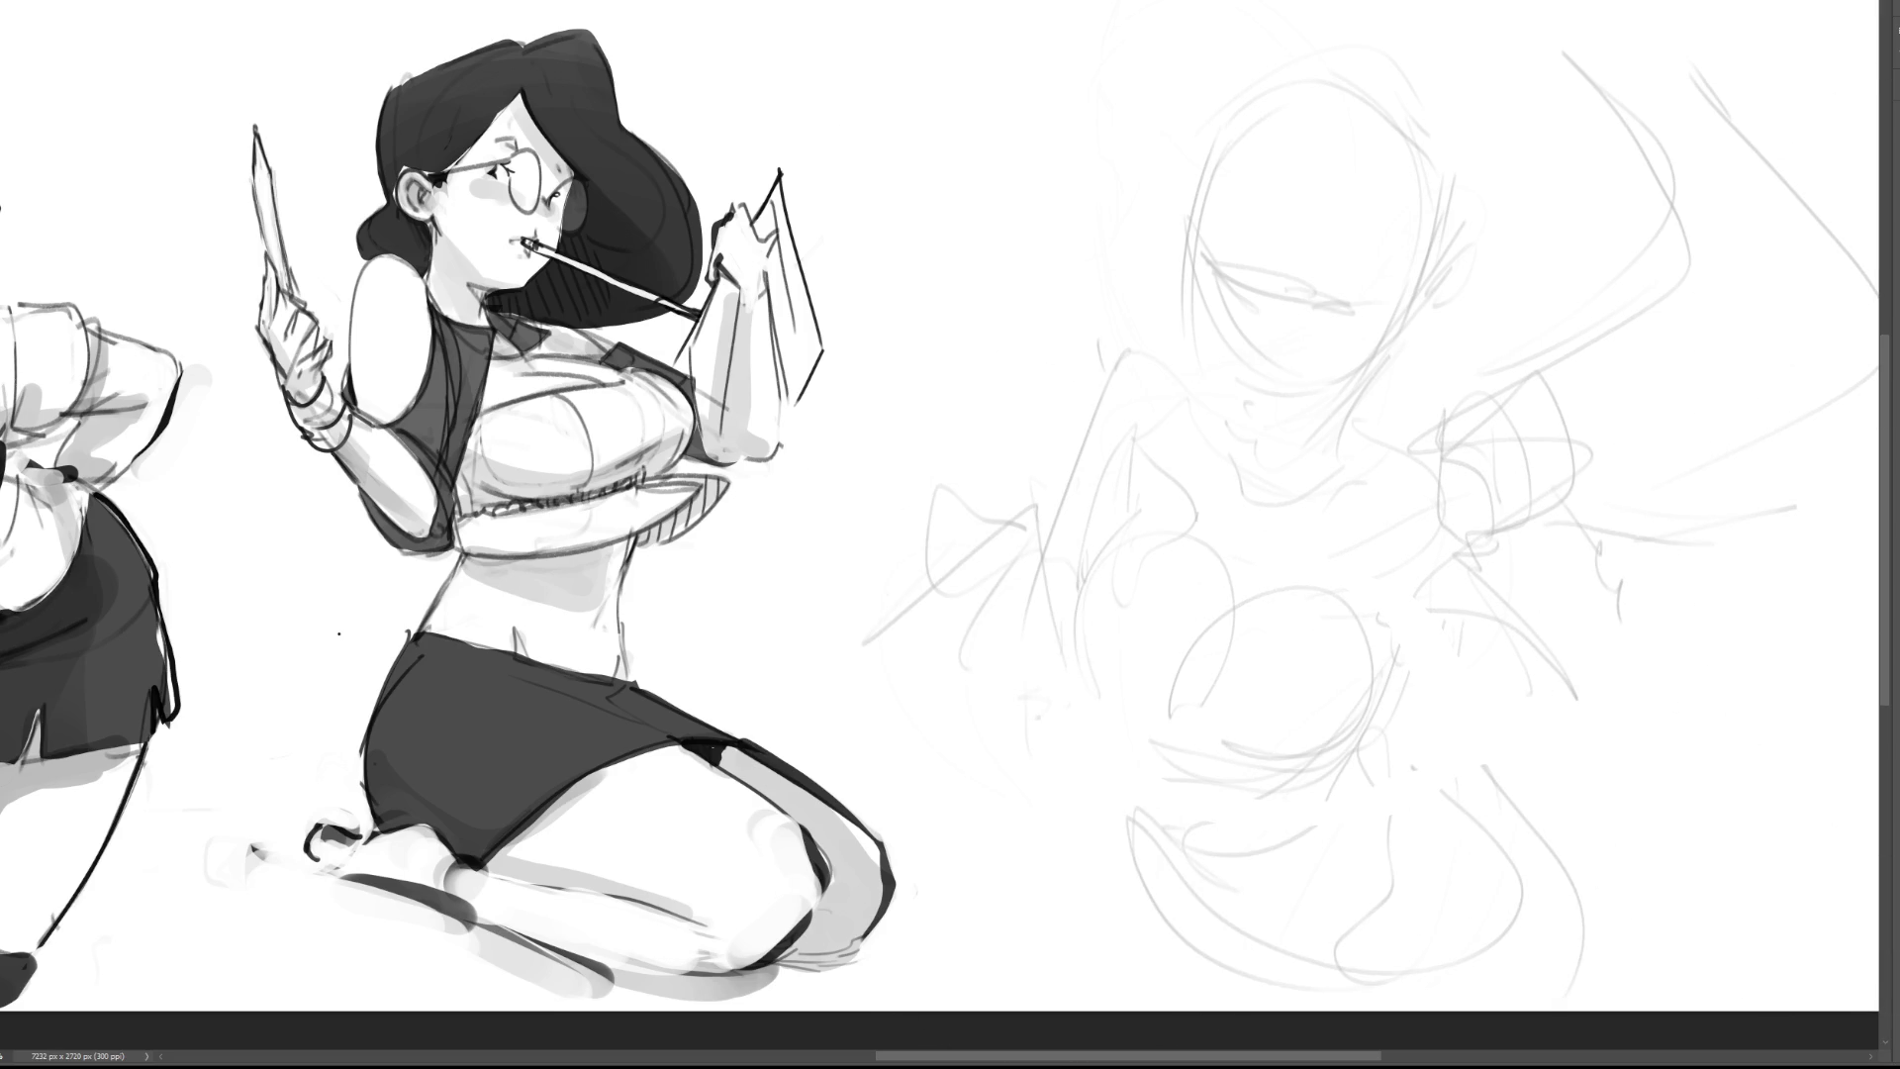
drag(1220, 176, 1206, 259)
mouse_move(1217, 176)
mouse_down()
mouse_move(1245, 281)
mouse_move(1279, 287)
mouse_up()
mouse_move(1251, 223)
mouse_down()
mouse_move(1274, 281)
mouse_move(1351, 277)
mouse_up()
Step: Draw clean contours for the left and right sides of the face and hair
drag(1336, 130, 1368, 297)
drag(1238, 107, 1187, 255)
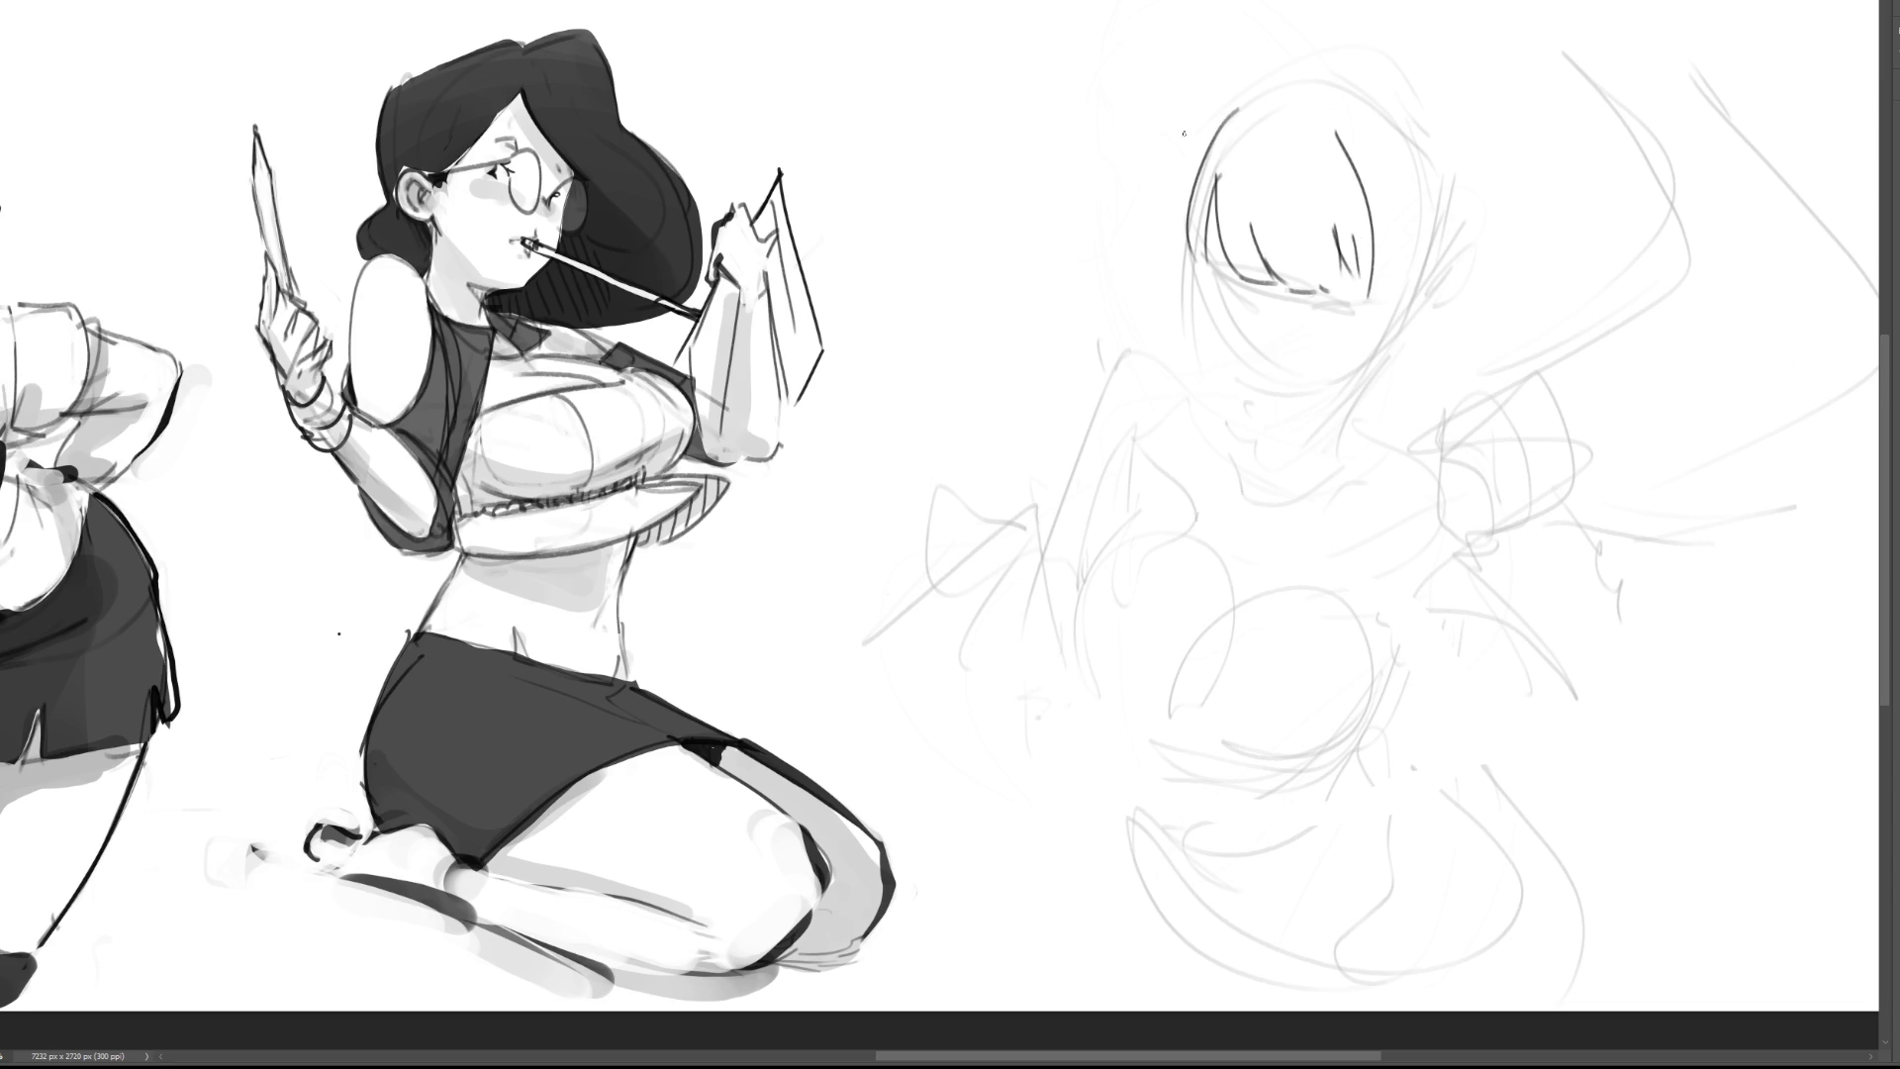
mouse_move(1240, 95)
mouse_down()
mouse_move(1230, 361)
mouse_move(1217, 124)
mouse_move(1182, 332)
mouse_move(1176, 281)
mouse_move(1198, 364)
mouse_up()
drag(1181, 351, 1209, 381)
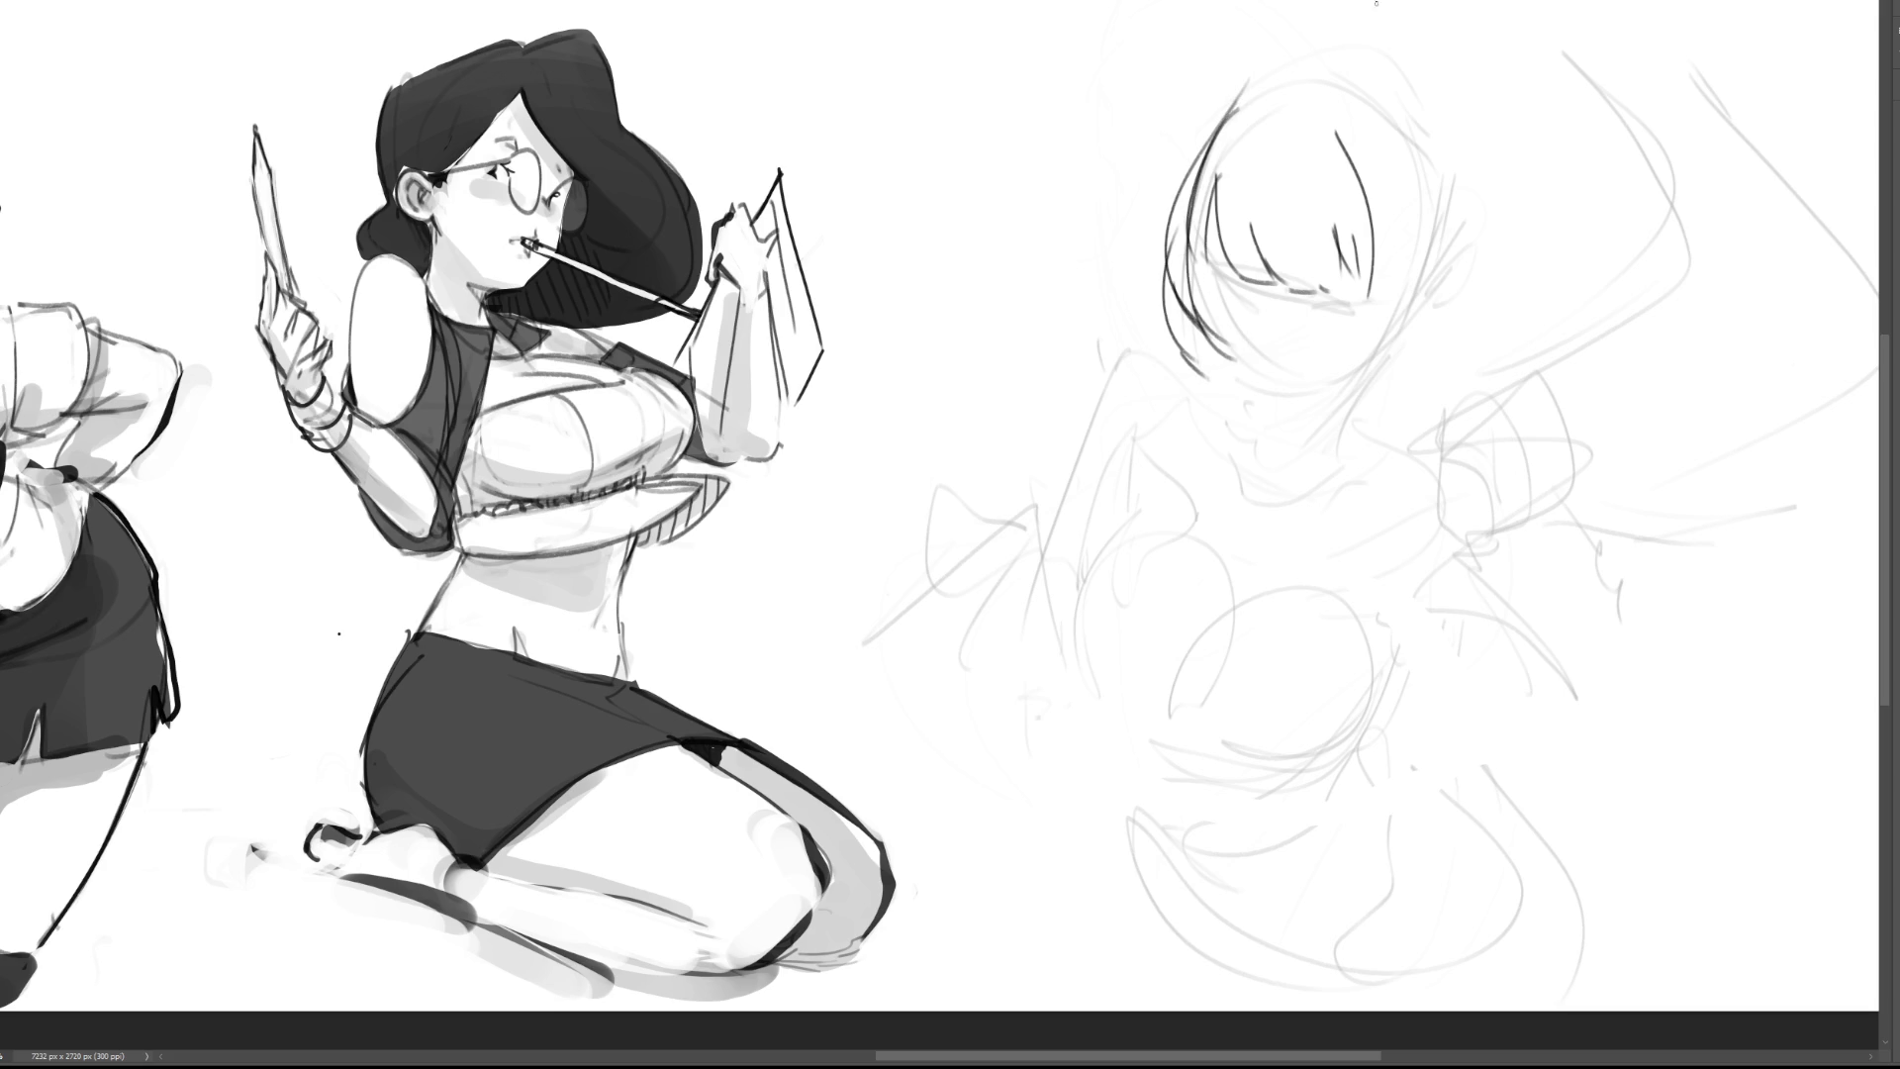
drag(1368, 144, 1348, 357)
mouse_move(1402, 188)
mouse_down()
mouse_move(1405, 244)
mouse_move(1348, 396)
mouse_up()
mouse_move(1382, 132)
mouse_down()
mouse_move(1352, 407)
mouse_move(1402, 407)
mouse_up()
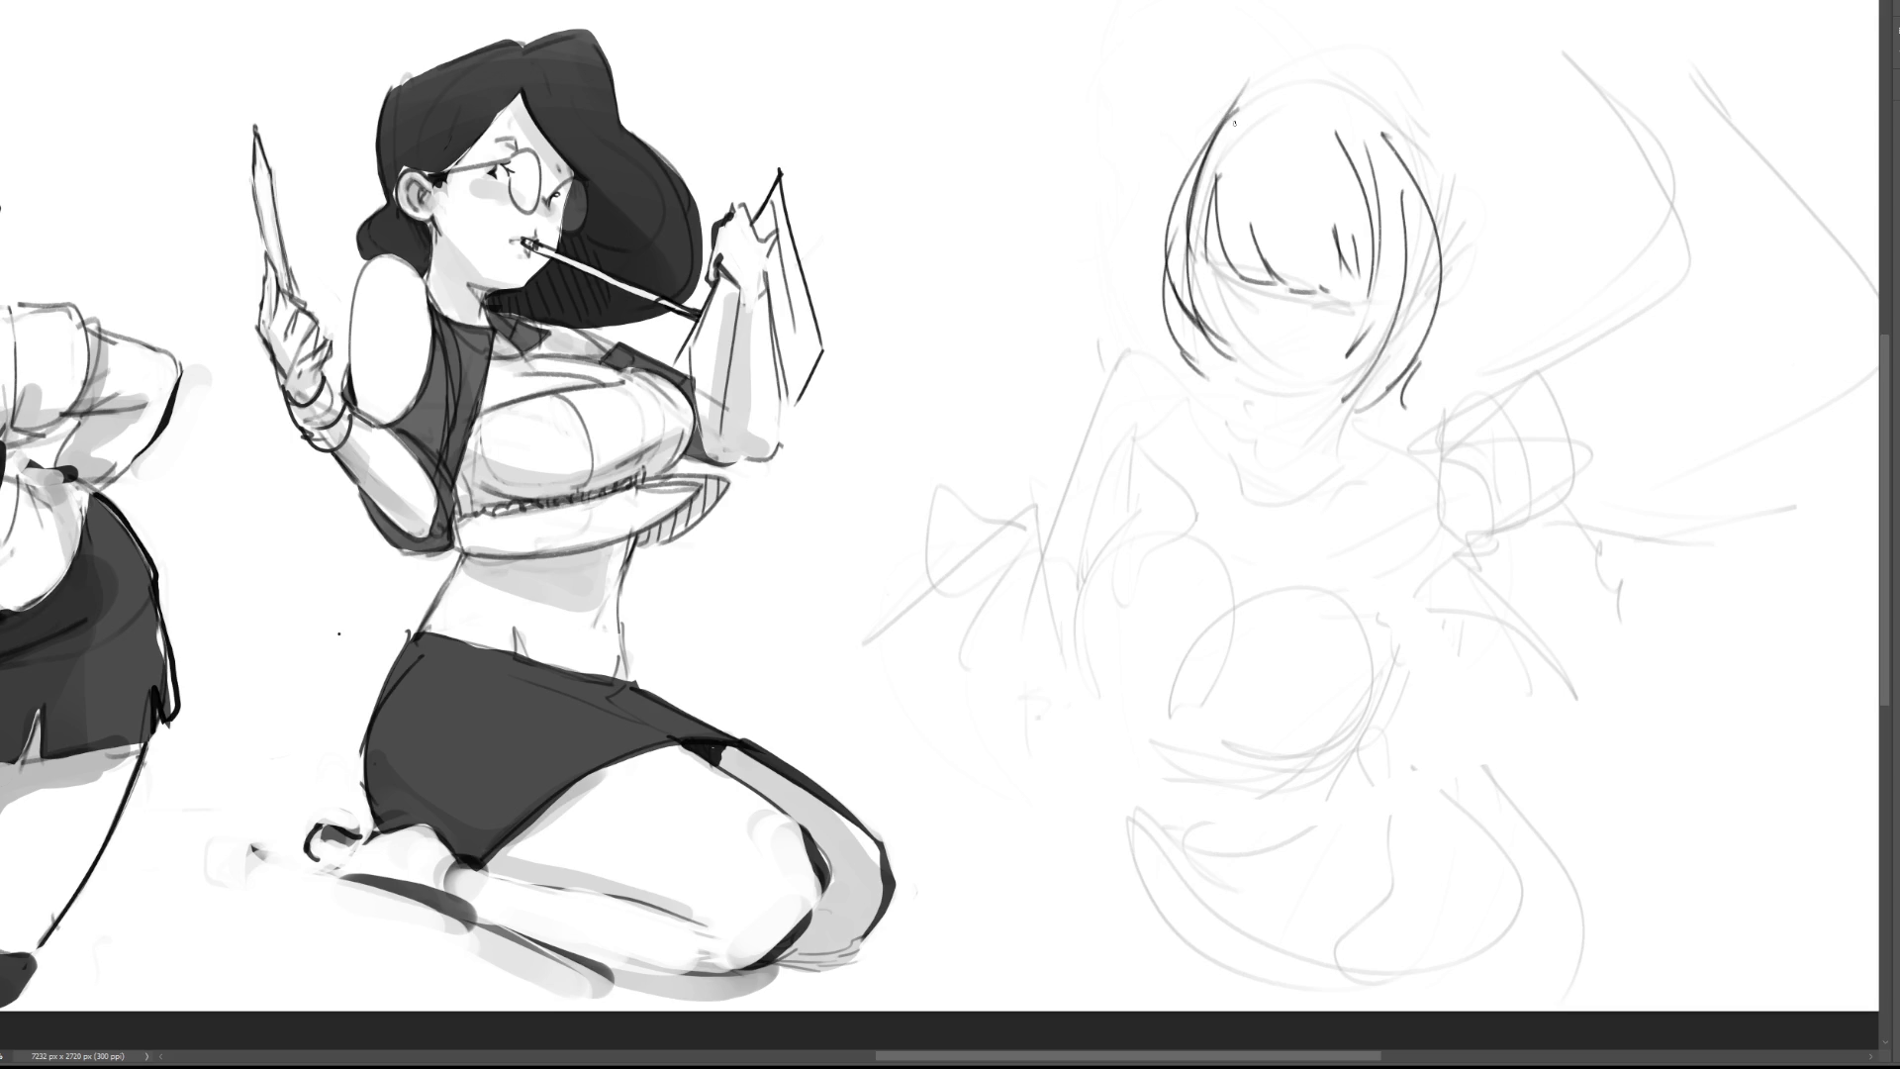
Step: Draw the eyes and lashes, undoing and redrawing the lash and lid strokes
mouse_move(1225, 285)
mouse_down()
mouse_move(1264, 295)
mouse_move(1231, 283)
mouse_up()
drag(1231, 281, 1262, 295)
key(ctrl+z)
key(ctrl+z)
key(ctrl+z)
drag(1220, 277, 1355, 304)
mouse_move(1212, 247)
mouse_down()
mouse_move(1237, 273)
mouse_move(1338, 278)
mouse_up()
key(ctrl+z)
key(ctrl+z)
drag(1209, 275, 1230, 309)
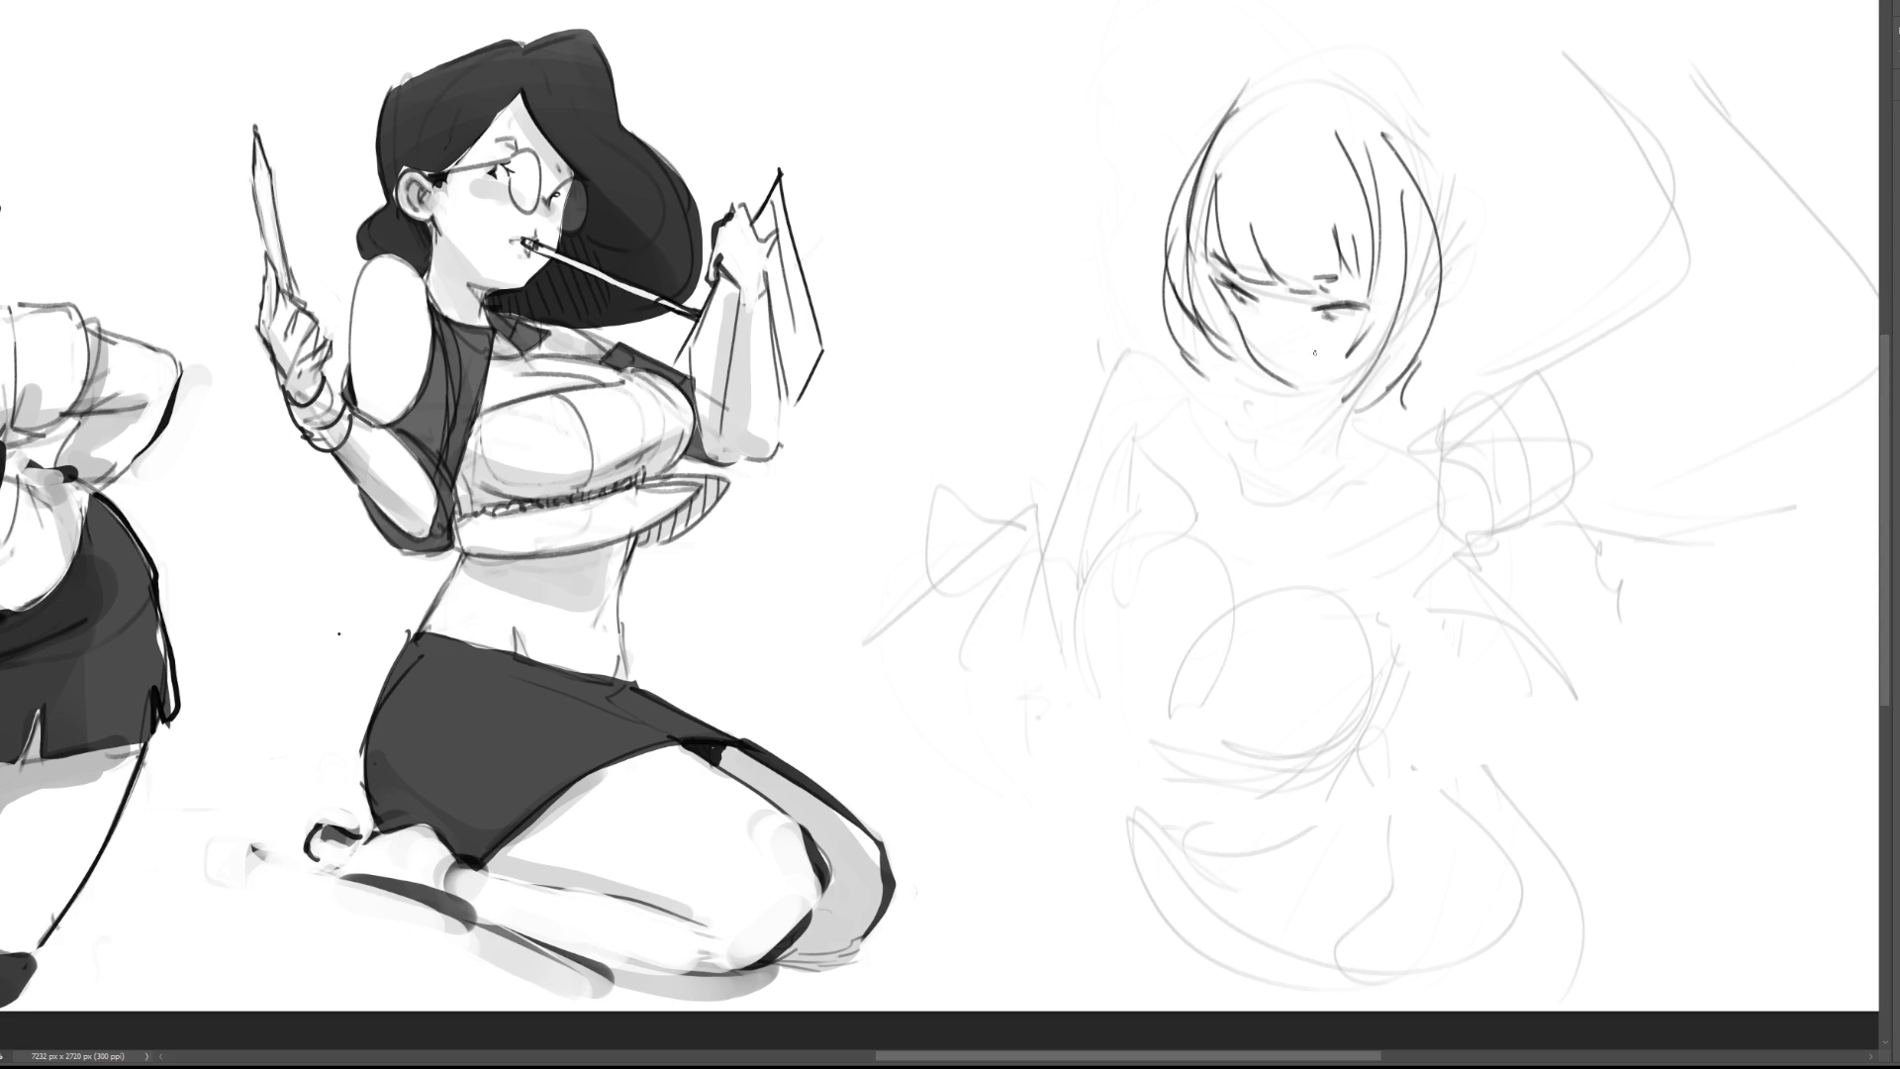
Step: Ink the cheek, jaw and a darker chin line, then touch up the left eye
drag(1231, 318, 1300, 391)
key(ctrl+z)
mouse_move(1235, 319)
mouse_down()
mouse_move(1304, 395)
mouse_move(1297, 373)
mouse_up()
key(ctrl+z)
key(ctrl+z)
drag(1218, 303, 1286, 384)
key(ctrl+z)
key(ctrl+shift+z)
key(ctrl+z)
key(ctrl+shift+z)
mouse_move(1287, 393)
mouse_down()
mouse_move(1363, 364)
mouse_move(1275, 336)
mouse_up()
drag(1224, 264, 1240, 275)
Step: Draw hair strokes across the top of the head, the crown and the right side
drag(1225, 128, 1278, 94)
drag(1324, 96, 1344, 124)
mouse_move(1314, 87)
mouse_down()
mouse_move(1335, 132)
mouse_move(1328, 77)
mouse_up()
drag(1350, 70, 1409, 156)
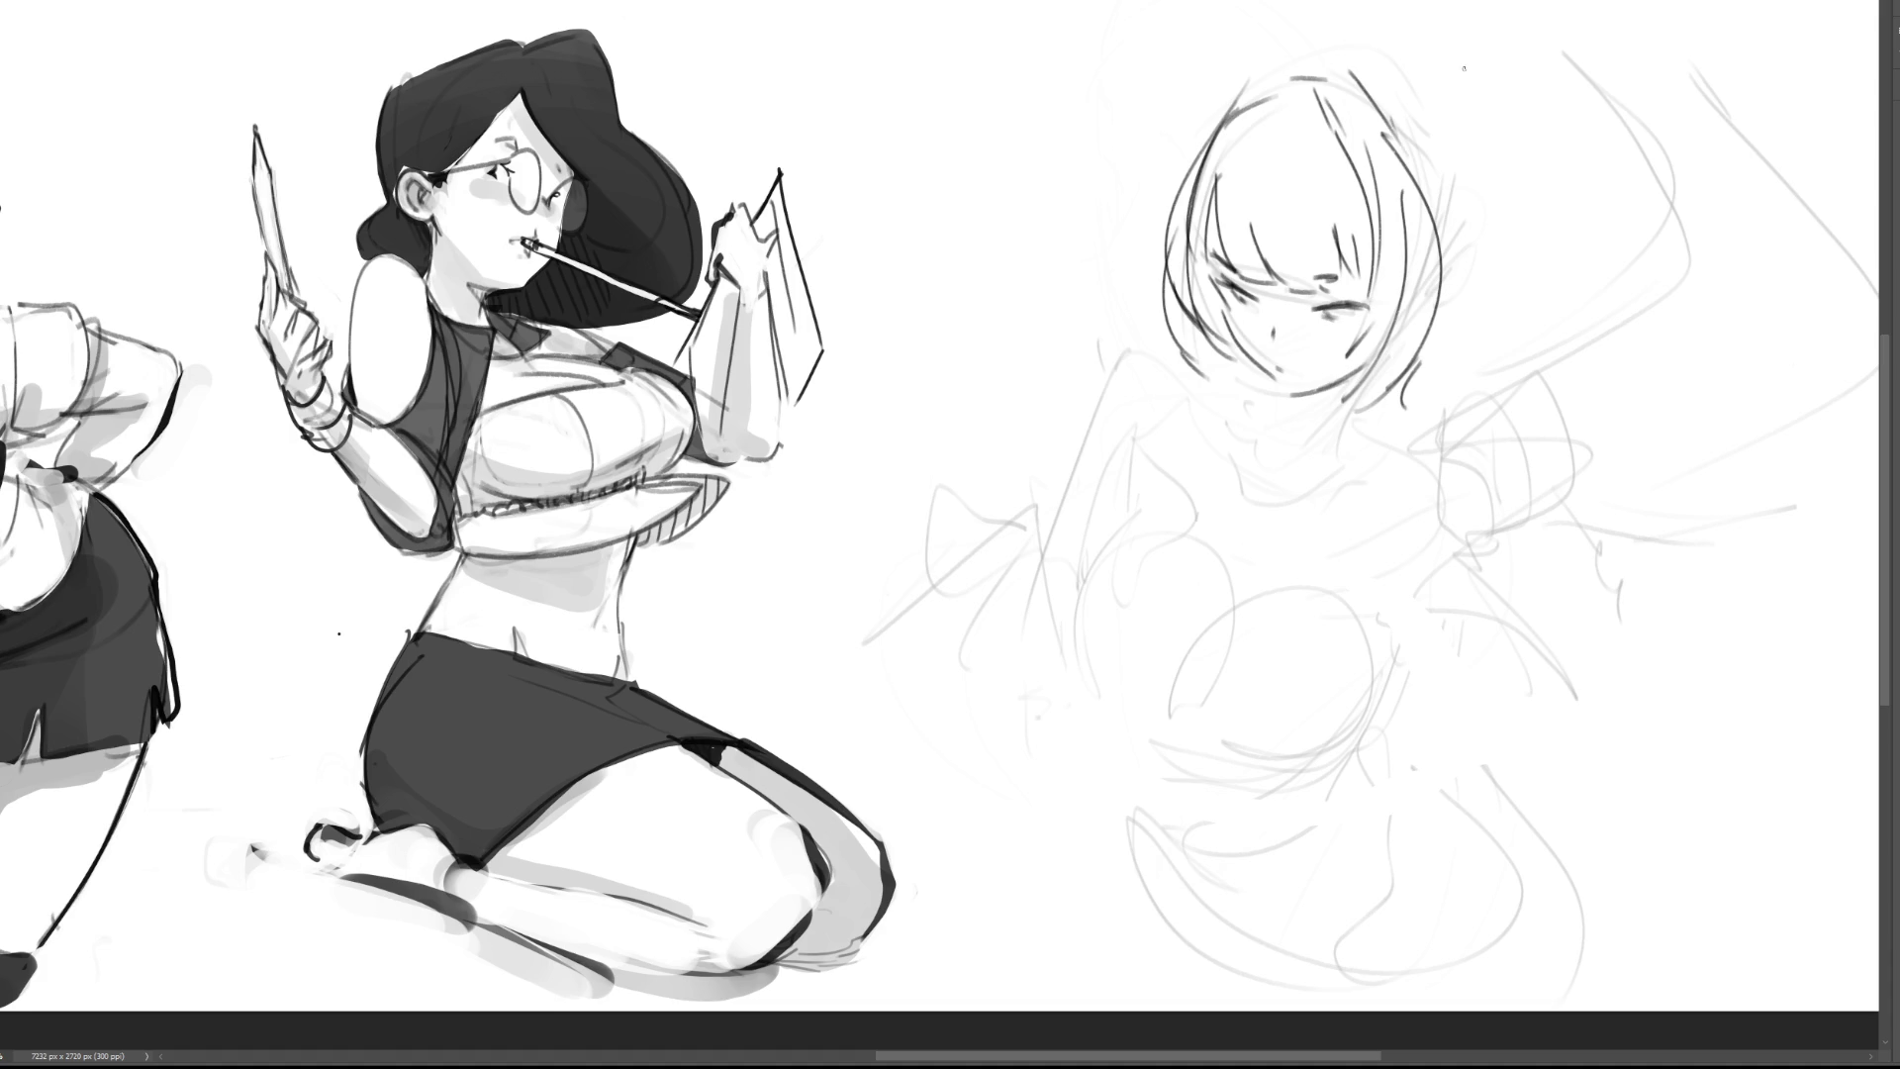
mouse_move(1428, 189)
mouse_down()
mouse_move(1446, 248)
mouse_move(1451, 164)
mouse_up()
Step: Sketch a messy hair bun at the top right with a curl and darkened right contour
drag(1371, 87, 1447, 154)
mouse_move(1249, 94)
mouse_down()
mouse_move(1423, 59)
mouse_move(1457, 153)
mouse_up()
drag(1358, 44, 1340, 66)
mouse_move(1462, 129)
mouse_down()
mouse_move(1463, 252)
mouse_move(1438, 273)
mouse_up()
drag(1463, 196, 1451, 282)
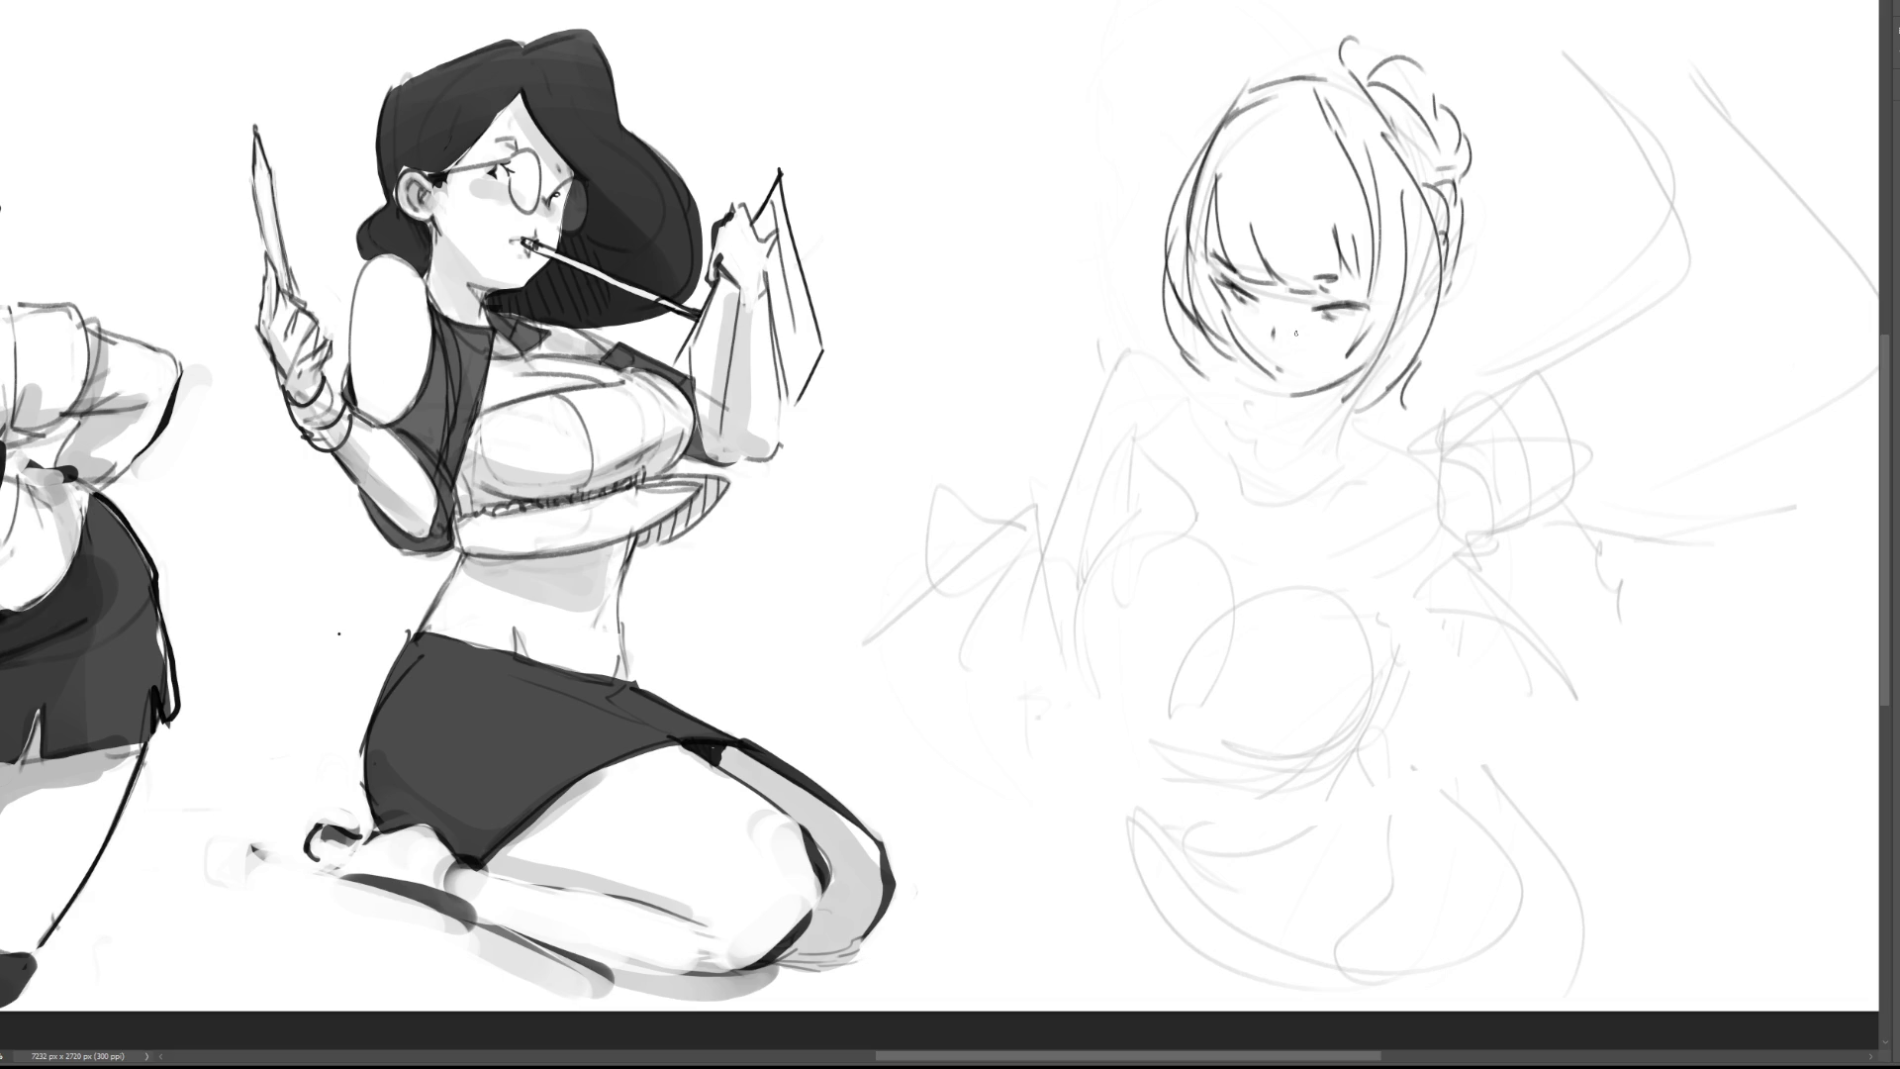
Step: Sketch the neck lines under the chin and a ribbon bow on top of the hair
mouse_move(1266, 382)
mouse_down()
mouse_move(1284, 431)
mouse_move(1332, 421)
mouse_up()
mouse_move(1276, 427)
mouse_down()
mouse_move(1332, 441)
mouse_move(1327, 457)
mouse_up()
drag(1303, 38, 1417, 66)
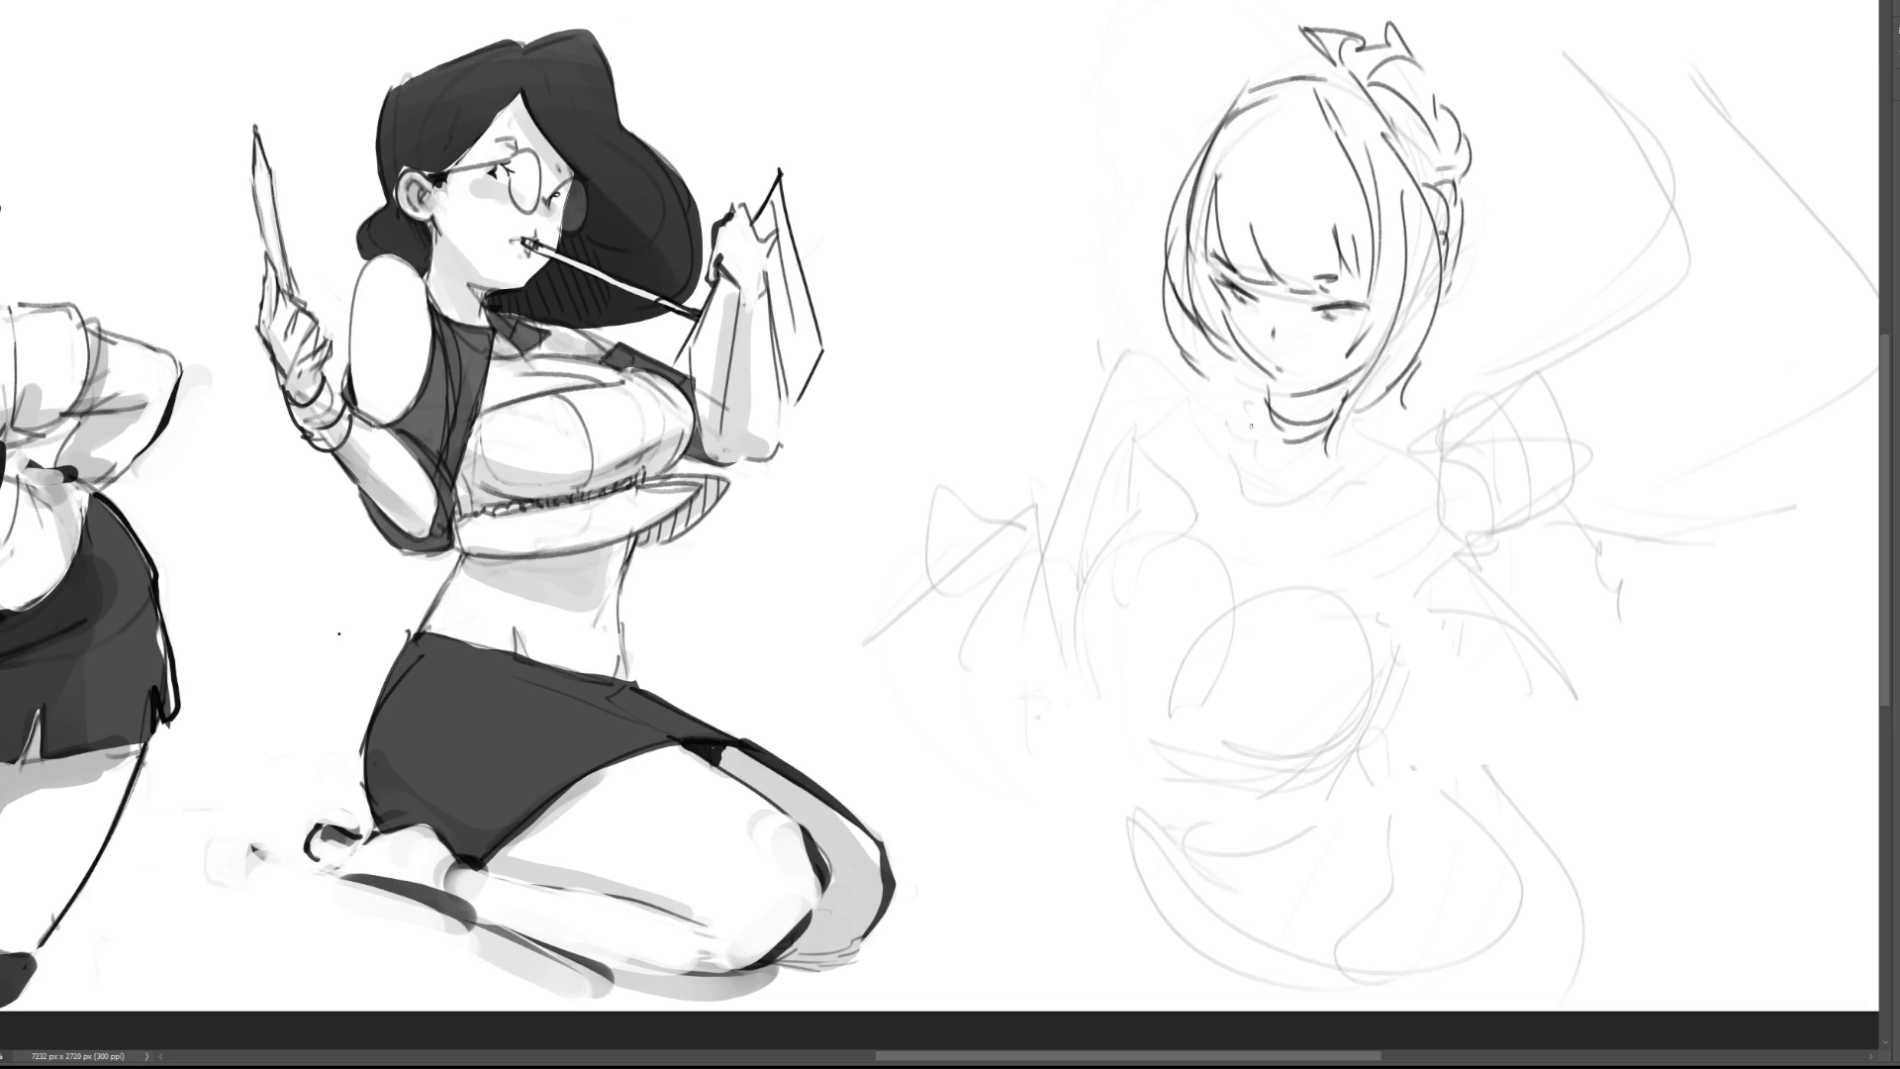
mouse_move(1234, 423)
mouse_down()
mouse_move(1192, 455)
mouse_move(1247, 416)
mouse_move(1209, 455)
mouse_move(1198, 420)
mouse_up()
key(ctrl+z)
key(ctrl+z)
mouse_move(1199, 420)
mouse_down()
mouse_move(1195, 444)
mouse_move(1238, 366)
mouse_up()
mouse_move(1264, 370)
mouse_down()
mouse_move(1232, 441)
mouse_move(1303, 501)
mouse_move(1333, 495)
mouse_up()
Step: Draw both sides of the collar, a line across the chest and a slanted strap line
mouse_move(1385, 424)
mouse_down()
mouse_move(1337, 492)
mouse_move(1283, 481)
mouse_move(1286, 462)
mouse_move(1328, 493)
mouse_move(1389, 383)
mouse_move(1335, 471)
mouse_up()
key(ctrl+z)
key(ctrl+z)
key(ctrl+z)
key(ctrl+z)
key(ctrl+z)
drag(1392, 380, 1380, 422)
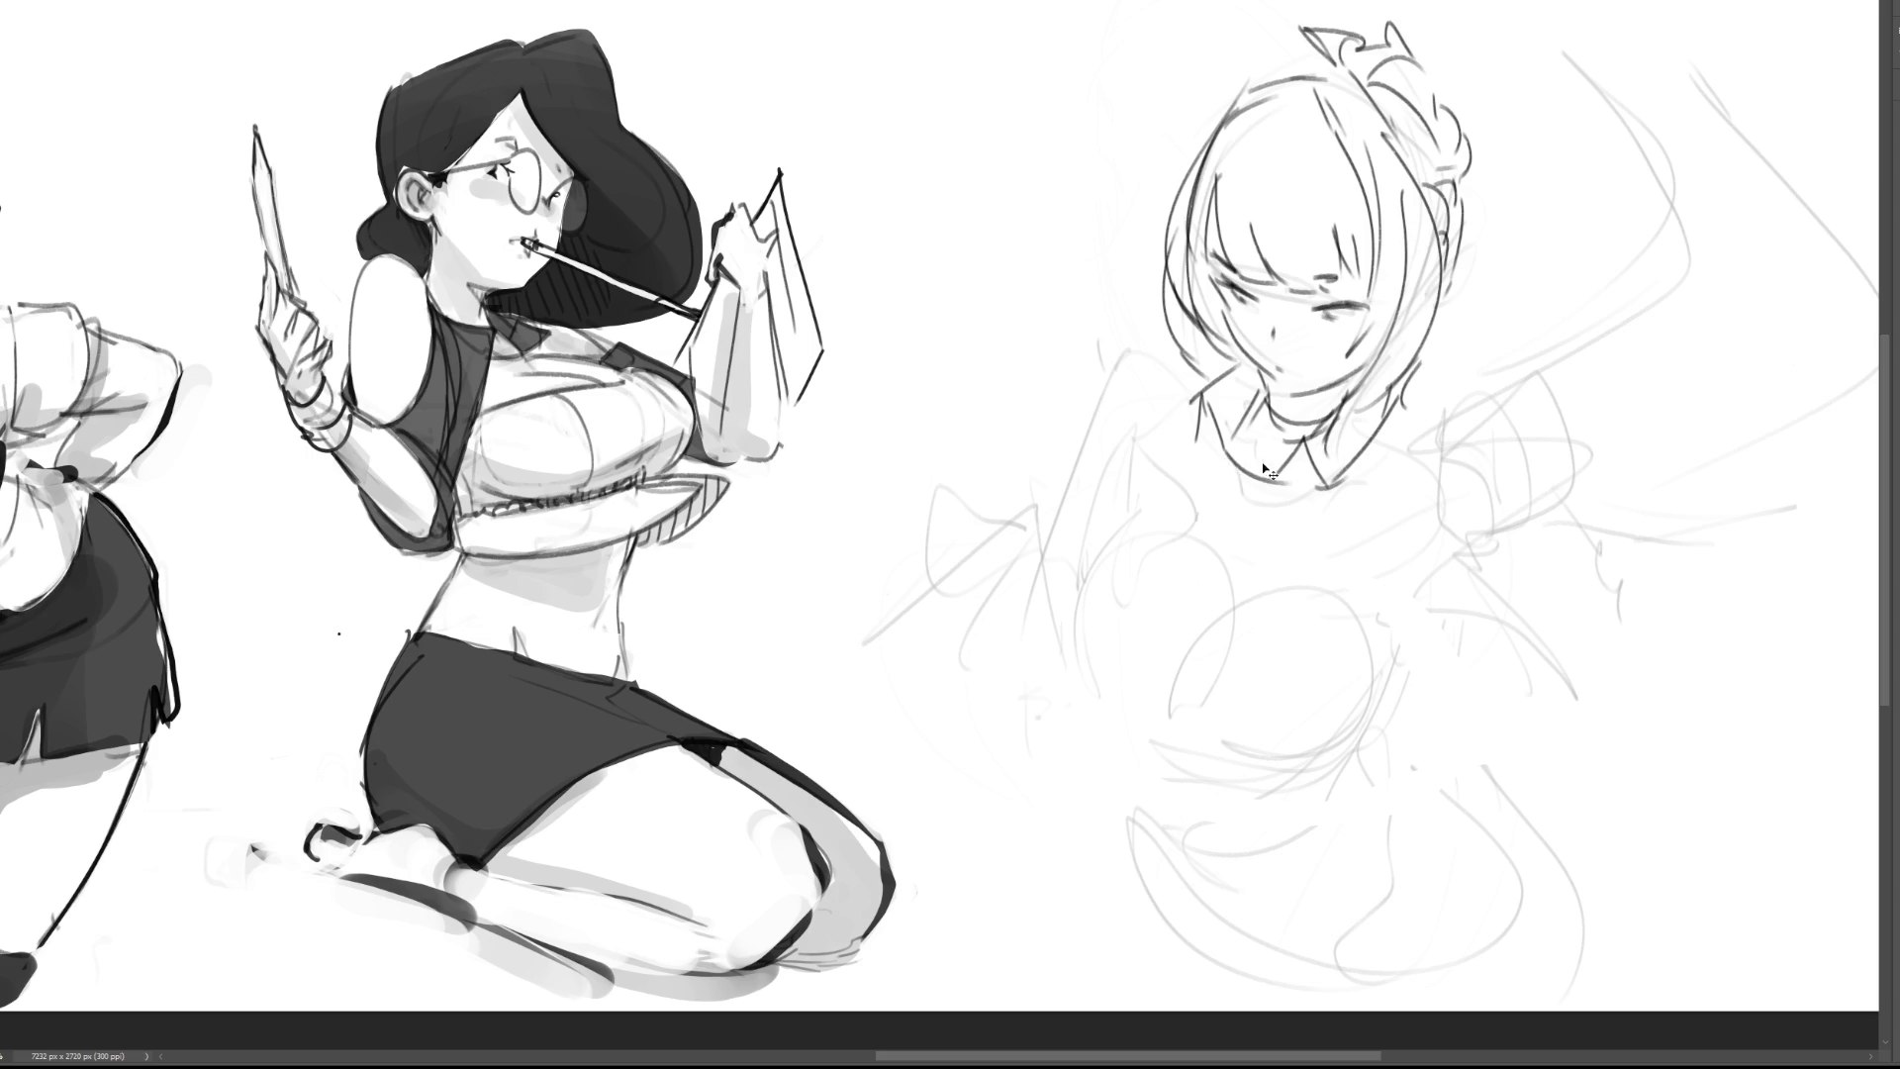
drag(1209, 406, 1295, 485)
drag(1133, 524, 1358, 653)
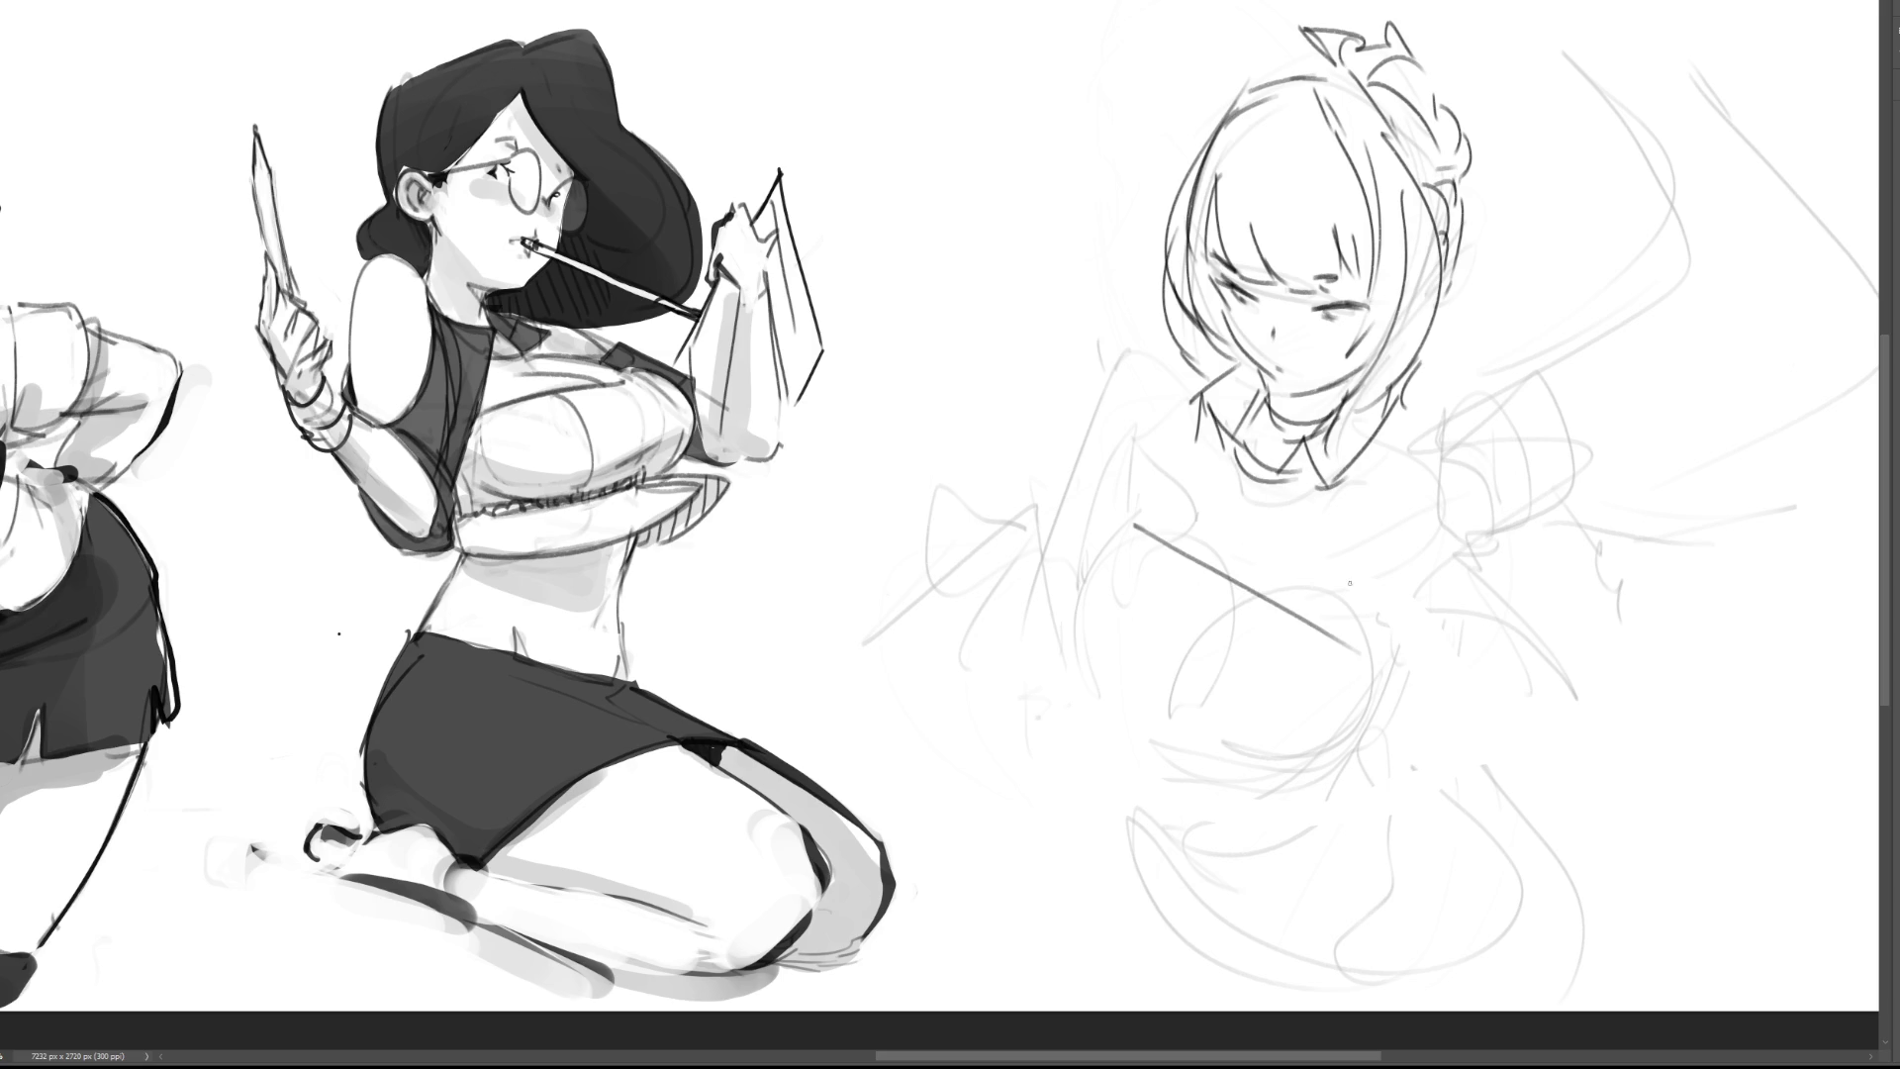
key(ctrl+z)
mouse_move(1138, 514)
mouse_down()
mouse_move(1332, 624)
mouse_move(1131, 487)
mouse_move(1357, 616)
mouse_up()
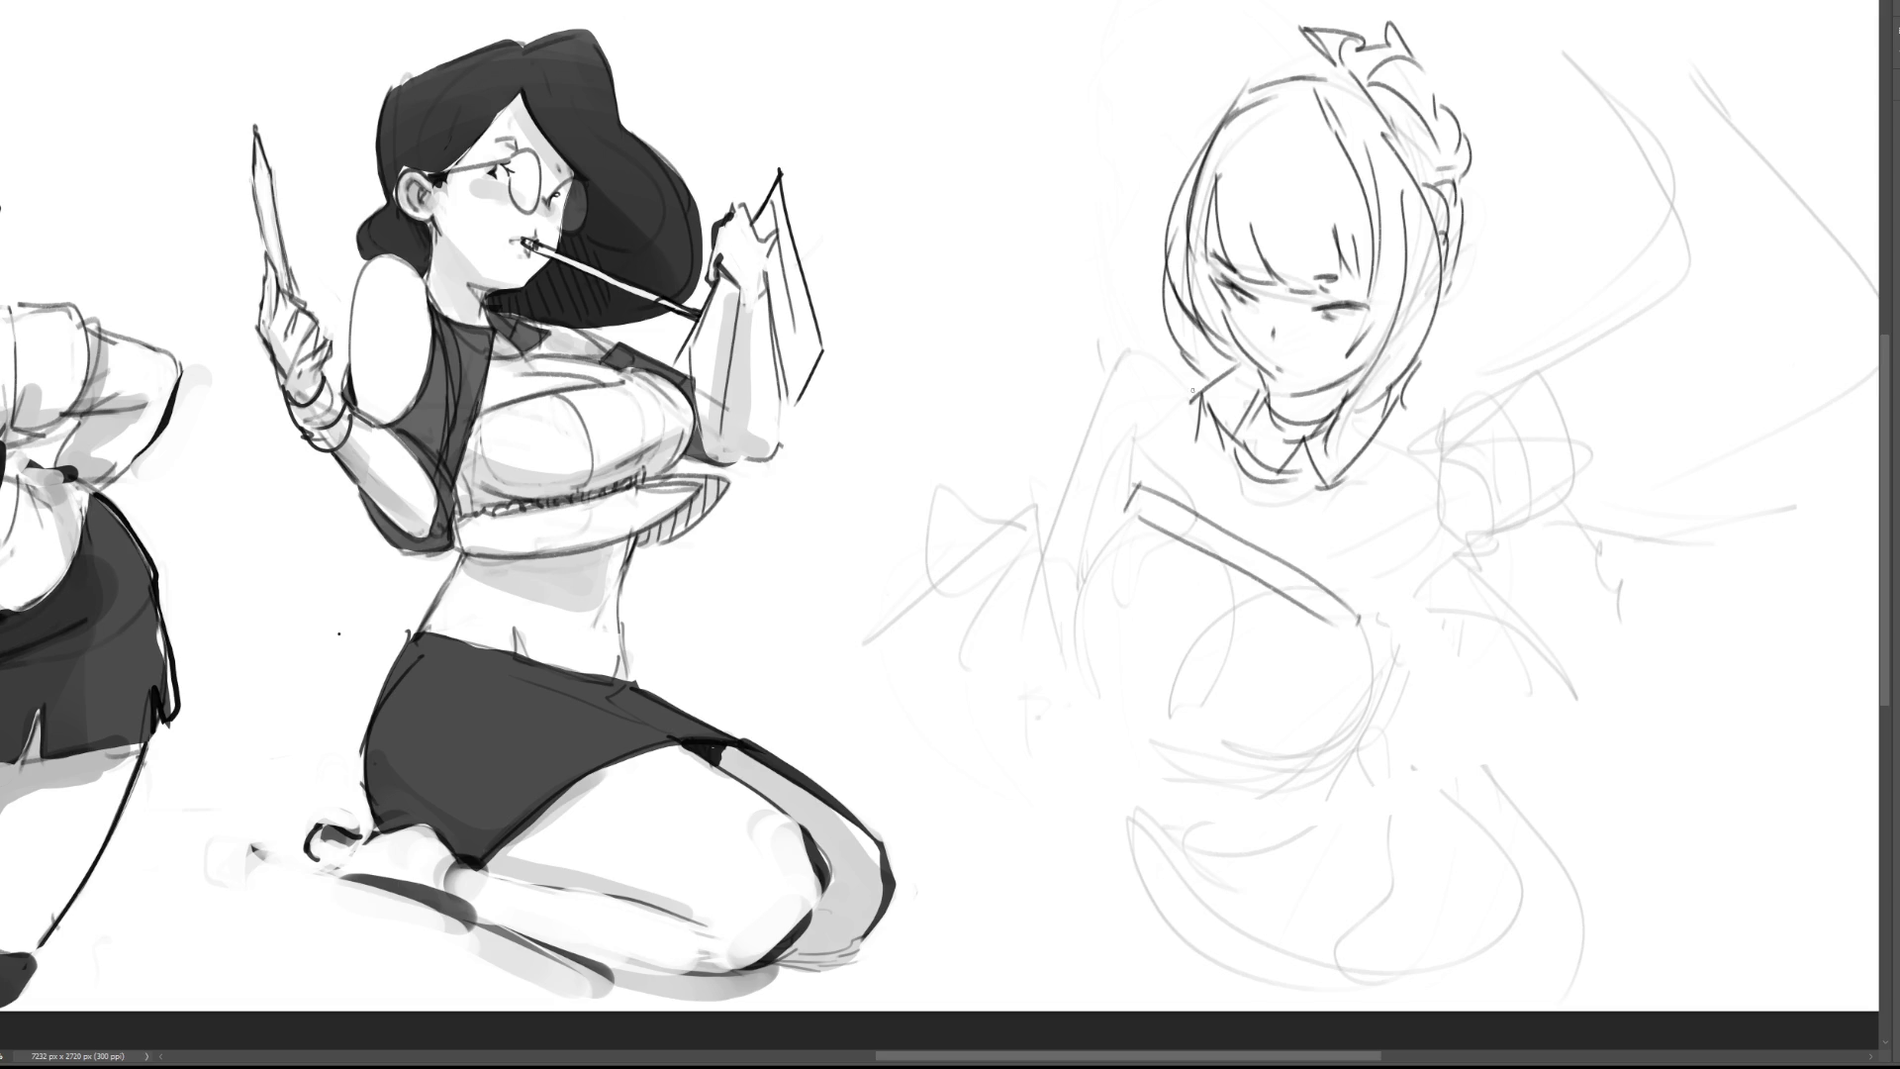
drag(1192, 373, 1131, 485)
Step: Draw the right apron strap joined to the collar, marking the strap ends
drag(1411, 439, 1378, 621)
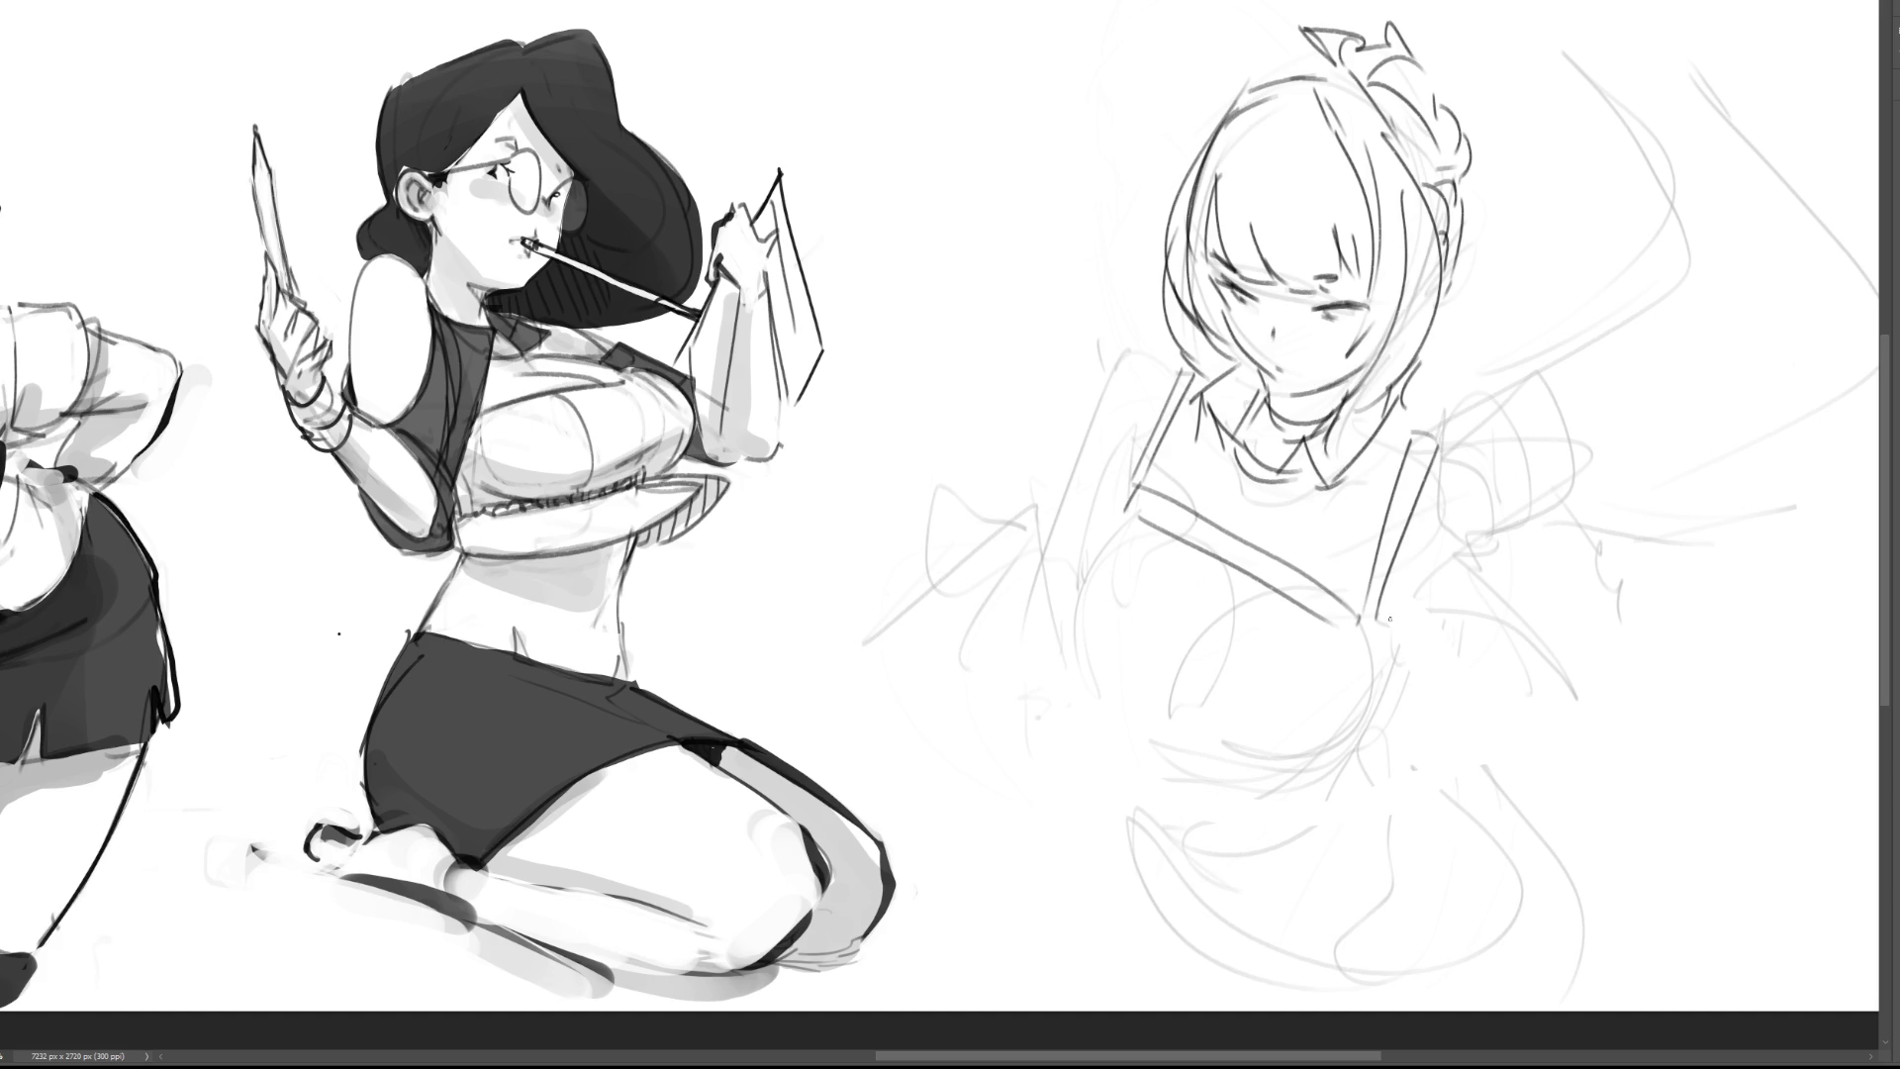
drag(1387, 422, 1416, 445)
drag(1377, 621, 1381, 648)
drag(1359, 628, 1385, 649)
mouse_move(1224, 446)
mouse_down()
mouse_move(1269, 482)
mouse_move(1225, 500)
mouse_move(1259, 535)
mouse_up()
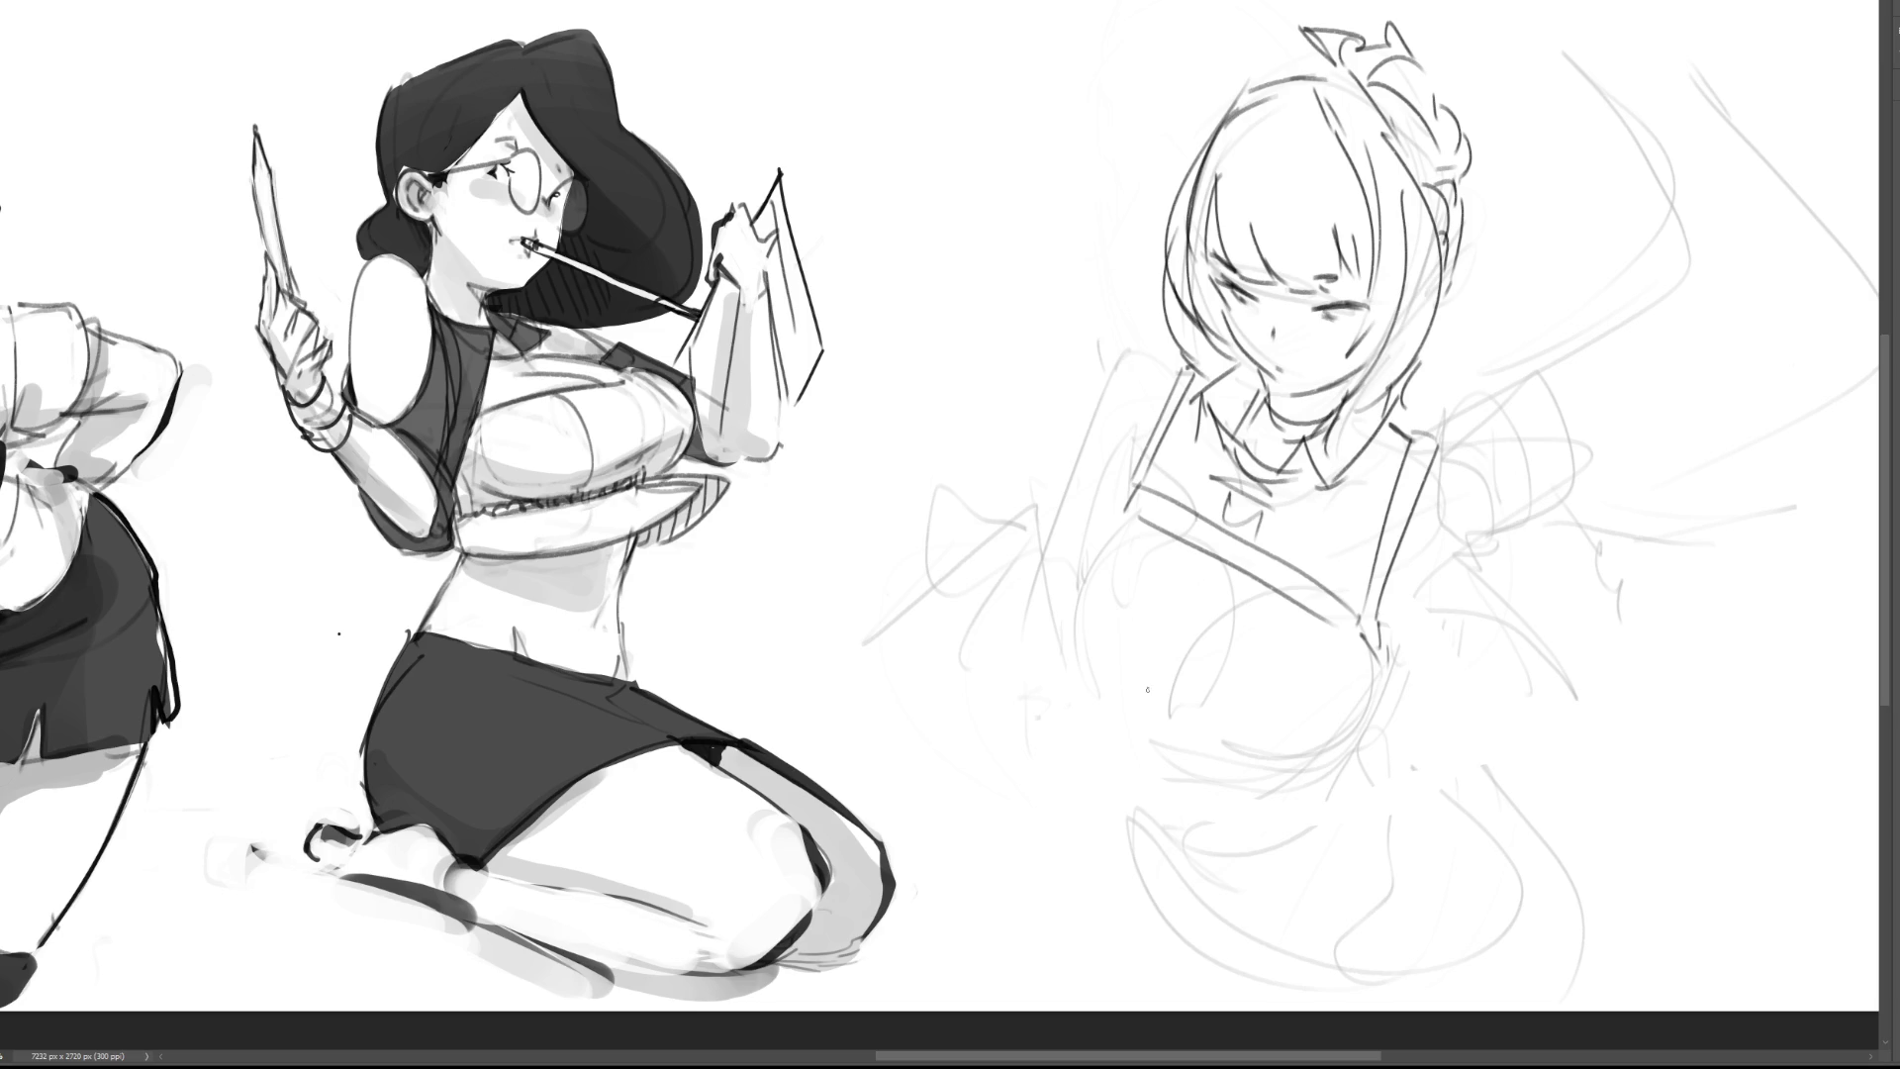
Step: Outline the bust with its side contours, inner lines and undercurves
mouse_move(1199, 554)
mouse_down()
mouse_move(1143, 705)
mouse_move(1209, 752)
mouse_up()
drag(1126, 508, 1141, 720)
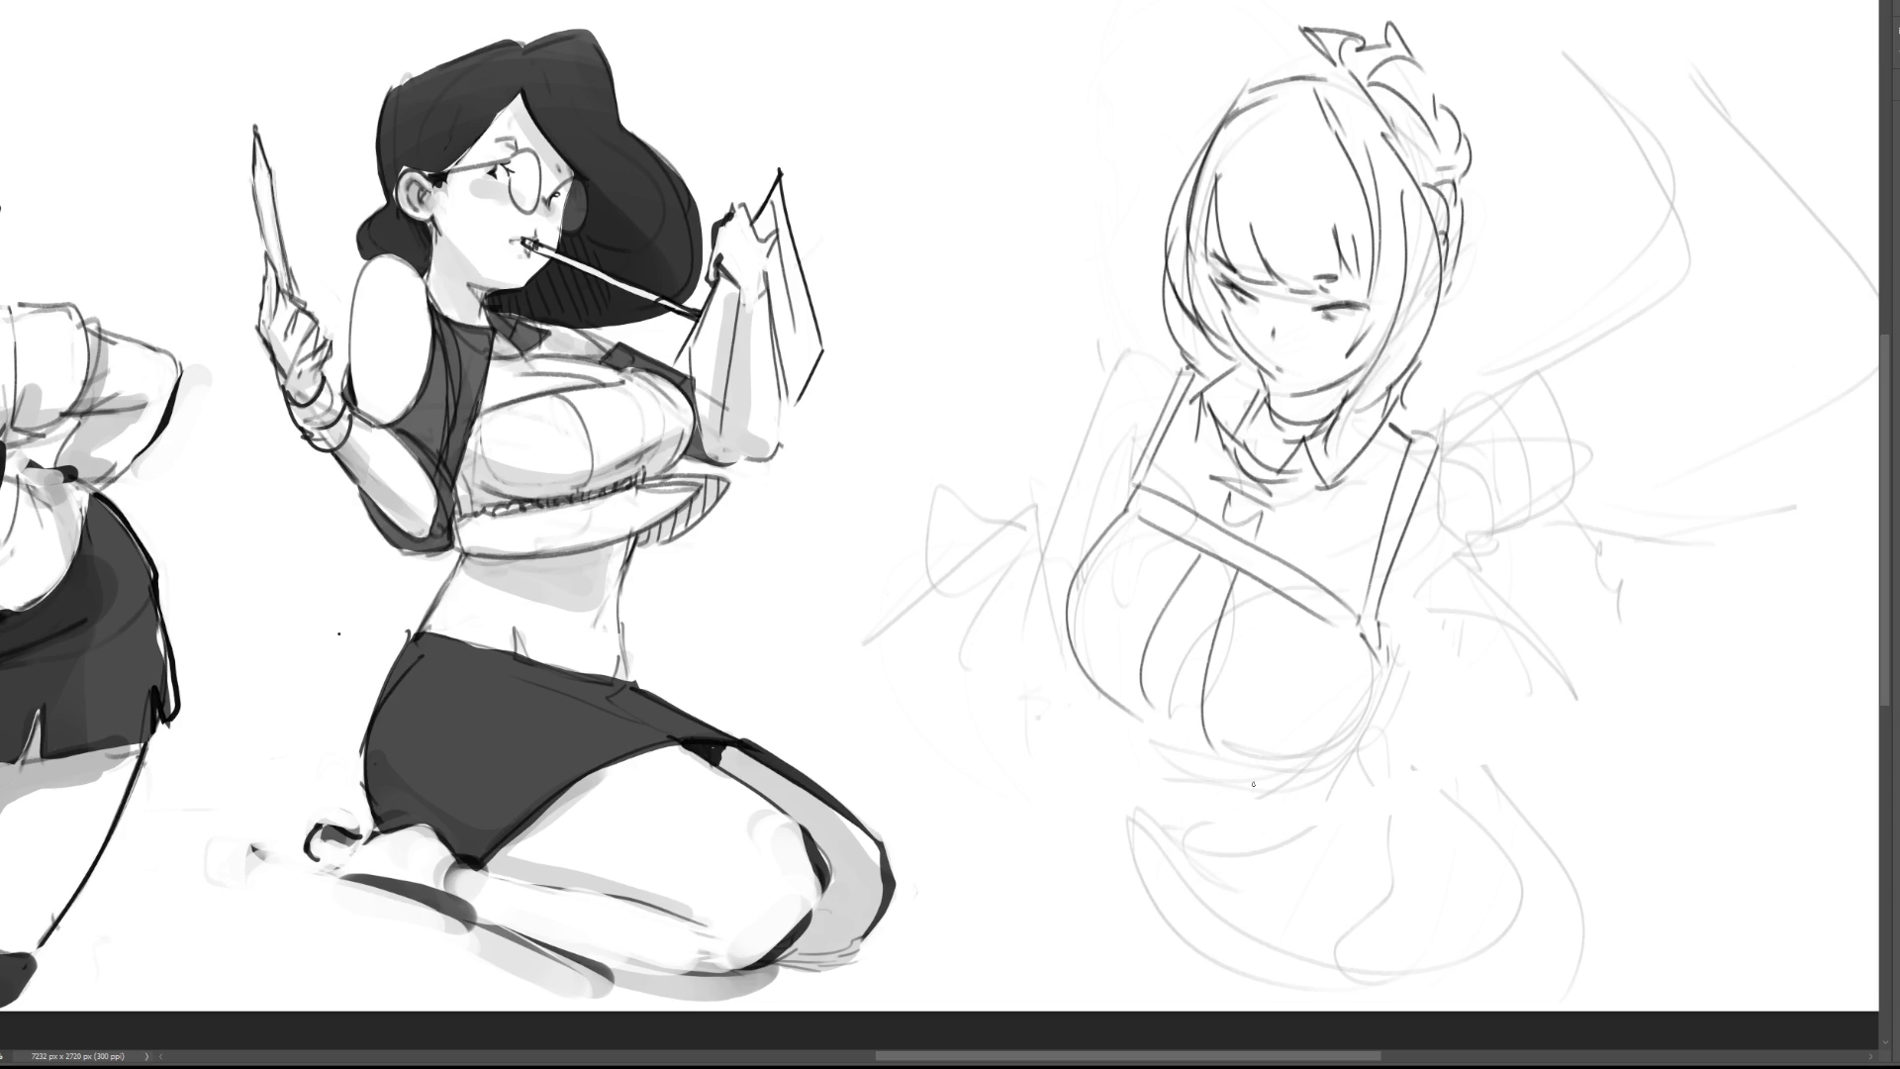
drag(1148, 712, 1235, 760)
drag(1215, 580, 1188, 705)
key(ctrl+z)
drag(1223, 578, 1181, 679)
drag(1307, 776, 1375, 723)
drag(1385, 651, 1378, 729)
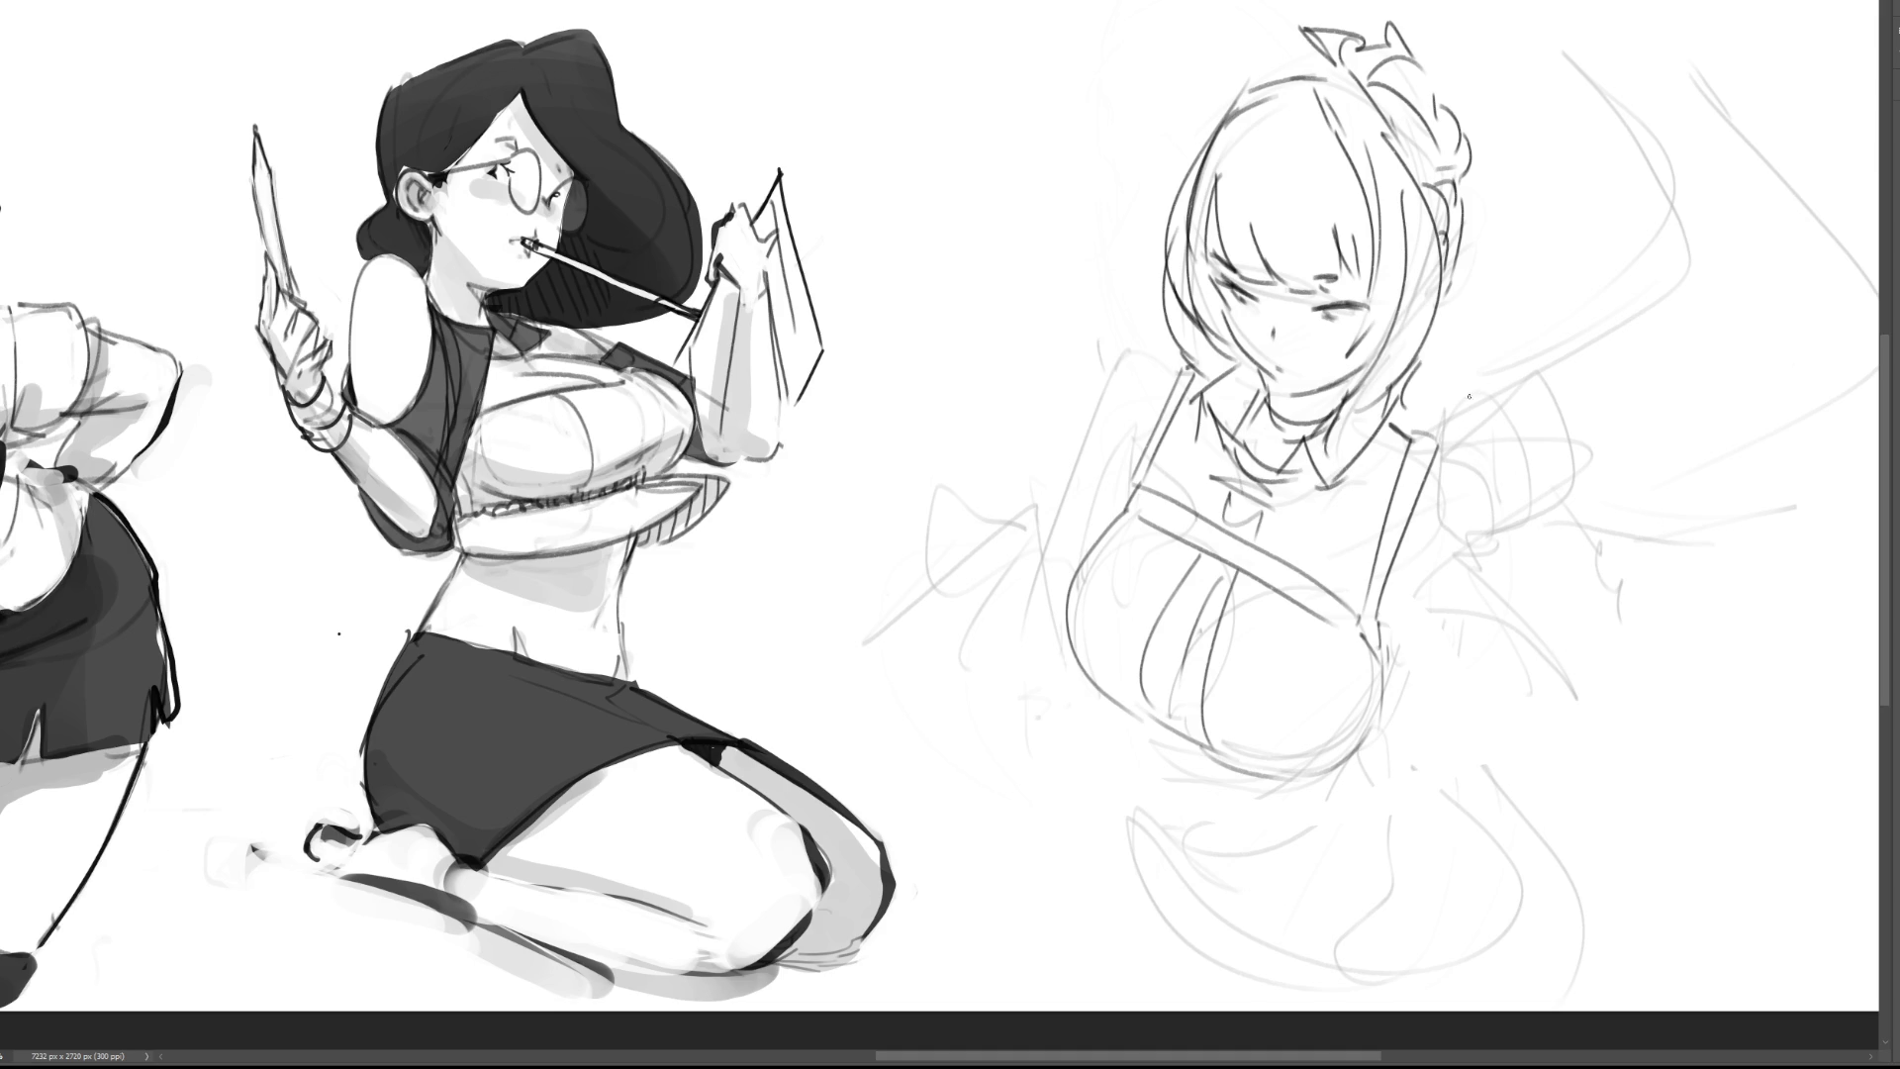
Step: Sketch a raised fist with curled fingers to the right of the shoulder
mouse_move(1489, 406)
mouse_down()
mouse_move(1508, 356)
mouse_move(1525, 425)
mouse_move(1454, 467)
mouse_move(1473, 494)
mouse_move(1494, 358)
mouse_move(1509, 425)
mouse_up()
key(ctrl+z)
key(ctrl+z)
drag(1539, 384, 1548, 436)
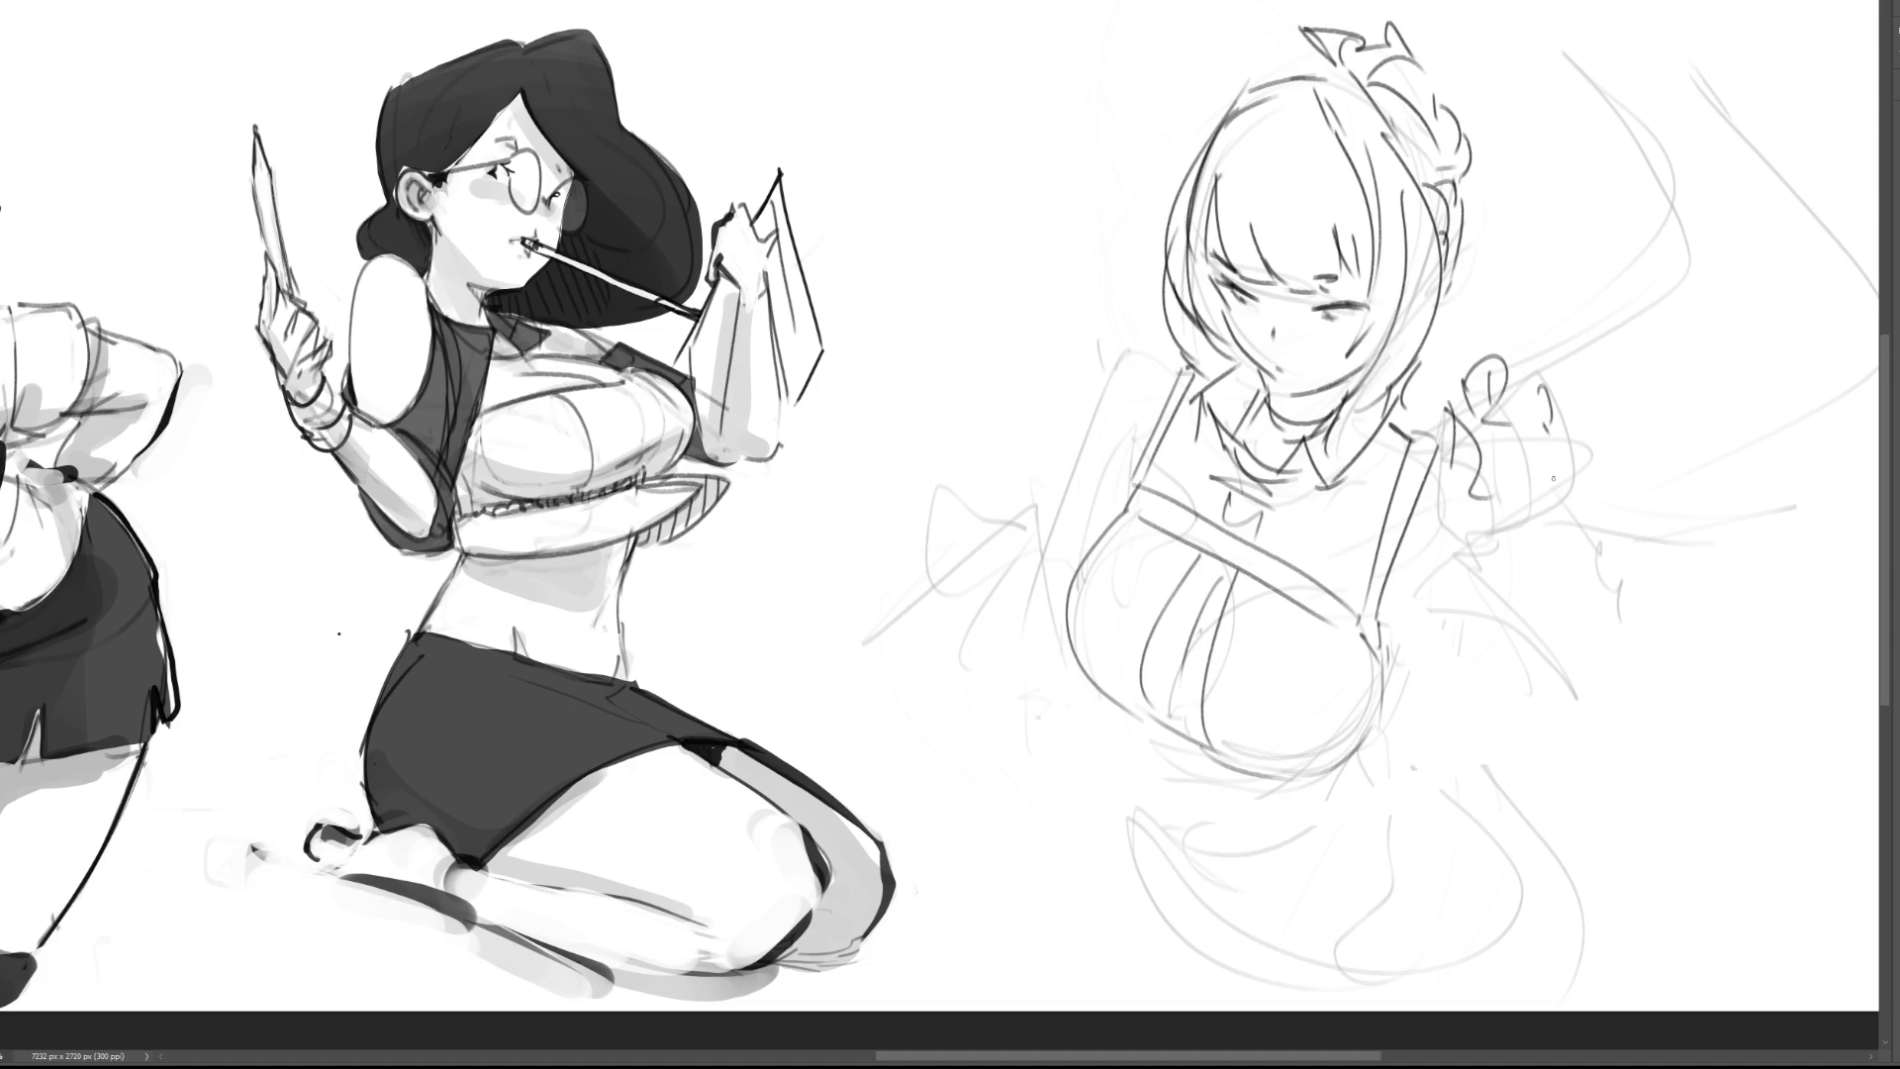
key(ctrl+z)
key(ctrl+z)
key(ctrl+z)
key(ctrl+z)
drag(1475, 380, 1469, 414)
drag(1464, 406, 1498, 473)
mouse_move(1479, 374)
mouse_down()
mouse_move(1468, 407)
mouse_move(1534, 391)
mouse_move(1505, 417)
mouse_up()
drag(1561, 372, 1564, 433)
mouse_move(1463, 491)
mouse_down()
mouse_move(1461, 473)
mouse_move(1481, 507)
mouse_up()
drag(1573, 433, 1583, 493)
key(ctrl+z)
key(ctrl+z)
drag(1524, 430, 1479, 457)
drag(1529, 426, 1504, 452)
drag(1572, 395, 1550, 500)
drag(1473, 495, 1553, 480)
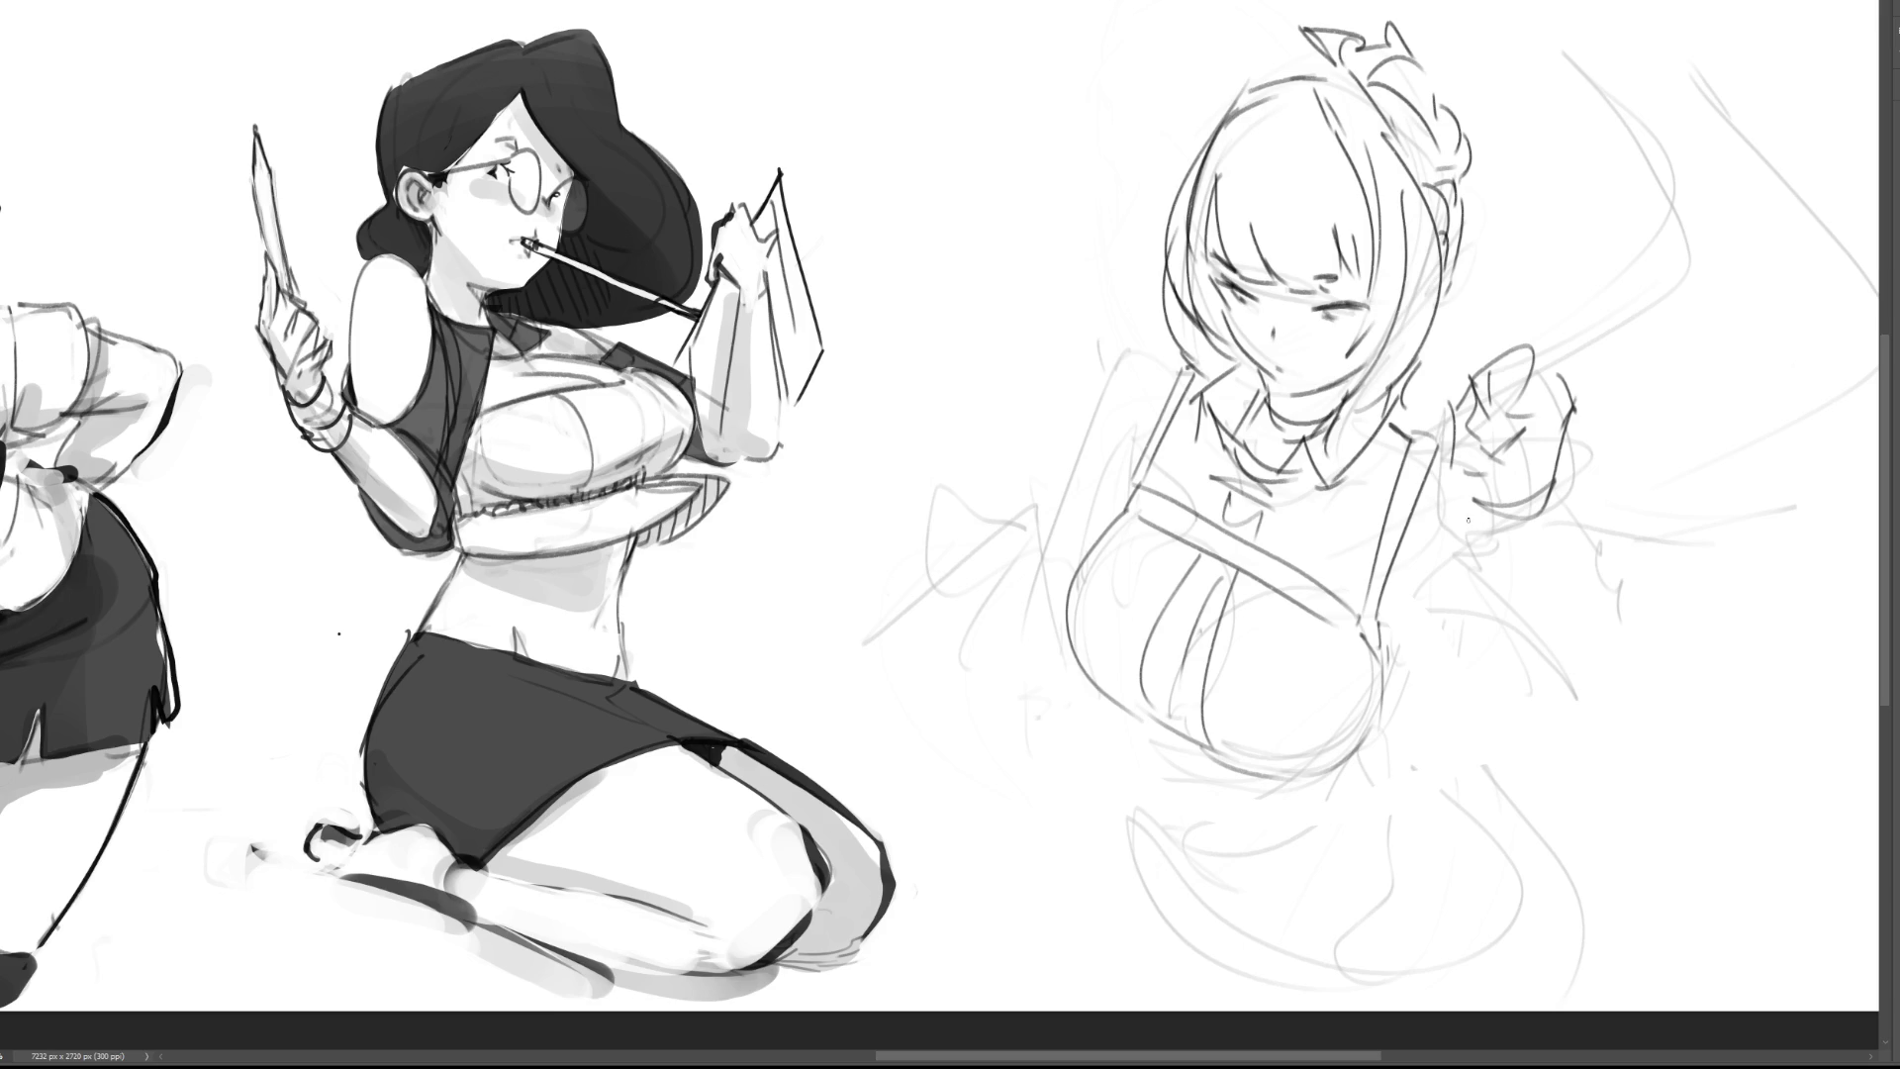
Step: Add long sweeping lines above the fist and the wrist cuff and forearm line
drag(1510, 413, 1648, 351)
drag(1430, 402, 1612, 291)
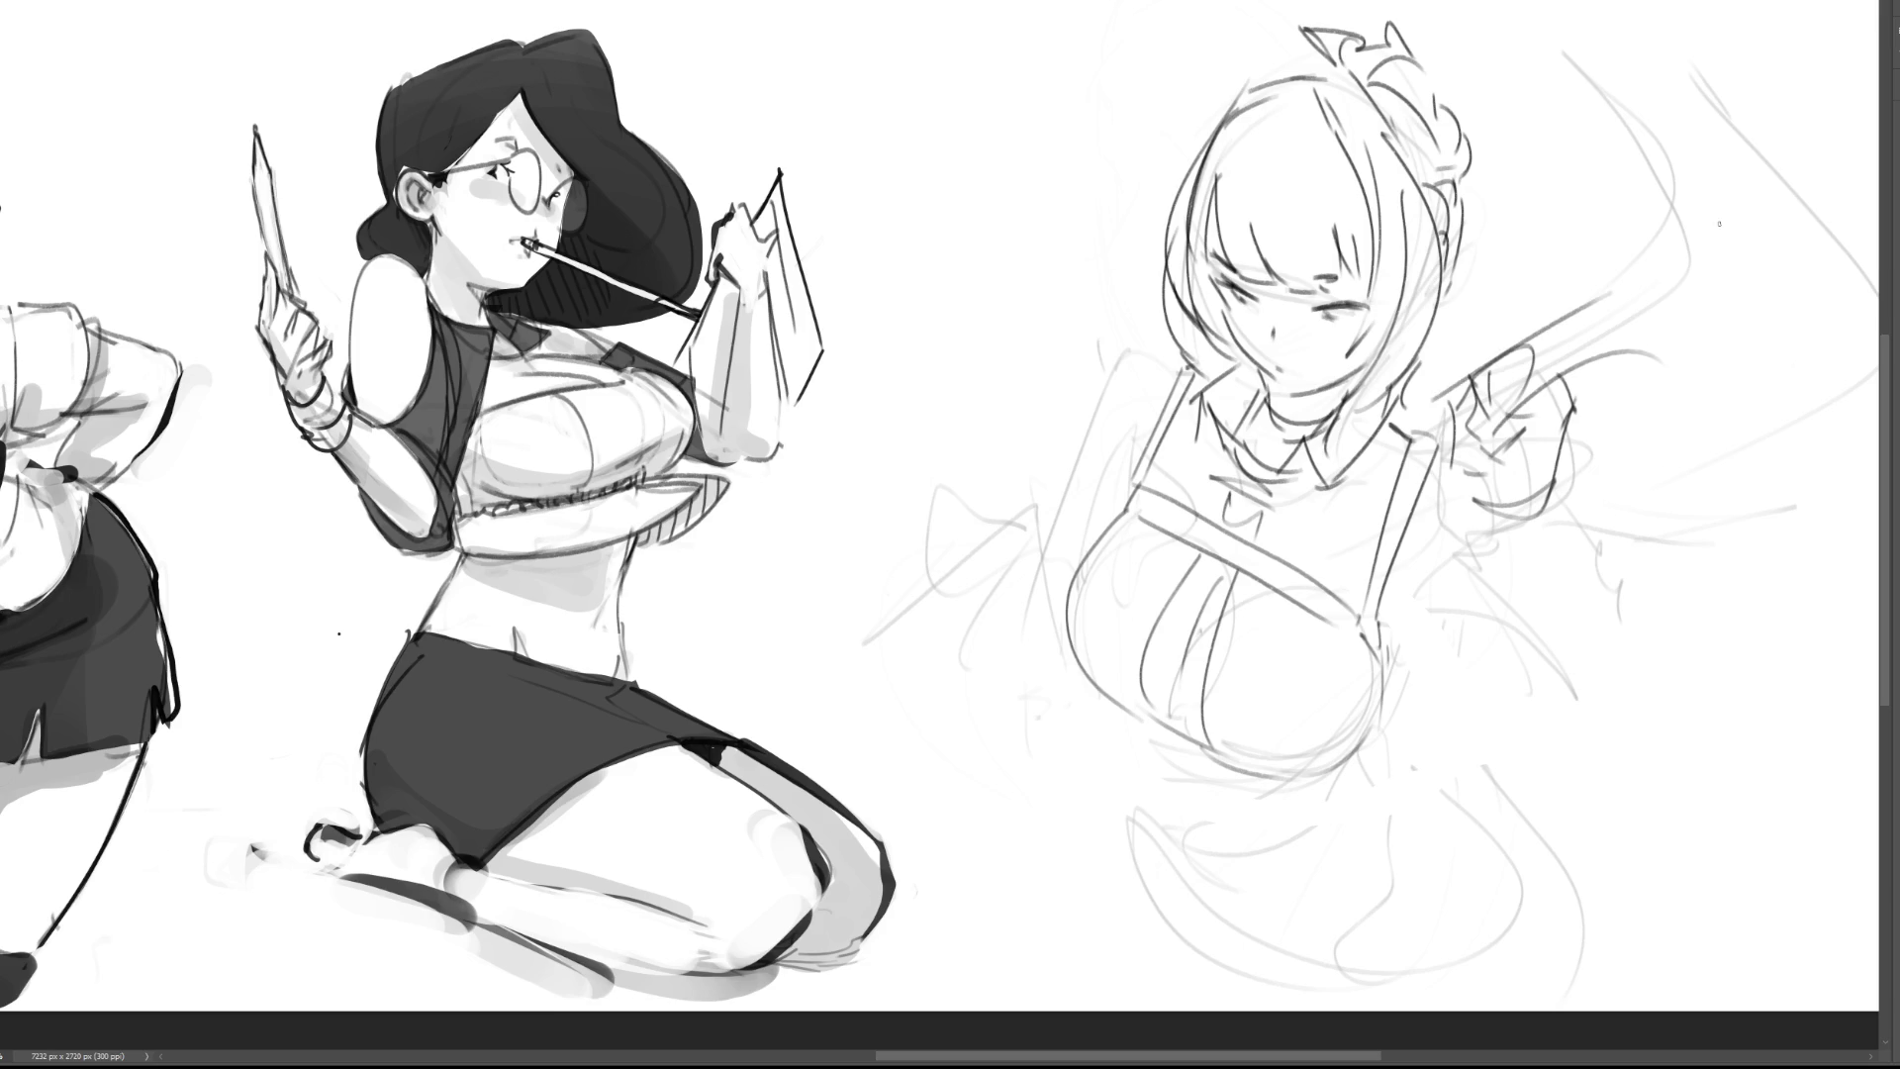
mouse_move(1490, 36)
mouse_down()
mouse_move(1637, 275)
mouse_move(1825, 456)
mouse_move(1619, 570)
mouse_up()
mouse_move(1106, 56)
mouse_down()
mouse_move(1147, 190)
mouse_move(1135, 180)
mouse_up()
drag(1465, 2, 1492, 26)
mouse_move(1552, 497)
mouse_down()
mouse_move(1471, 520)
mouse_move(1627, 737)
mouse_move(1671, 734)
mouse_up()
Step: Darken both apron straps and close the outline of the raised forearm
mouse_move(1473, 586)
mouse_down()
mouse_move(1421, 613)
mouse_move(1427, 582)
mouse_move(1425, 636)
mouse_up()
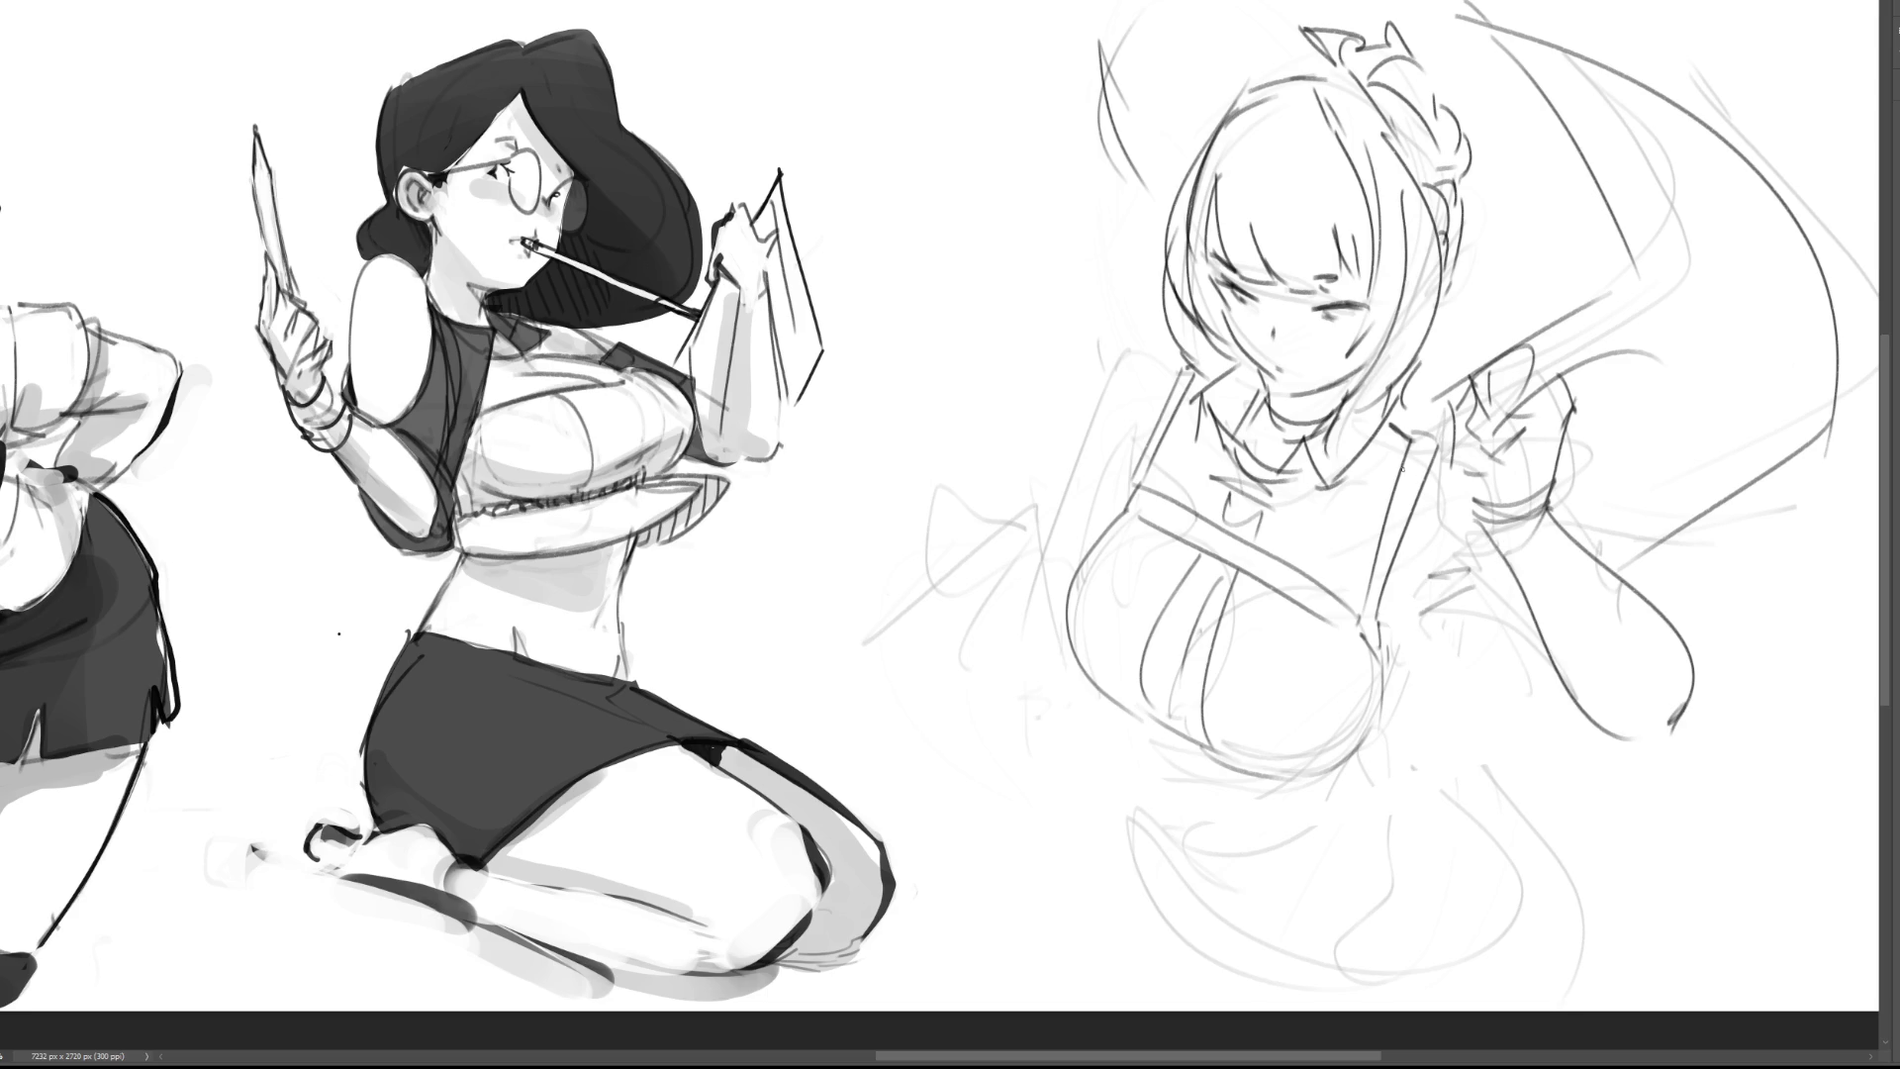
drag(1412, 439, 1363, 562)
drag(1198, 403, 1154, 482)
drag(1524, 590, 1457, 648)
drag(1550, 511, 1600, 573)
drag(1627, 734, 1672, 758)
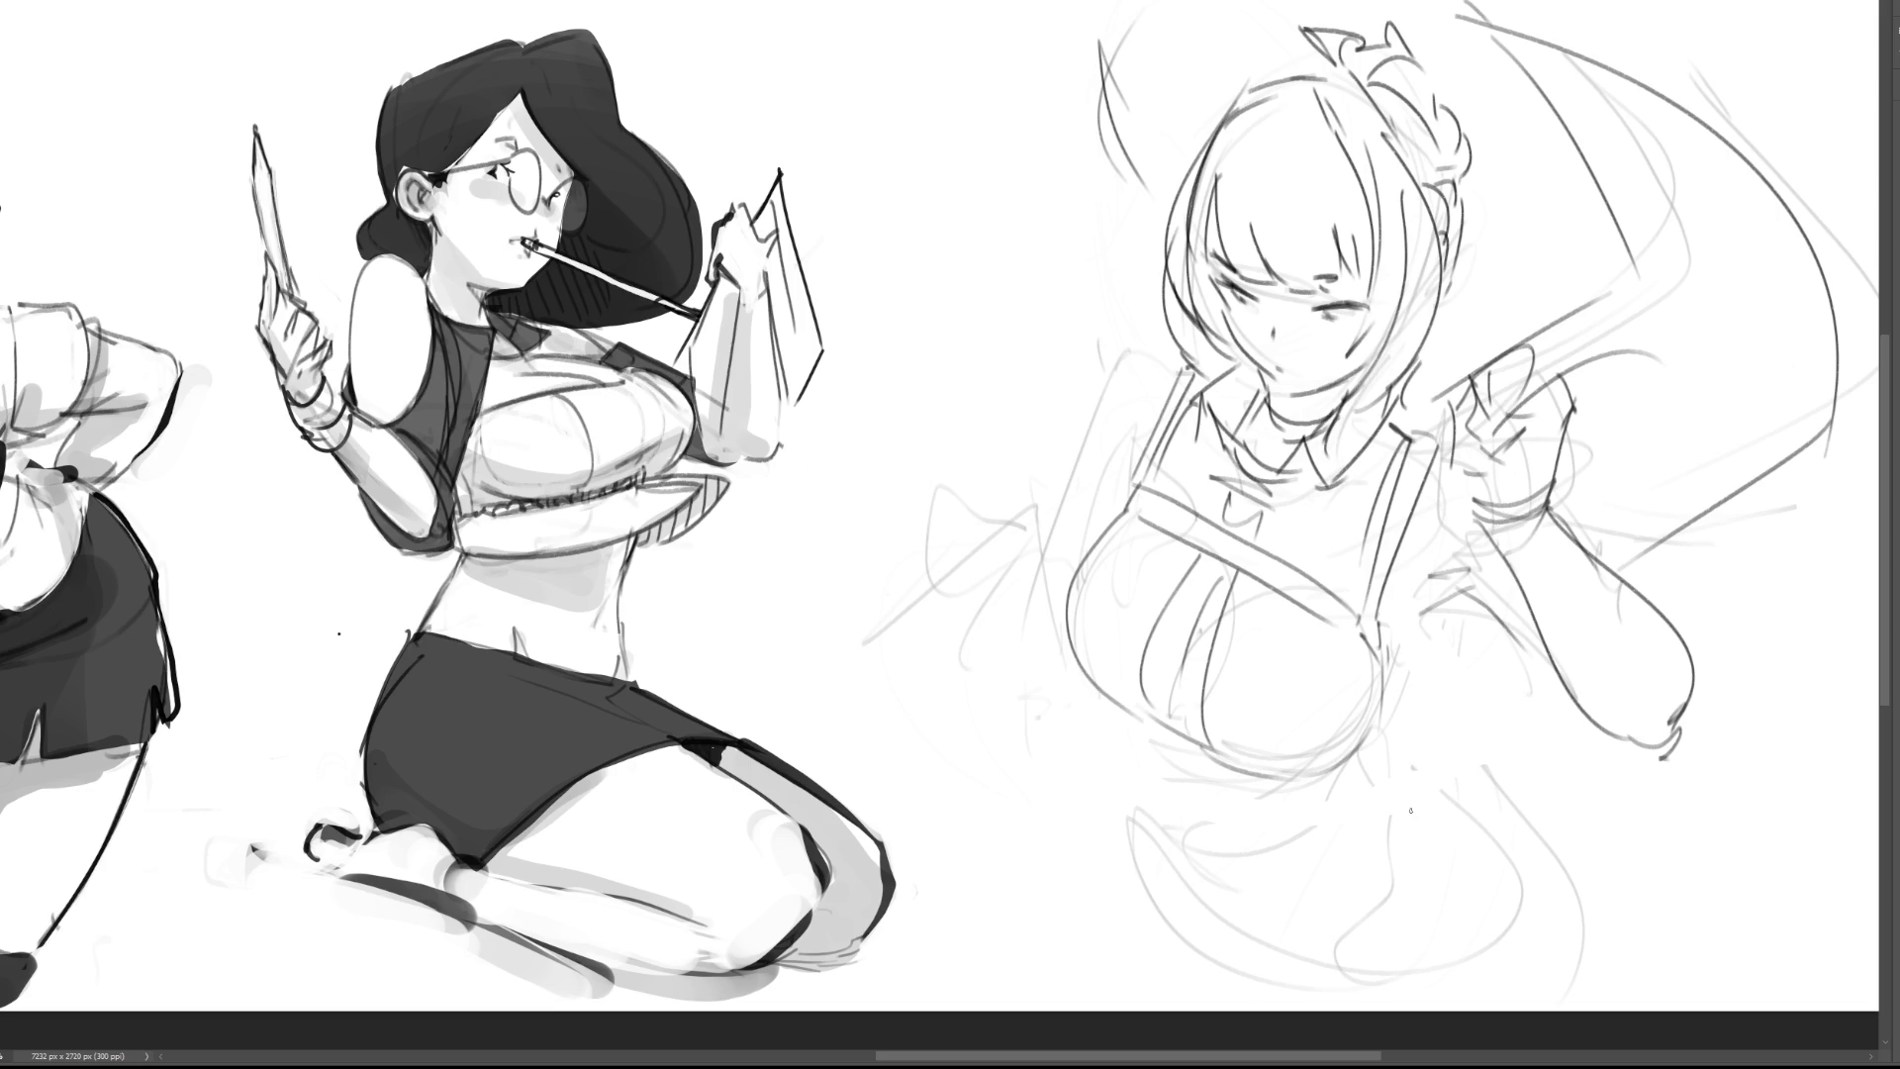
Step: Sketch a small loop and surrounding strokes for the hand at the figure's left
mouse_move(970, 501)
mouse_down()
mouse_move(982, 473)
mouse_move(995, 532)
mouse_move(954, 525)
mouse_move(1005, 650)
mouse_up()
drag(1019, 545, 979, 574)
drag(1040, 579, 1035, 657)
mouse_move(1051, 522)
mouse_down()
mouse_move(1039, 564)
mouse_move(913, 633)
mouse_move(927, 657)
mouse_up()
drag(1022, 566, 922, 655)
drag(1034, 513, 1029, 547)
Step: Redraw the left hand and a long two-edged blade pointing down-left
key(ctrl+z)
key(ctrl+z)
key(ctrl+z)
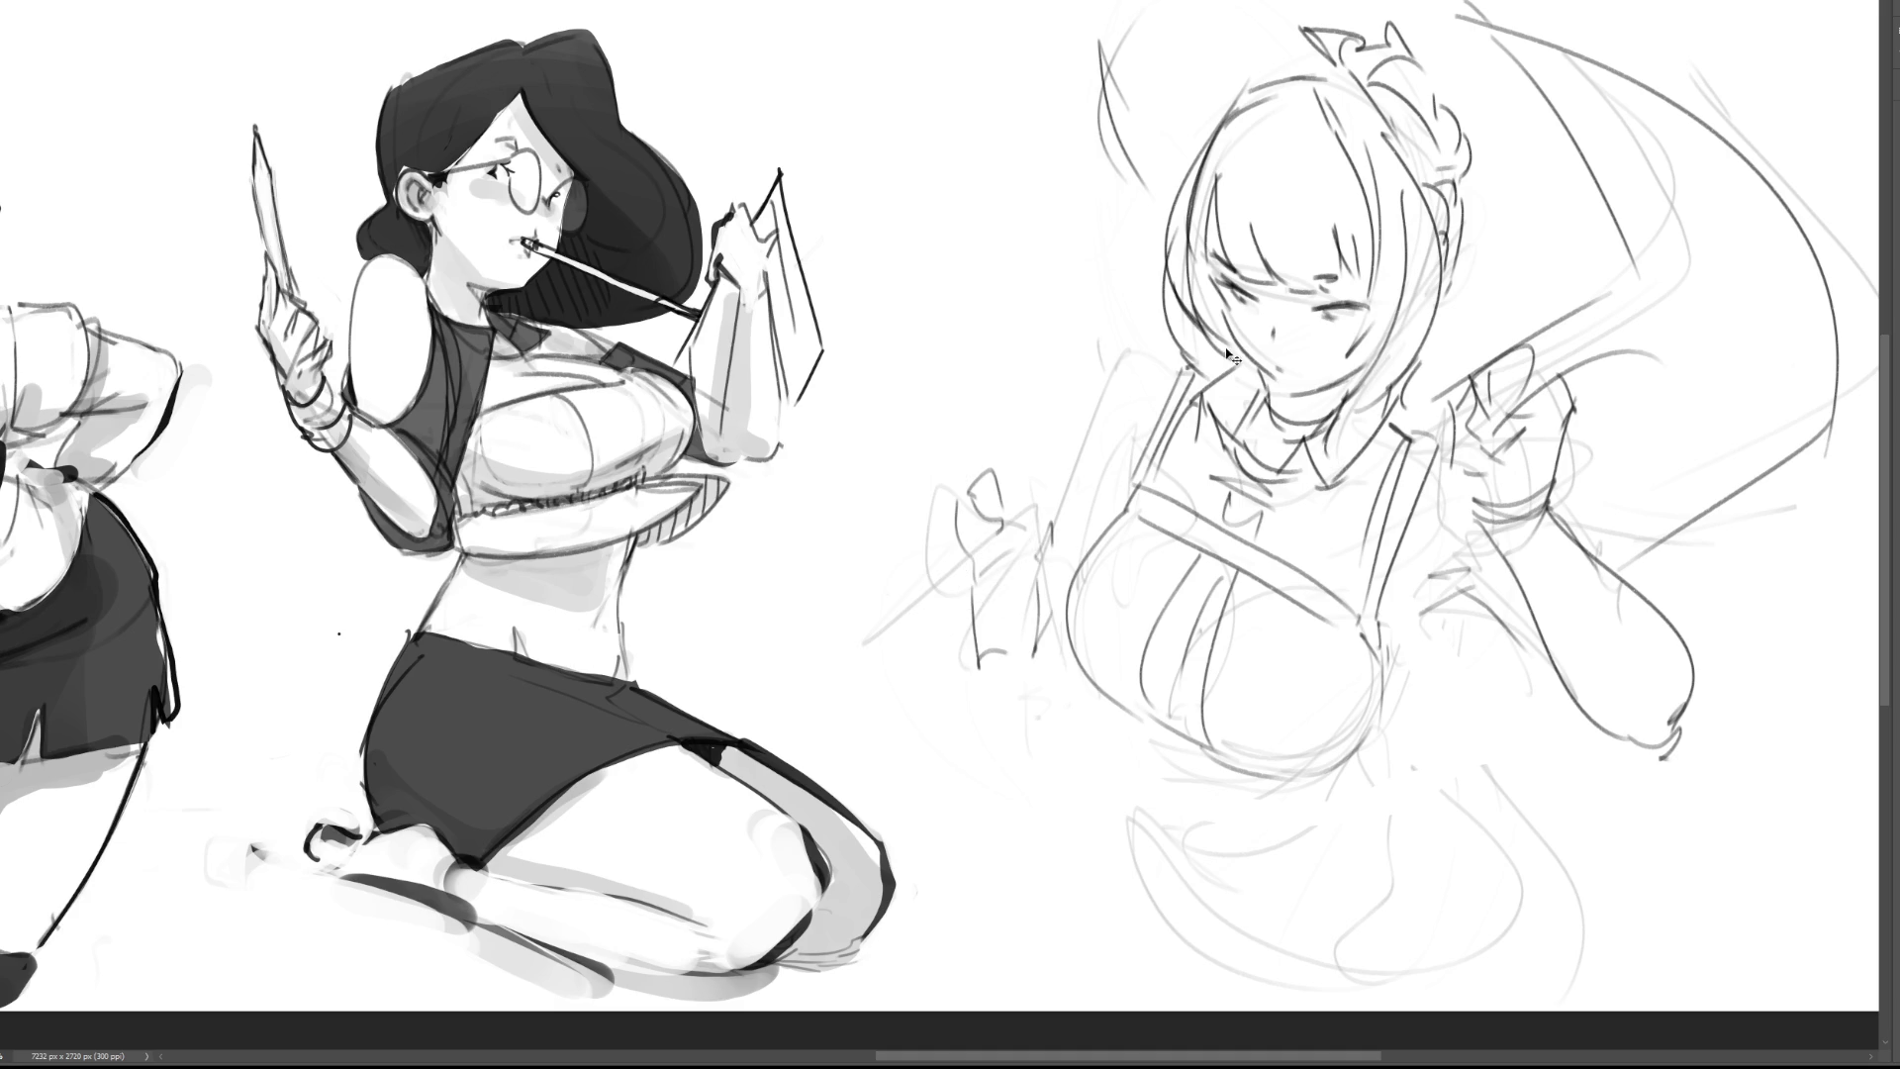
mouse_move(1033, 510)
mouse_down()
mouse_move(970, 572)
mouse_move(1041, 599)
mouse_up()
mouse_move(987, 574)
mouse_down()
mouse_move(1017, 617)
mouse_move(1036, 604)
mouse_up()
key(ctrl+z)
drag(1013, 515, 821, 683)
drag(997, 534, 800, 735)
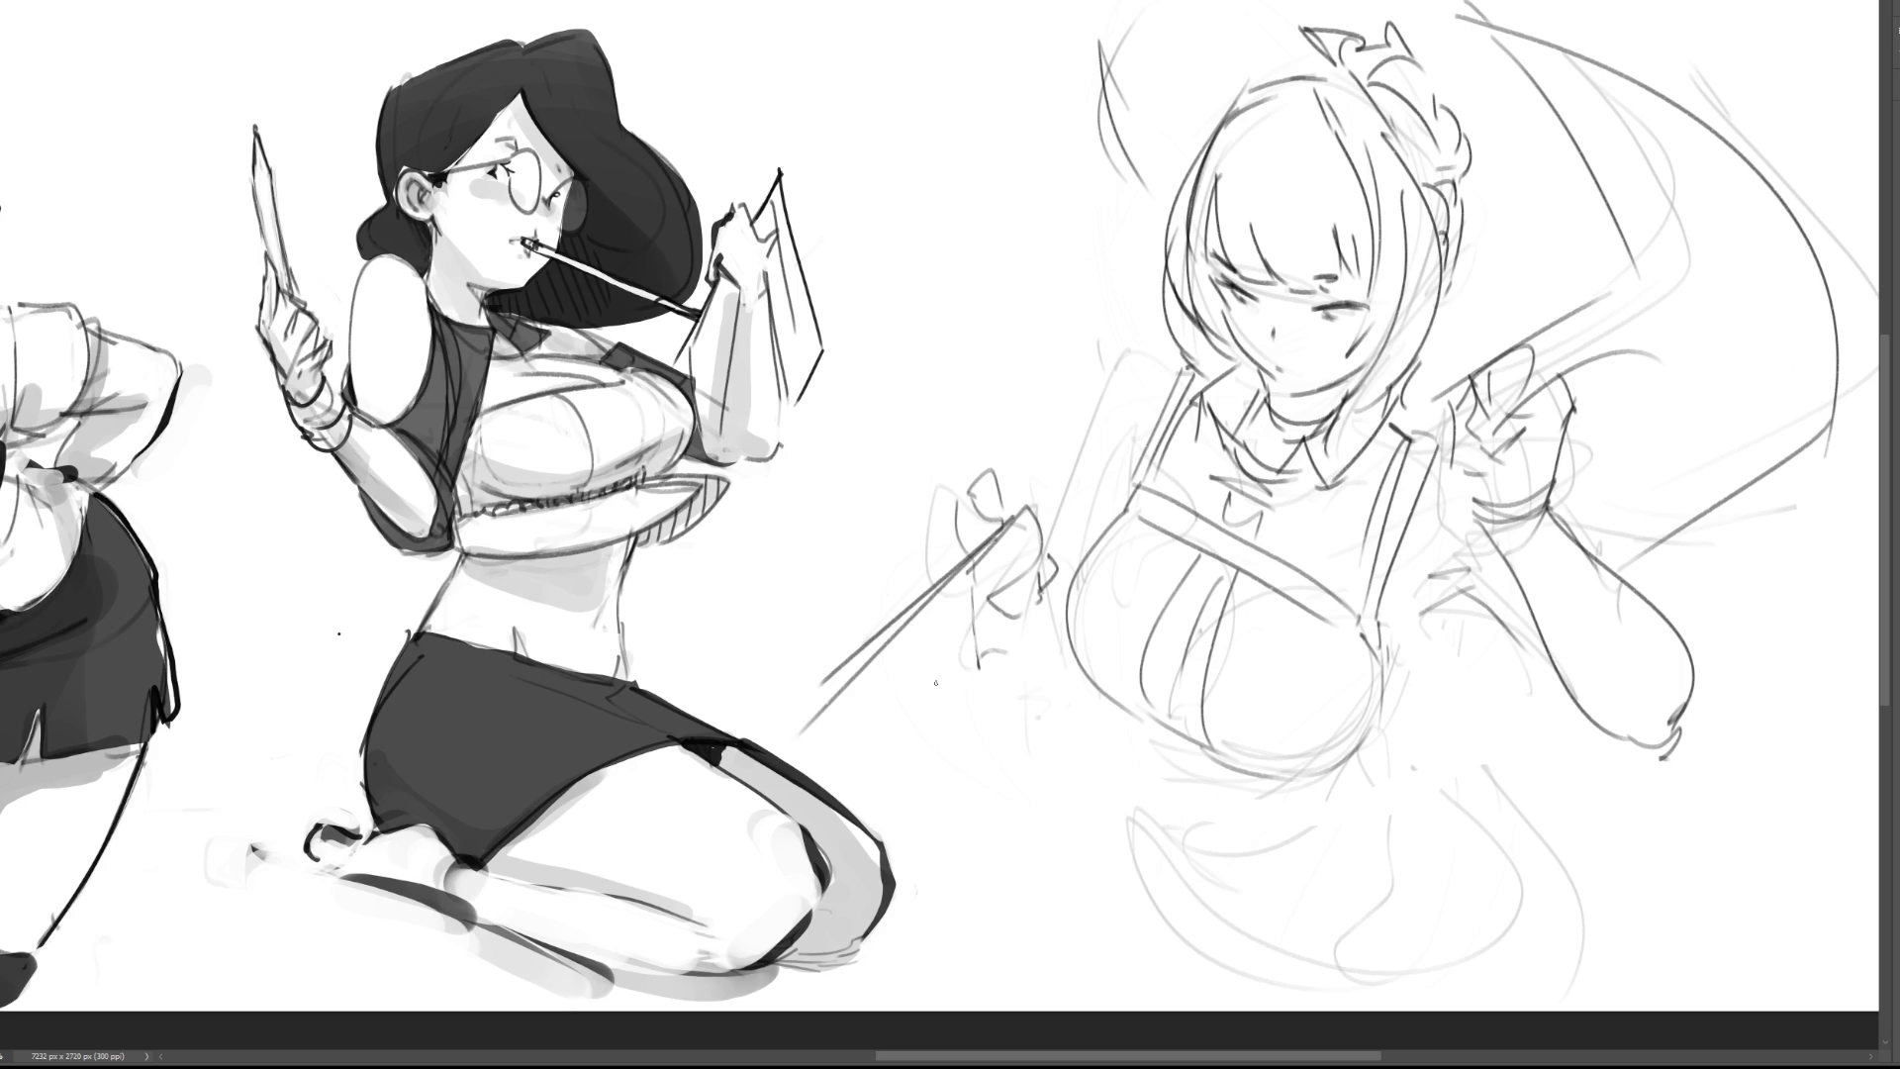
Step: Draw the hand's grip arc plus the cuff, forearm and shoulder contour of the left arm
drag(1000, 503, 1043, 542)
mouse_move(984, 614)
mouse_down()
mouse_move(1055, 592)
mouse_move(1075, 701)
mouse_up()
key(ctrl+z)
mouse_move(1001, 601)
mouse_down()
mouse_move(1064, 733)
mouse_move(1096, 703)
mouse_up()
drag(1077, 539, 1060, 550)
key(ctrl+z)
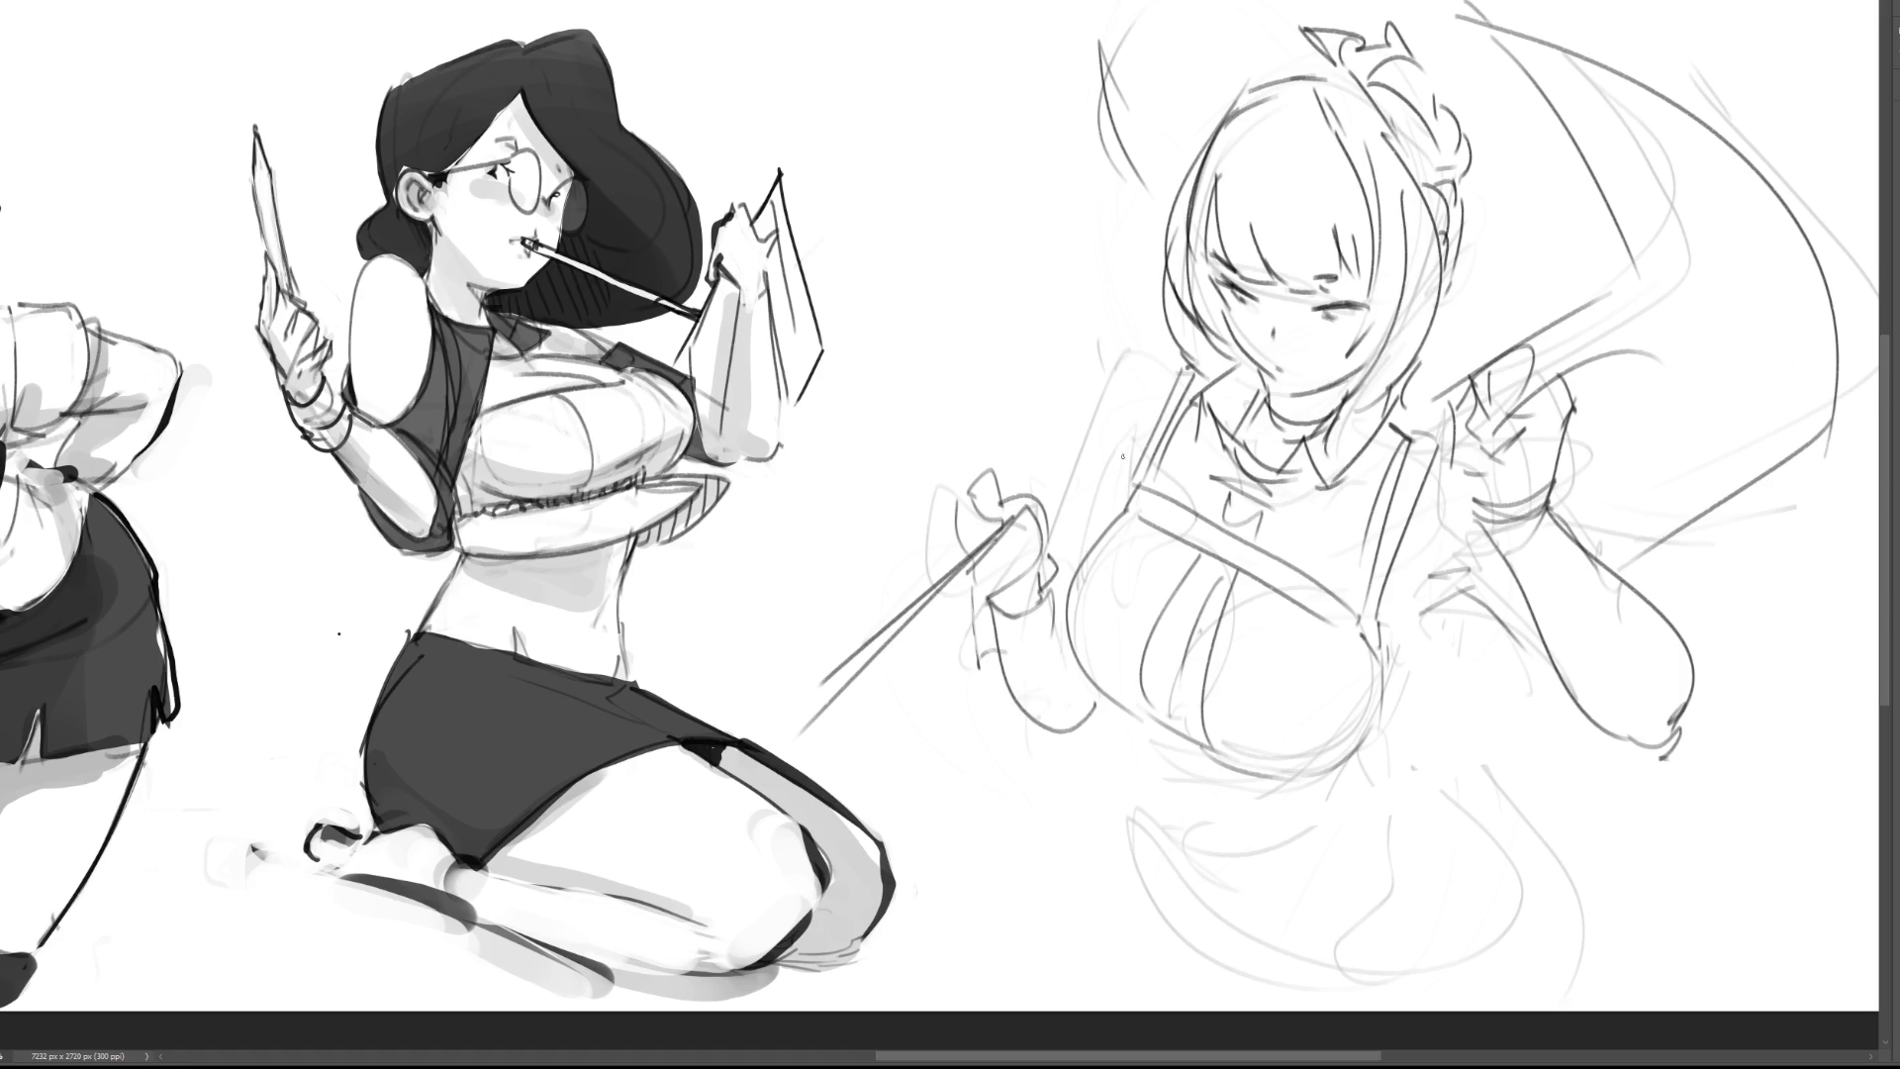
drag(1172, 348, 1094, 465)
drag(1089, 469, 1081, 525)
Step: Redraw the underside of the bust as a darker line
drag(1121, 716, 1209, 762)
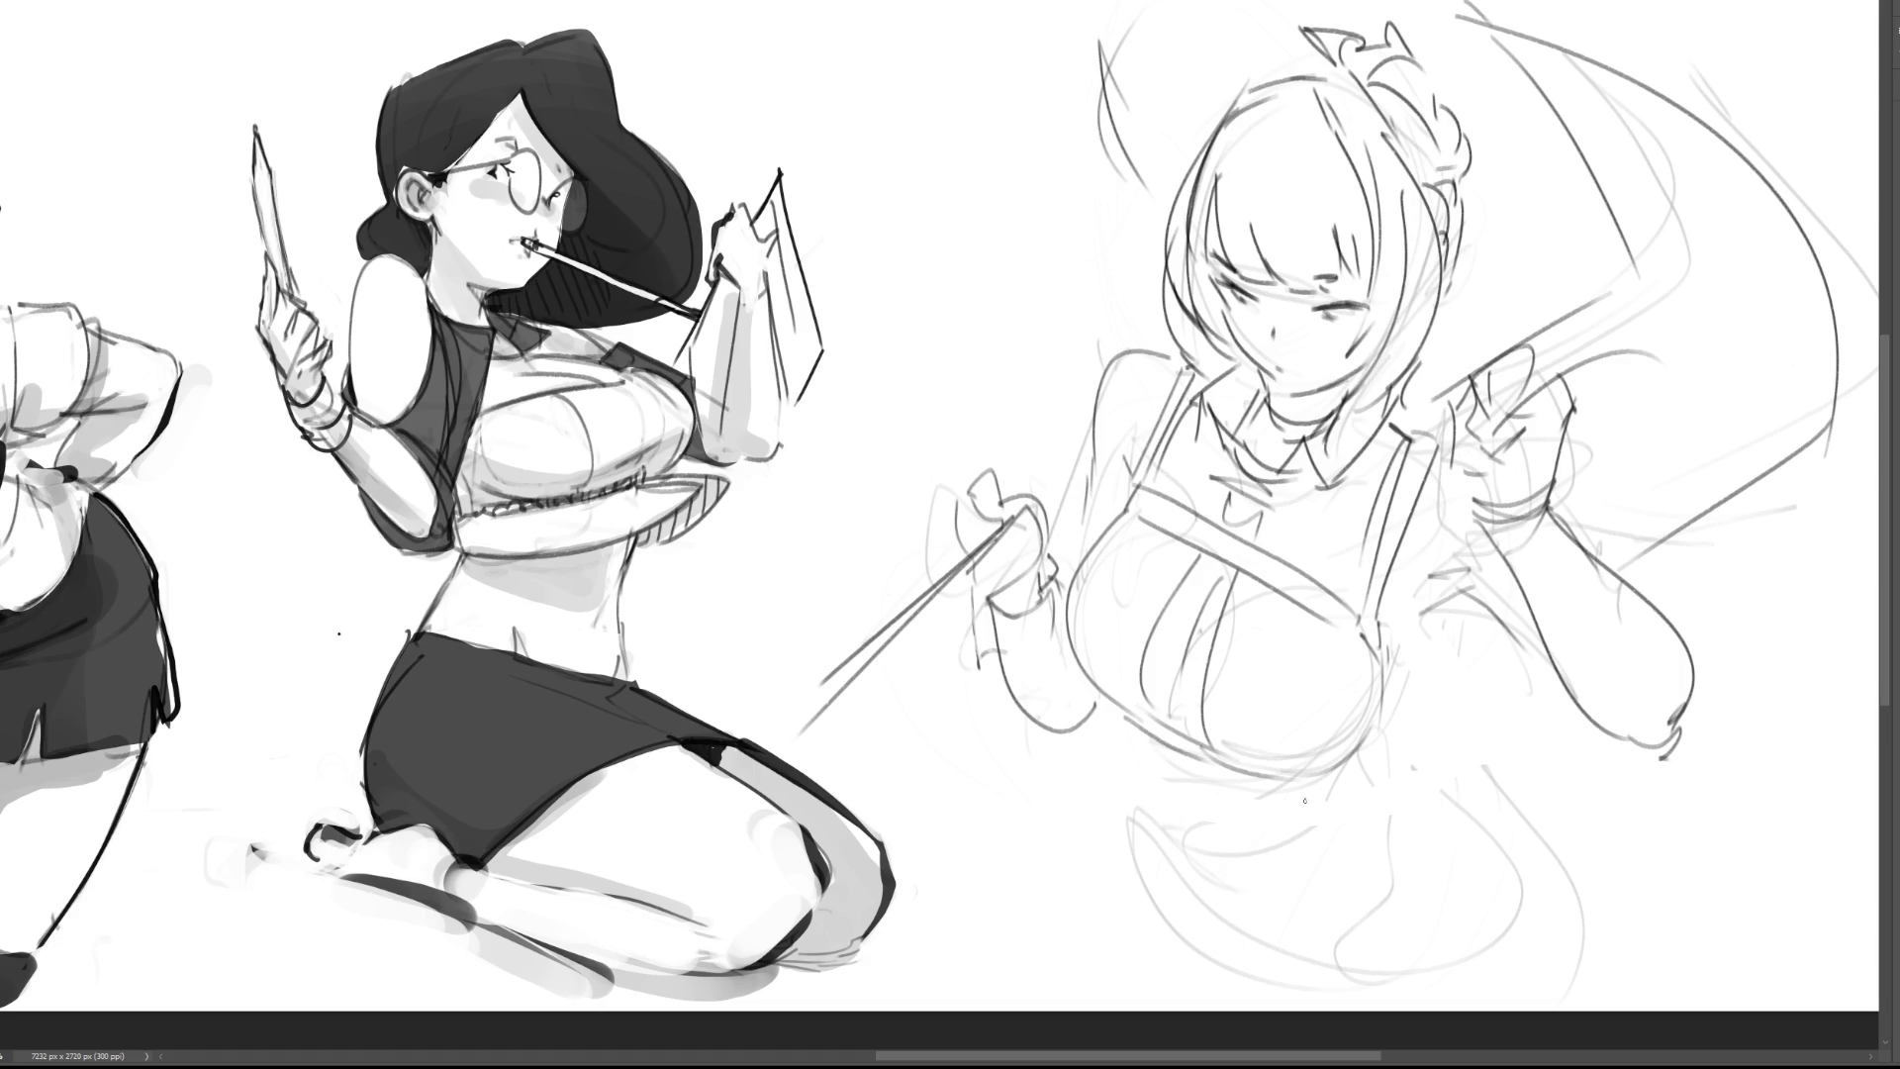
key(ctrl+z)
mouse_move(1141, 719)
mouse_down()
mouse_move(1354, 747)
mouse_move(1372, 731)
mouse_up()
mouse_move(1405, 663)
mouse_down()
mouse_move(1377, 740)
mouse_move(1415, 619)
mouse_move(1405, 580)
mouse_move(1418, 616)
mouse_up()
key(ctrl+z)
key(ctrl+z)
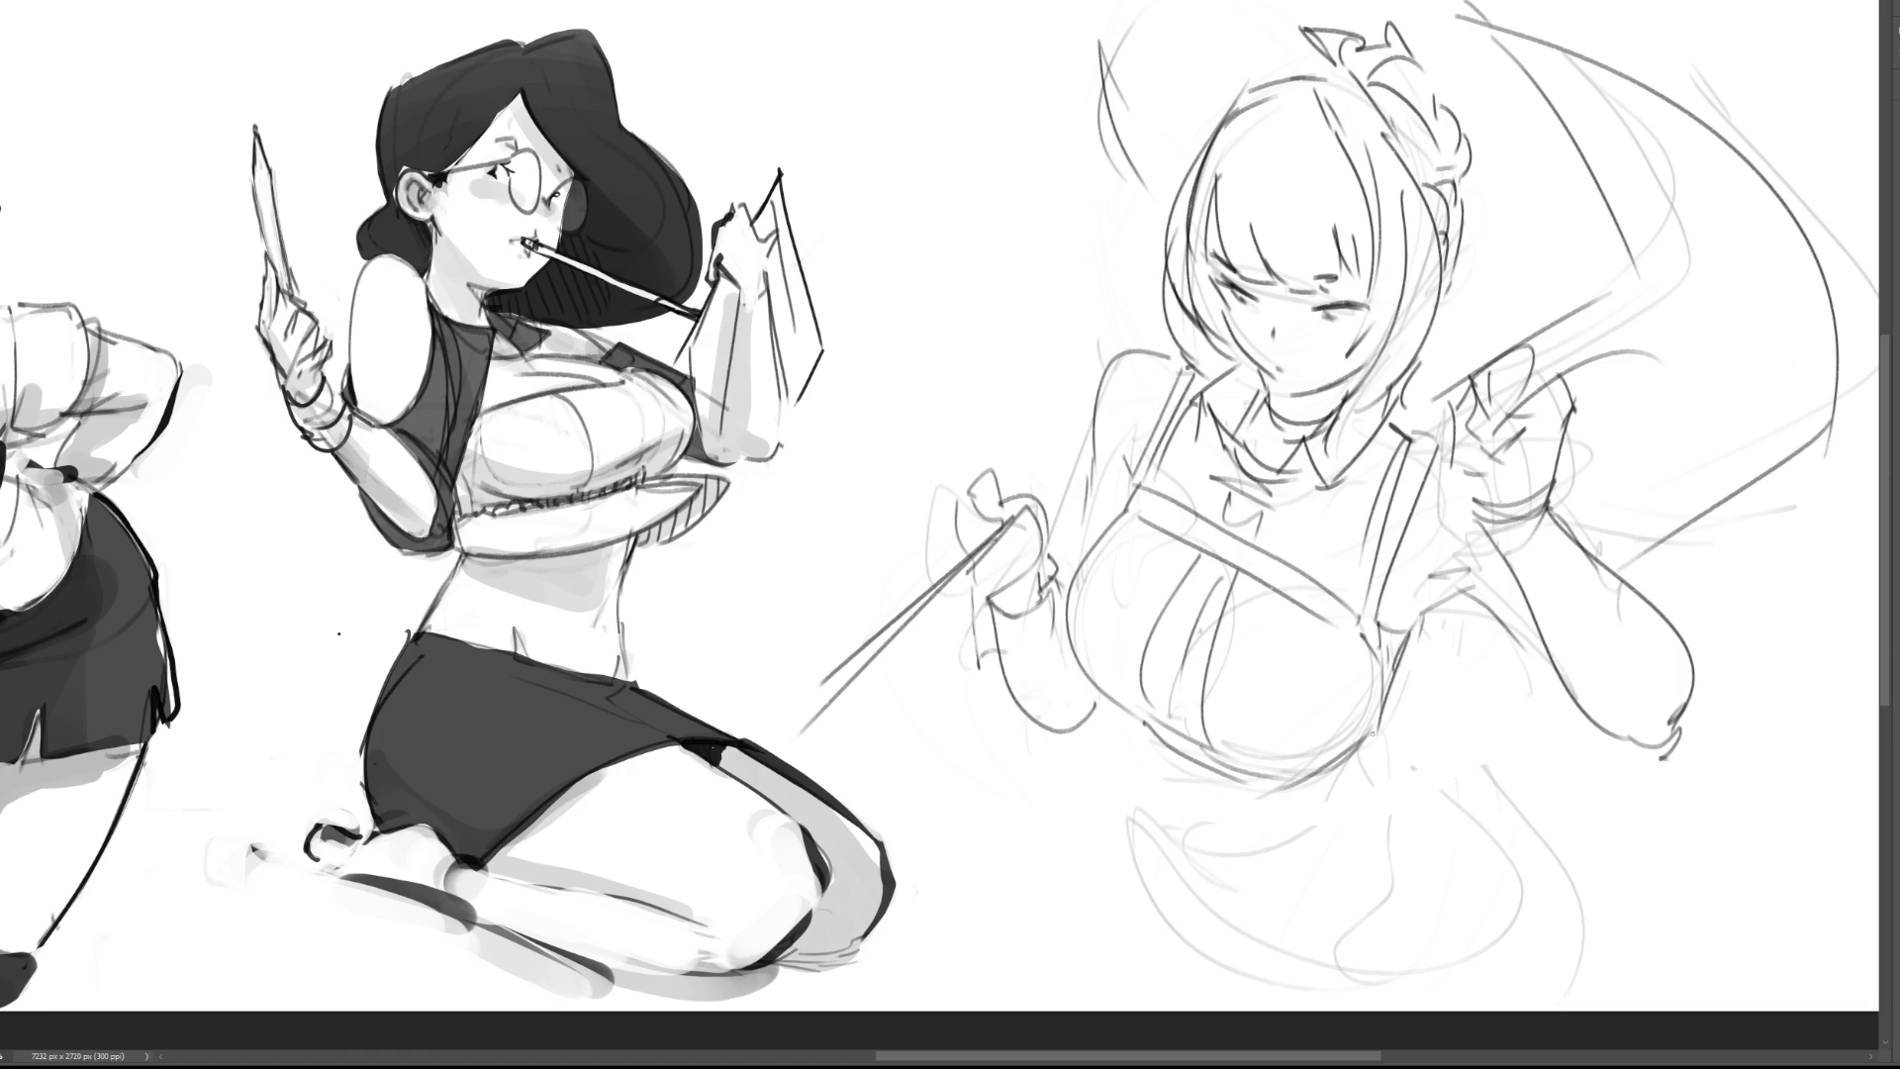
Step: Draw the waist curves under the bust and outline the lower torso
drag(1404, 643, 1356, 797)
drag(1391, 715, 1412, 777)
drag(1140, 730, 1256, 812)
drag(1371, 740, 1309, 803)
drag(1148, 749, 1223, 816)
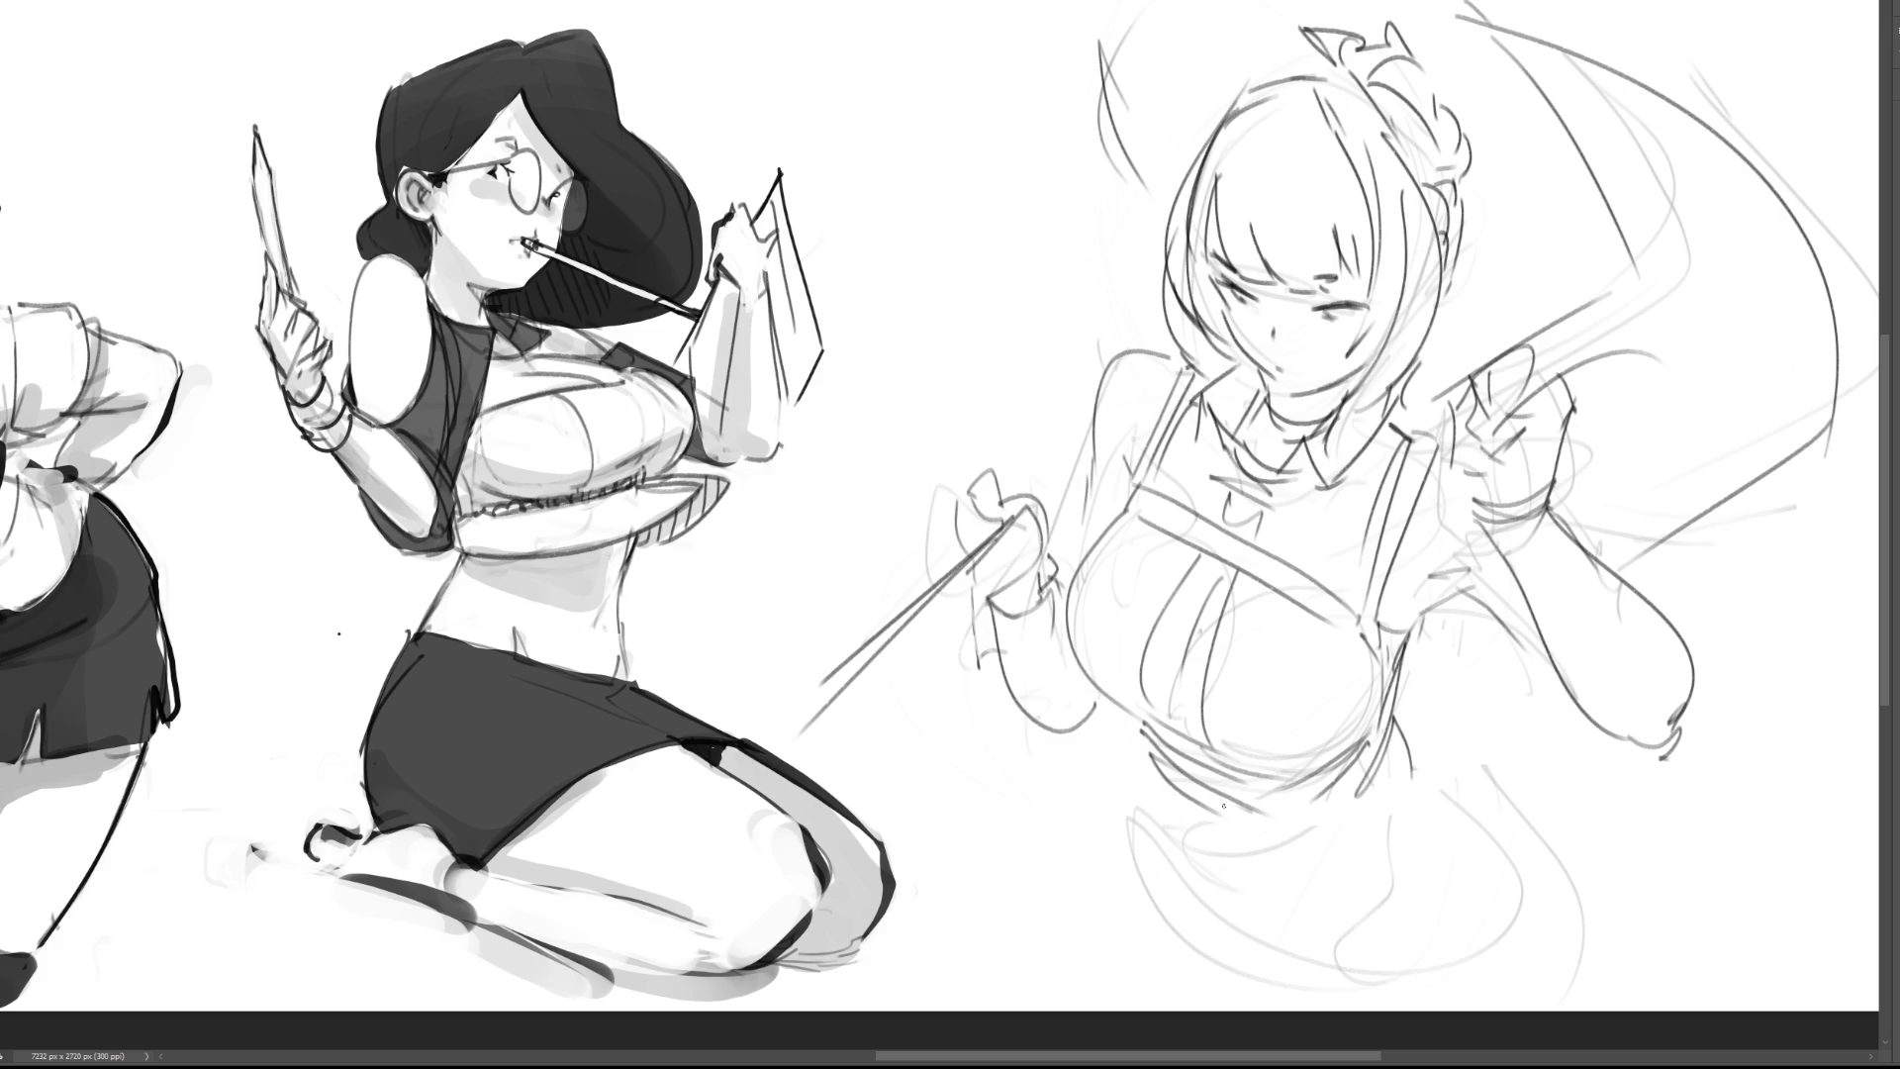
key(ctrl+z)
mouse_move(1162, 750)
mouse_down()
mouse_move(1199, 781)
mouse_move(1401, 760)
mouse_move(1203, 787)
mouse_move(1233, 794)
mouse_move(1233, 814)
mouse_up()
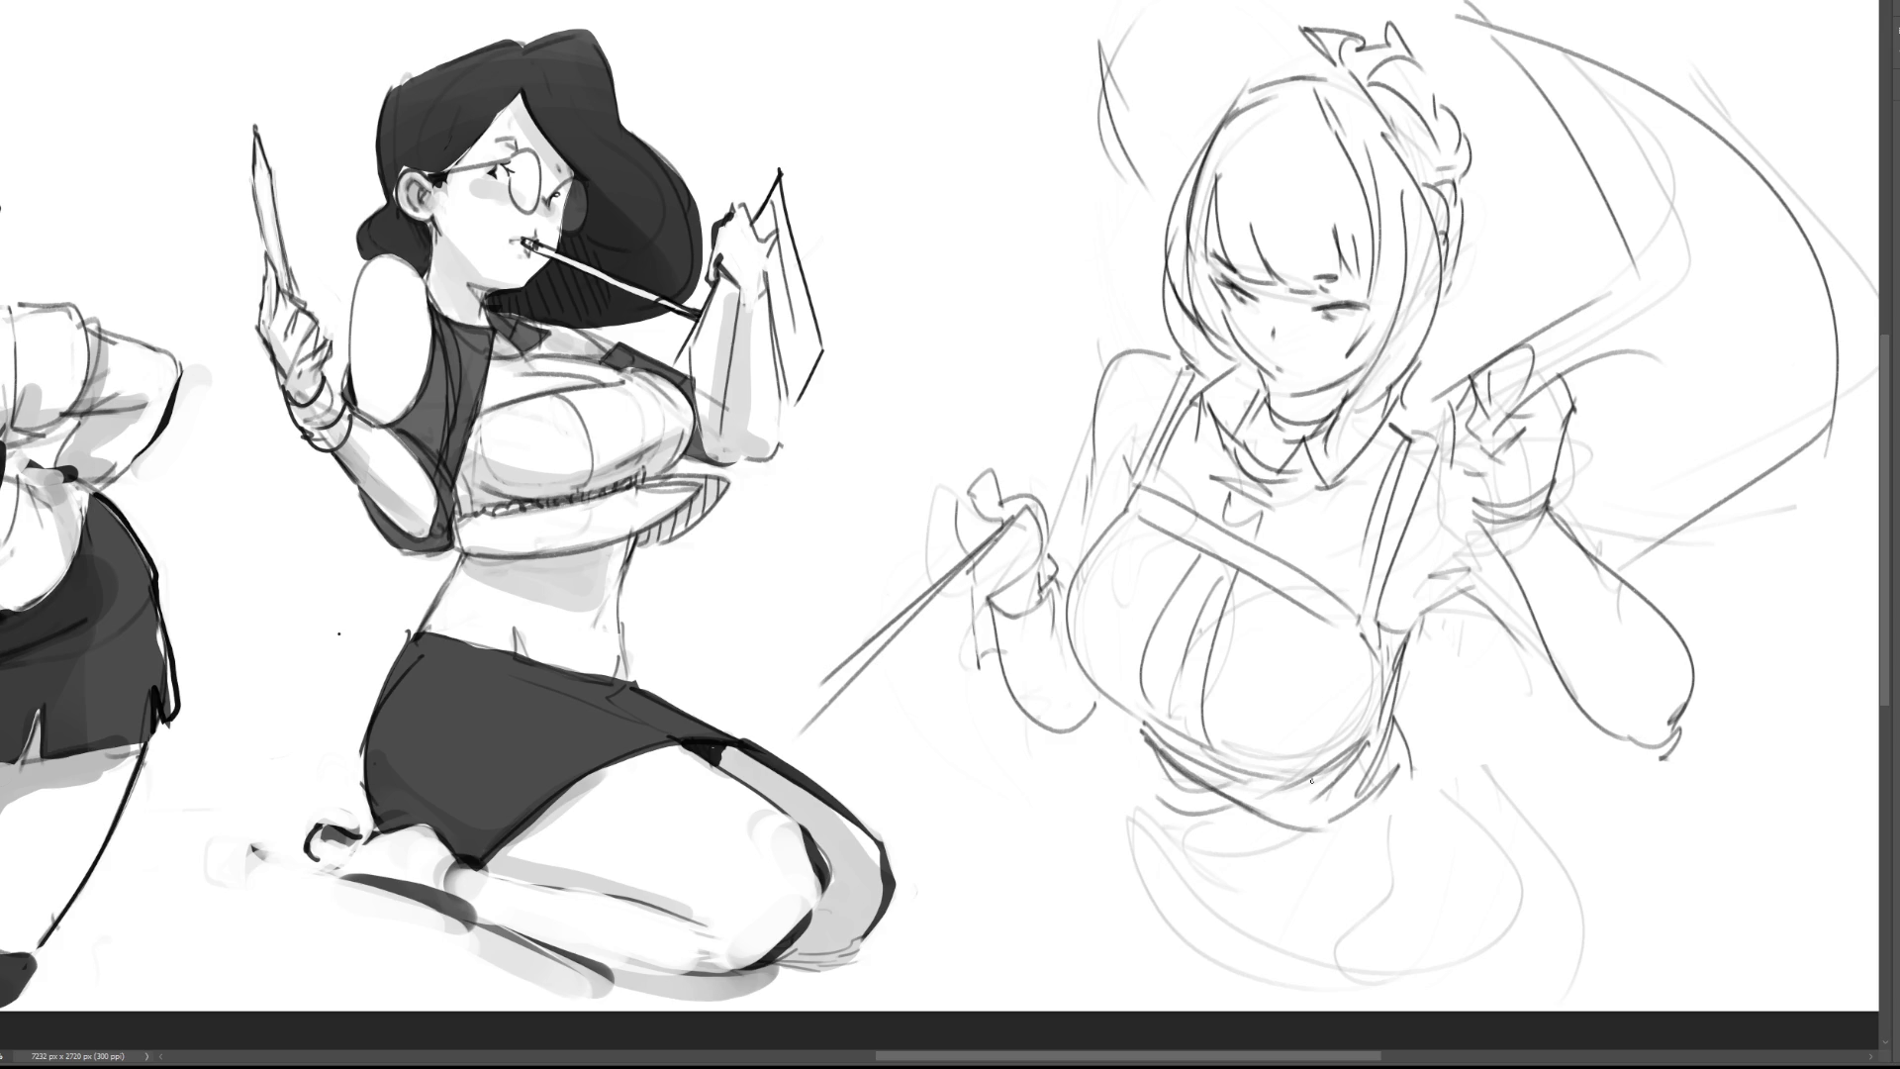
key(ctrl+z)
drag(1145, 747, 1224, 805)
drag(1390, 747, 1362, 770)
drag(1395, 693, 1410, 764)
mouse_move(1135, 737)
mouse_down()
mouse_move(1199, 839)
mouse_move(1430, 752)
mouse_up()
Step: Sketch the skirt's long curves and short strokes down toward the canvas bottom
drag(1173, 817, 1297, 983)
drag(1397, 876, 1369, 986)
drag(1169, 882, 1210, 931)
drag(1131, 760, 1158, 949)
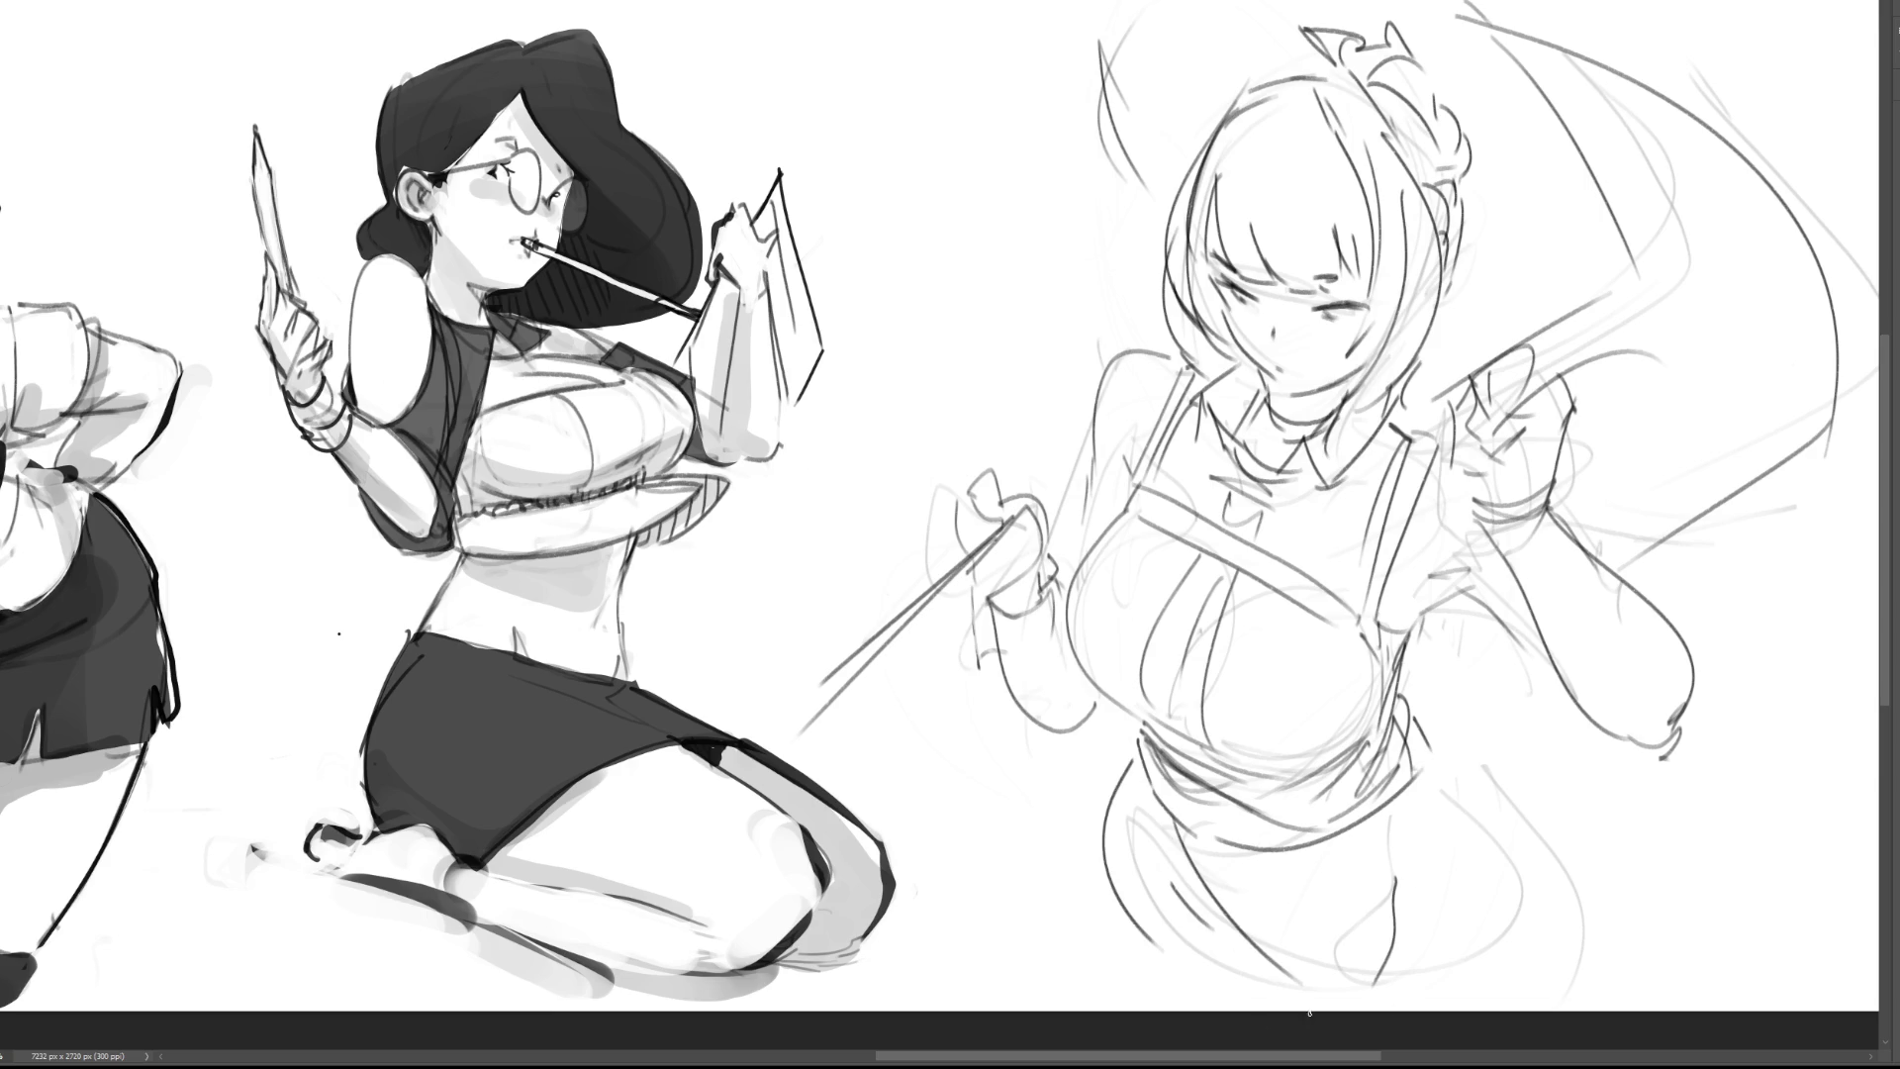
drag(1448, 753, 1524, 984)
key(ctrl+z)
drag(1453, 750, 1595, 972)
key(ctrl+z)
key(ctrl+z)
key(ctrl+z)
drag(1390, 917, 1370, 986)
drag(1138, 764, 1209, 1002)
Step: Redraw the long right hip curve, then add an arc over the head and widen the head
mouse_move(1455, 751)
mouse_down()
mouse_move(1559, 841)
mouse_move(1583, 1010)
mouse_up()
key(ctrl+z)
drag(1467, 772, 1570, 1037)
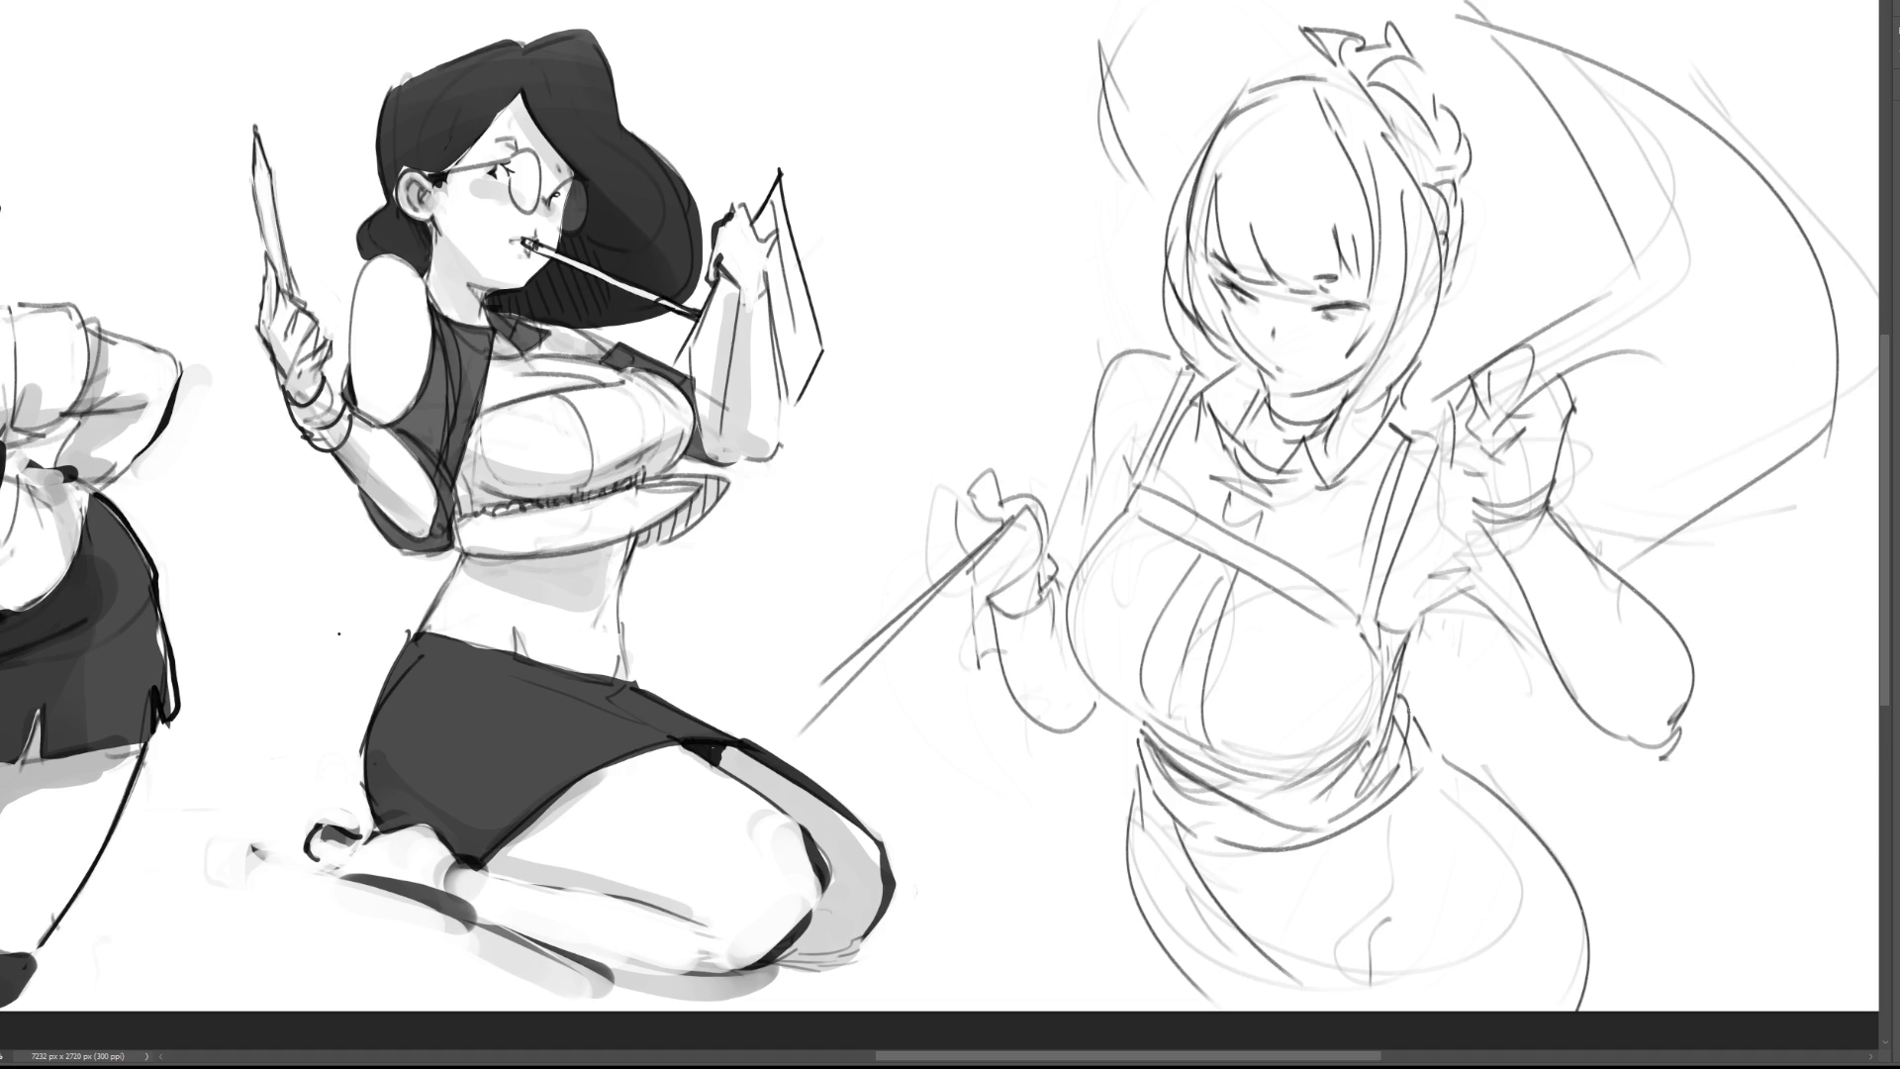
key(ctrl+z)
drag(1416, 716, 1553, 1001)
key(ctrl+z)
drag(1422, 765, 1571, 978)
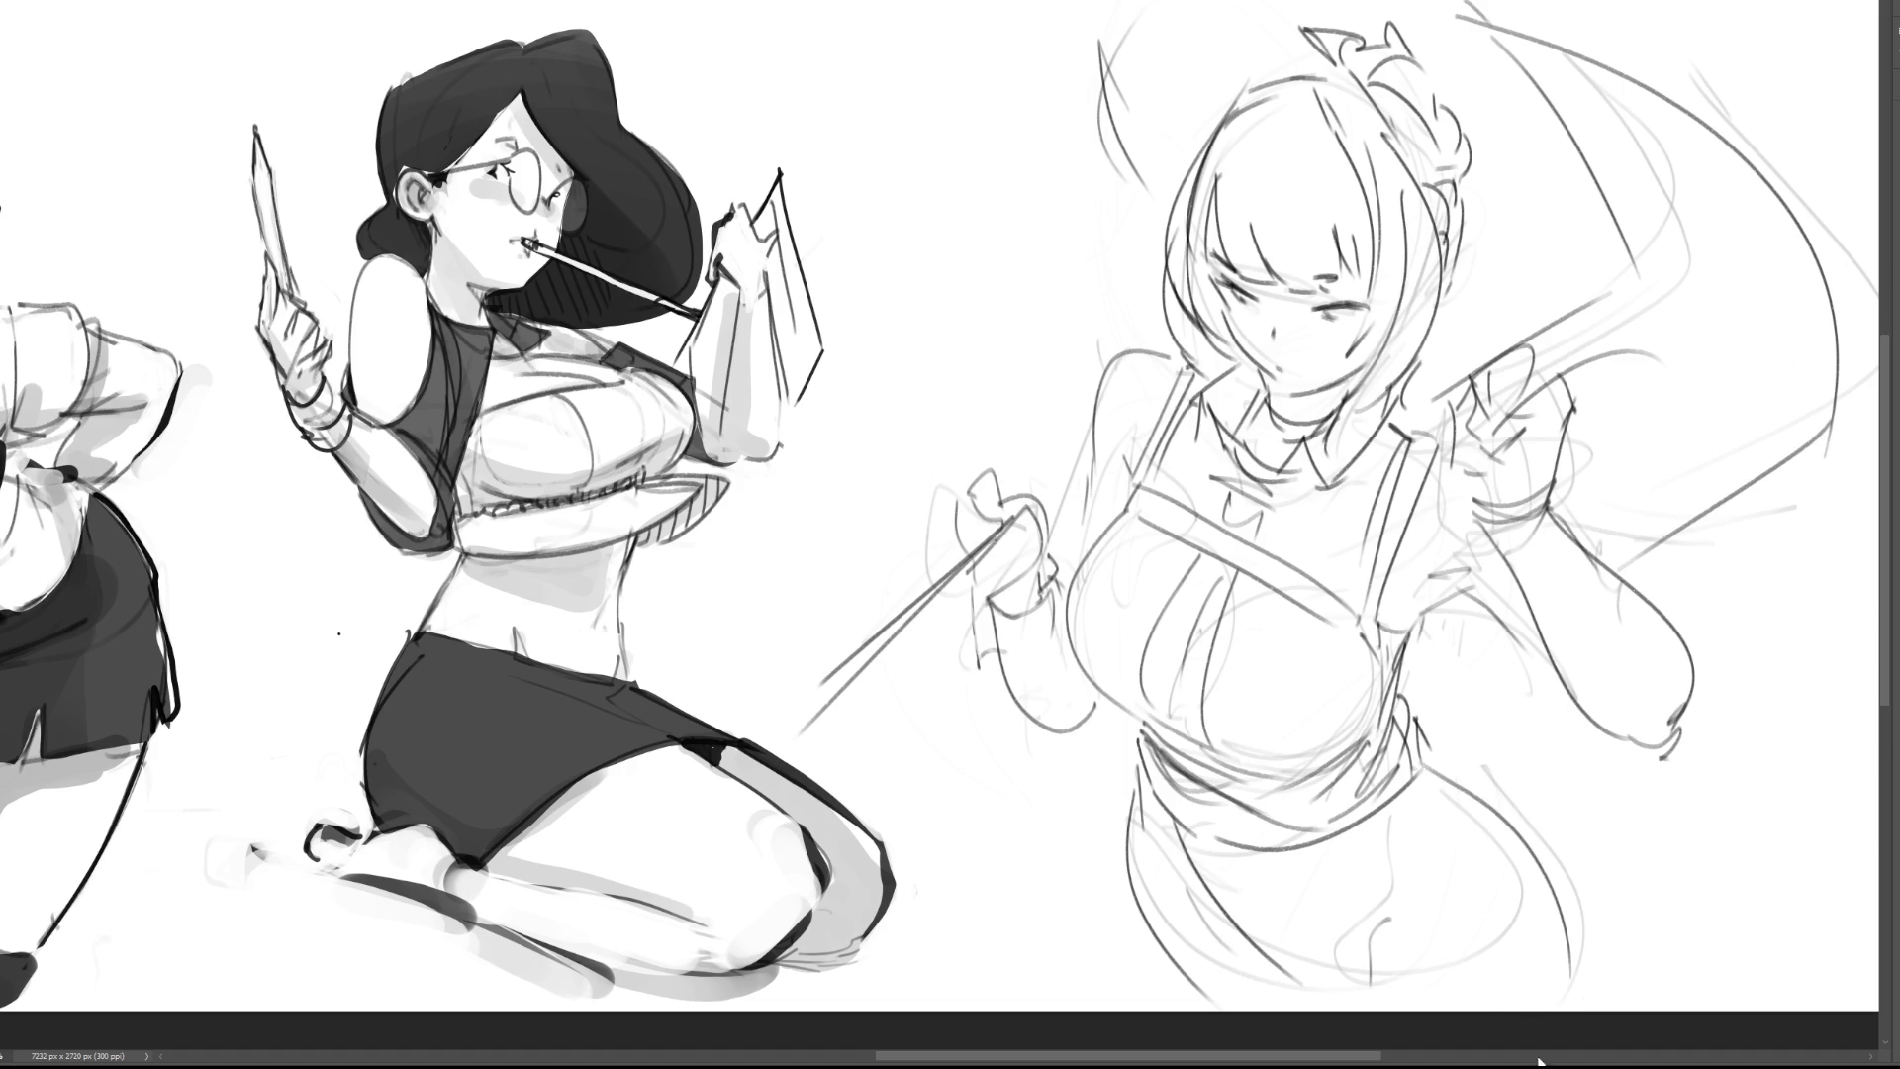
key(ctrl+z)
mouse_move(1421, 756)
mouse_down()
mouse_move(1566, 876)
mouse_move(1581, 1007)
mouse_up()
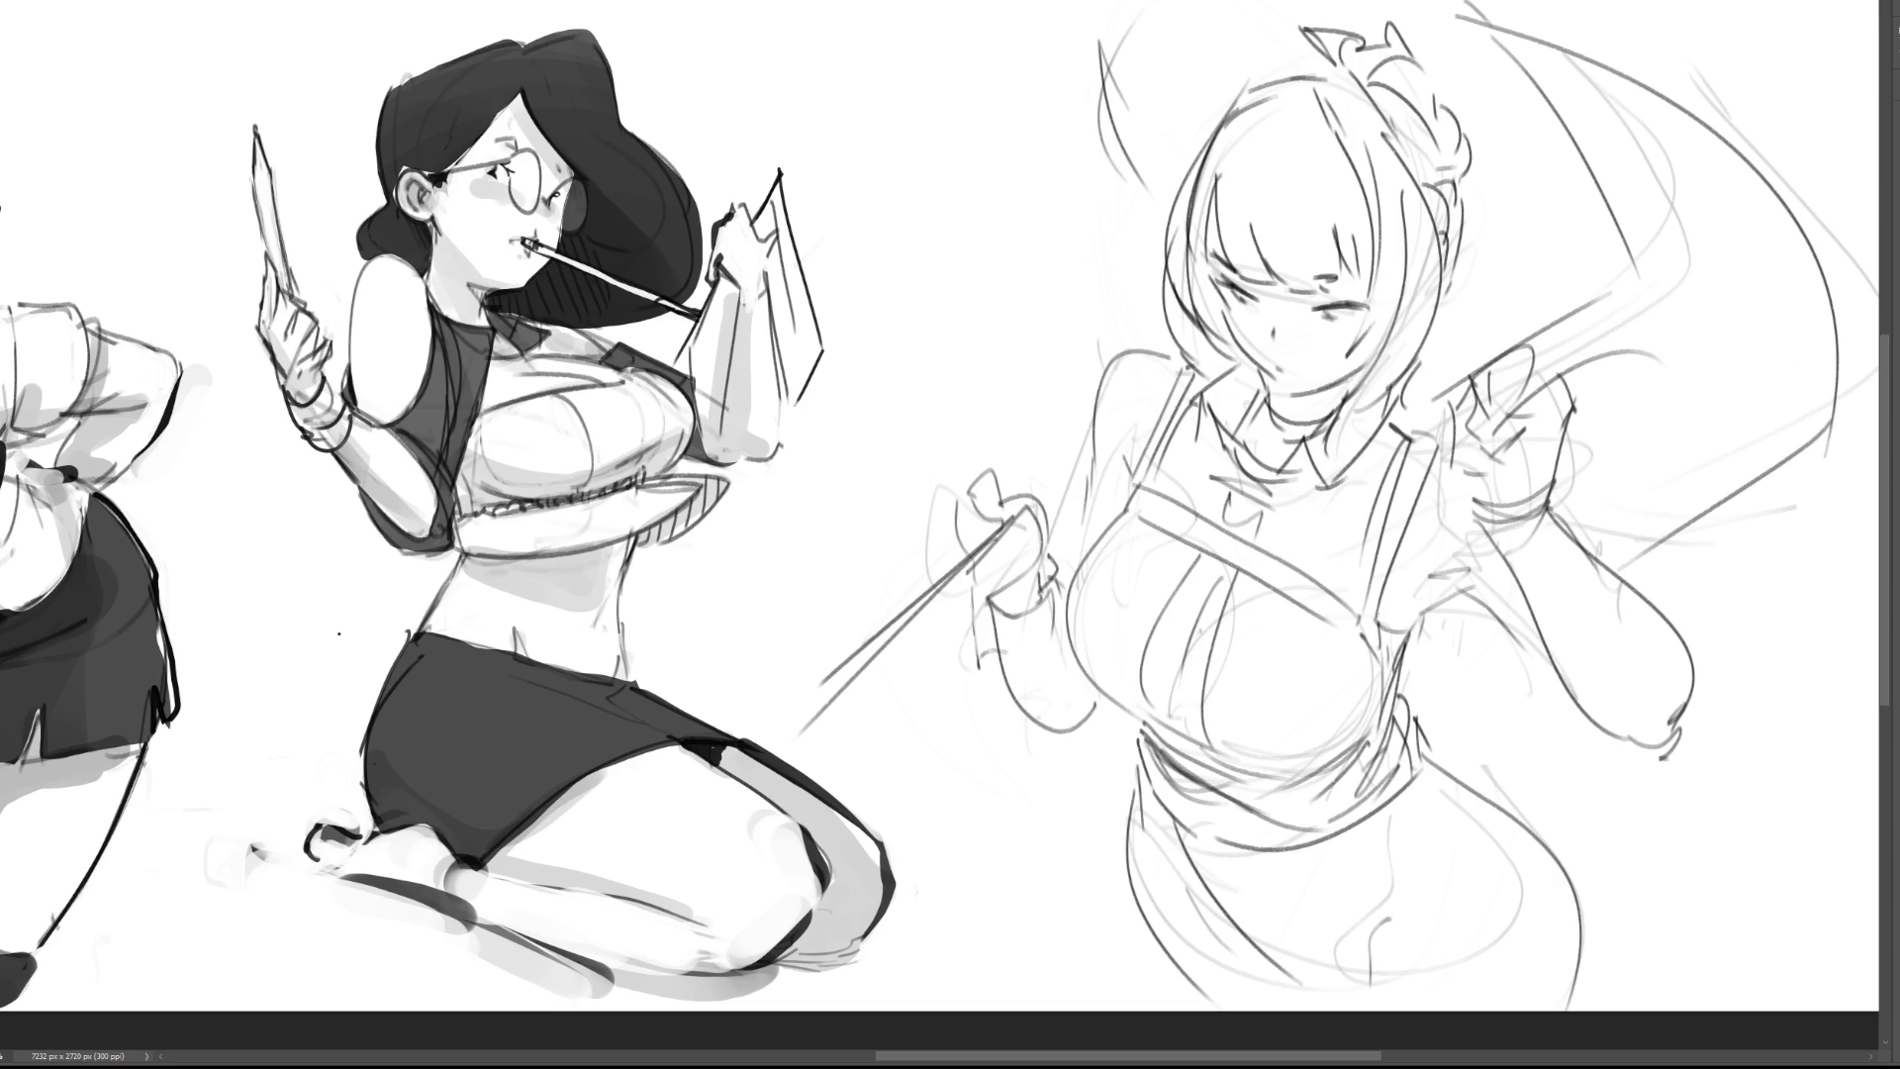
mouse_move(1495, 204)
mouse_down()
mouse_move(1434, 40)
mouse_move(1245, 51)
mouse_move(1143, 217)
mouse_move(1178, 355)
mouse_move(1236, 368)
mouse_move(1278, 414)
mouse_move(1357, 394)
mouse_move(1383, 439)
mouse_move(1543, 230)
mouse_up()
mouse_move(1549, 220)
mouse_down()
mouse_move(1588, 228)
mouse_move(1570, 220)
mouse_up()
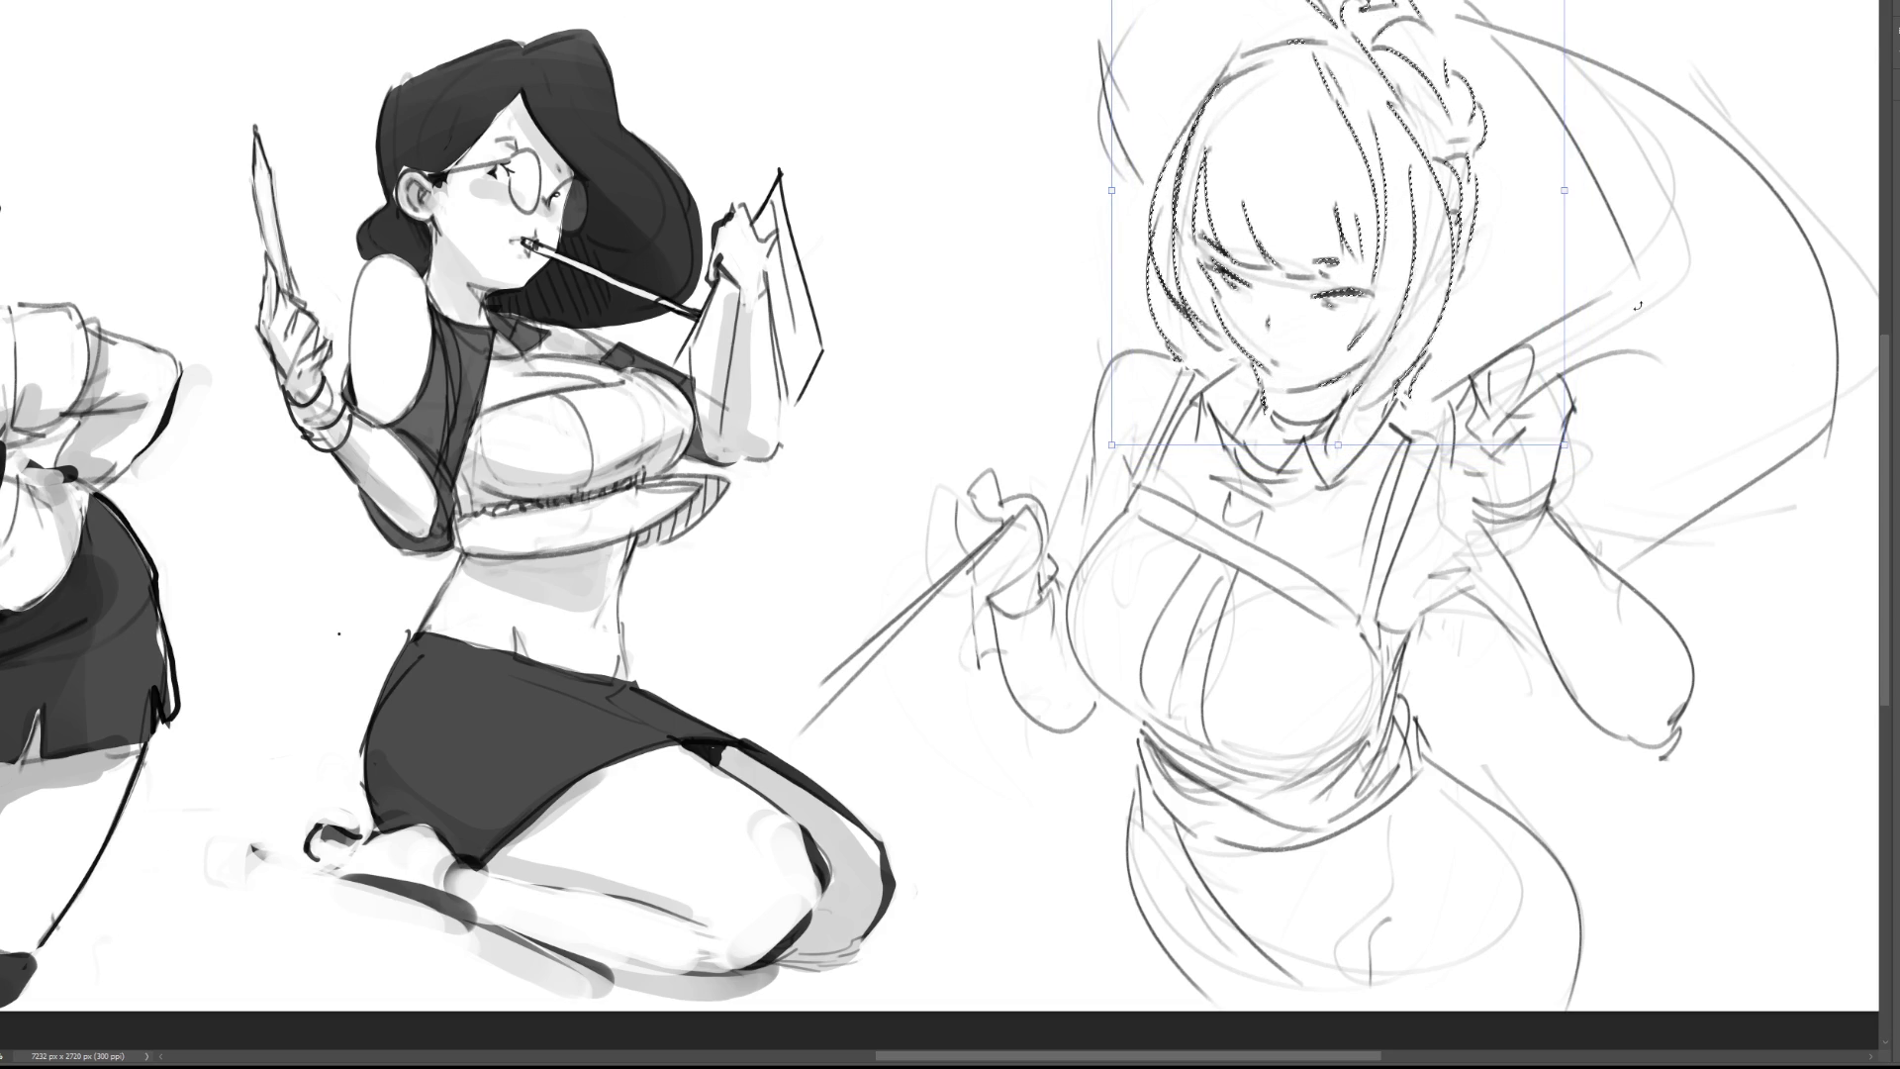
Step: Commit the widened head, deselect it, and begin strokes on top of the hair
key(Return)
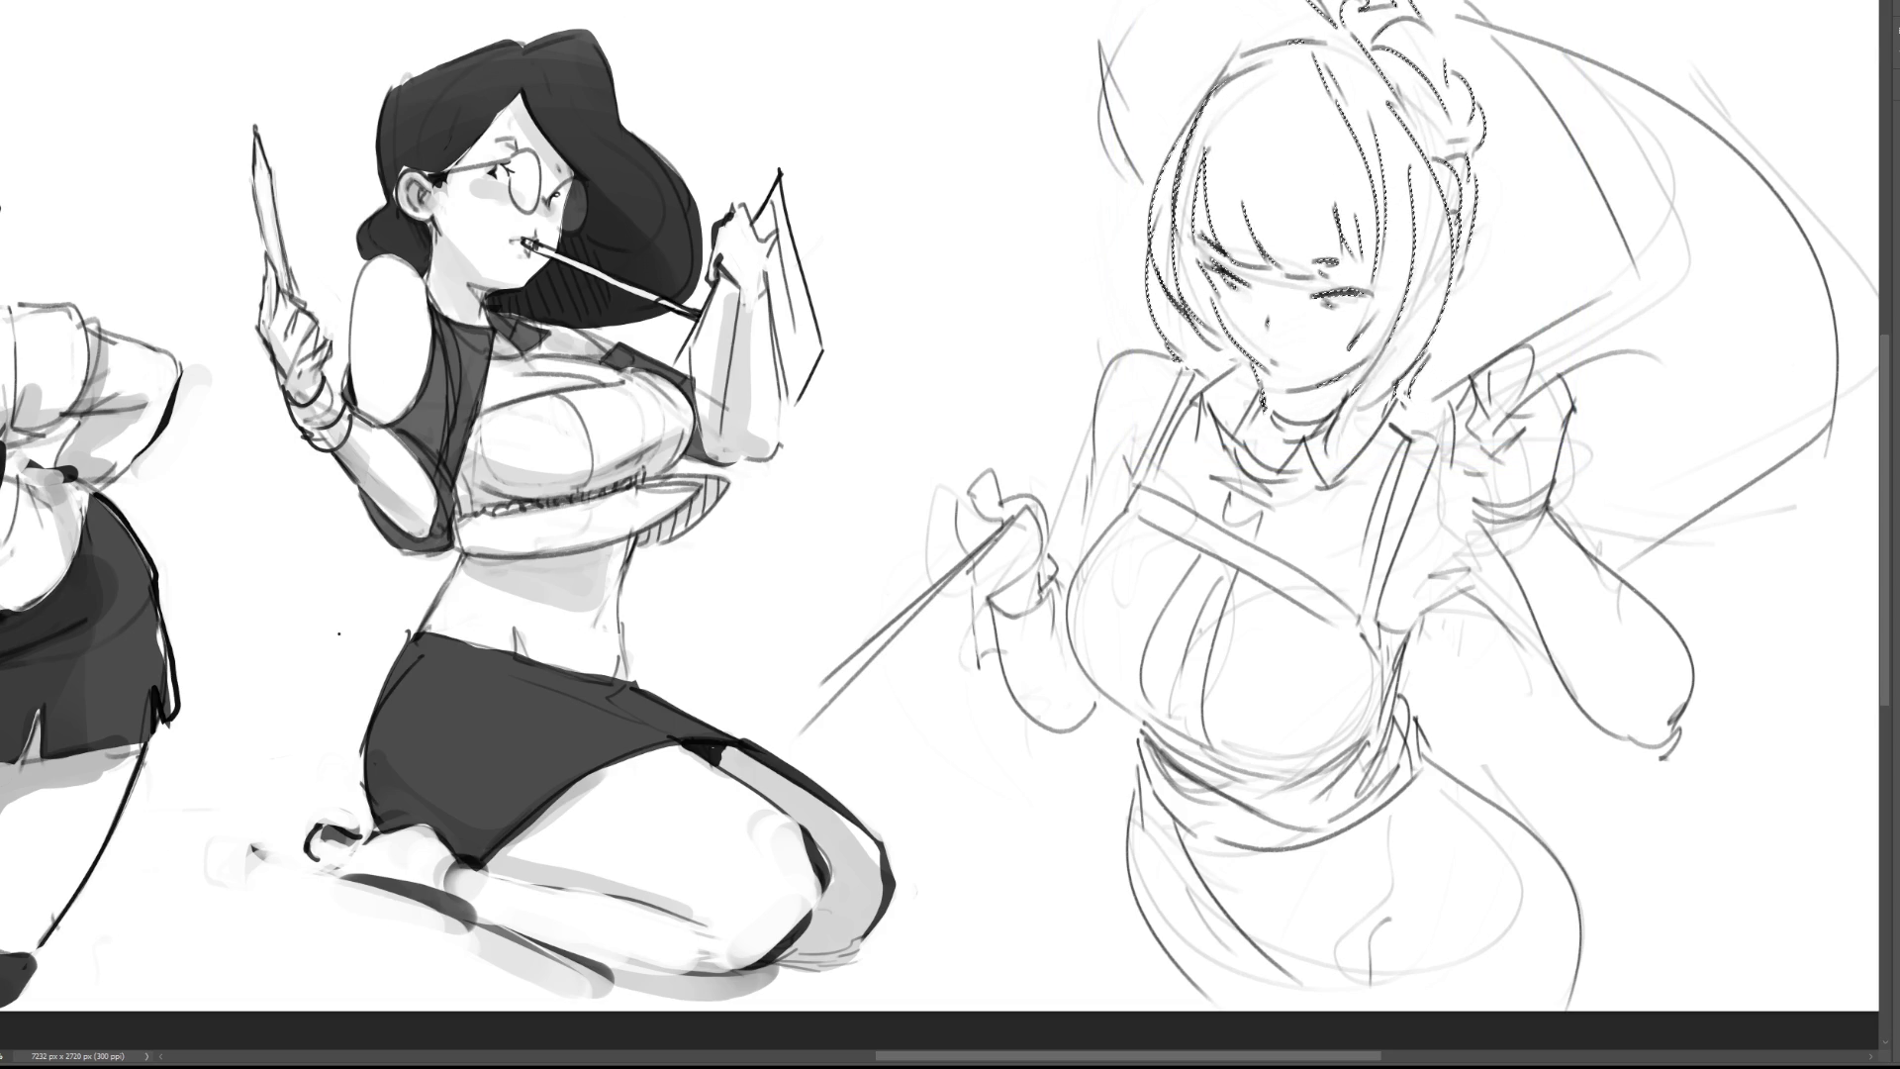
key(ctrl+d)
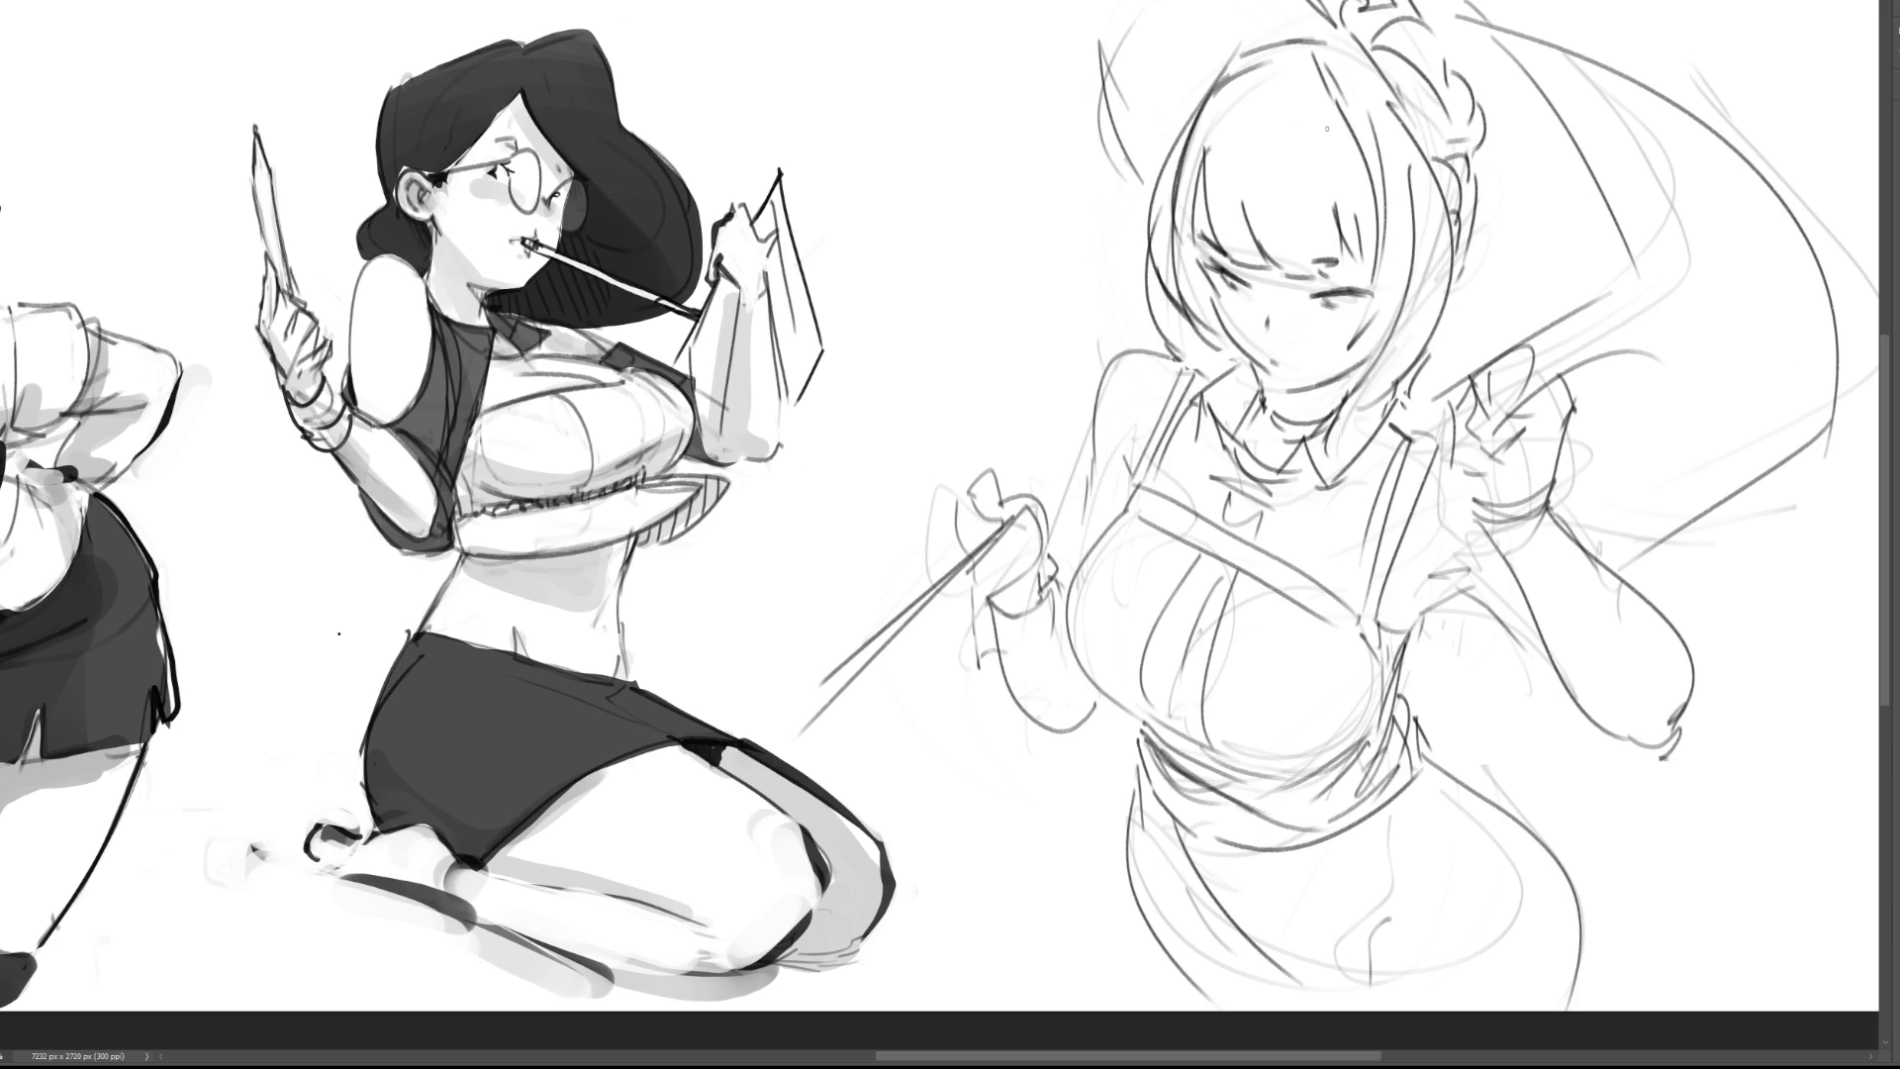
mouse_move(1291, 80)
mouse_down()
mouse_move(1218, 98)
mouse_move(1315, 113)
mouse_up()
mouse_move(1247, 45)
mouse_down()
mouse_move(1196, 77)
mouse_move(1243, 50)
mouse_up()
drag(1333, 12, 1285, 27)
drag(1404, 18, 1375, 59)
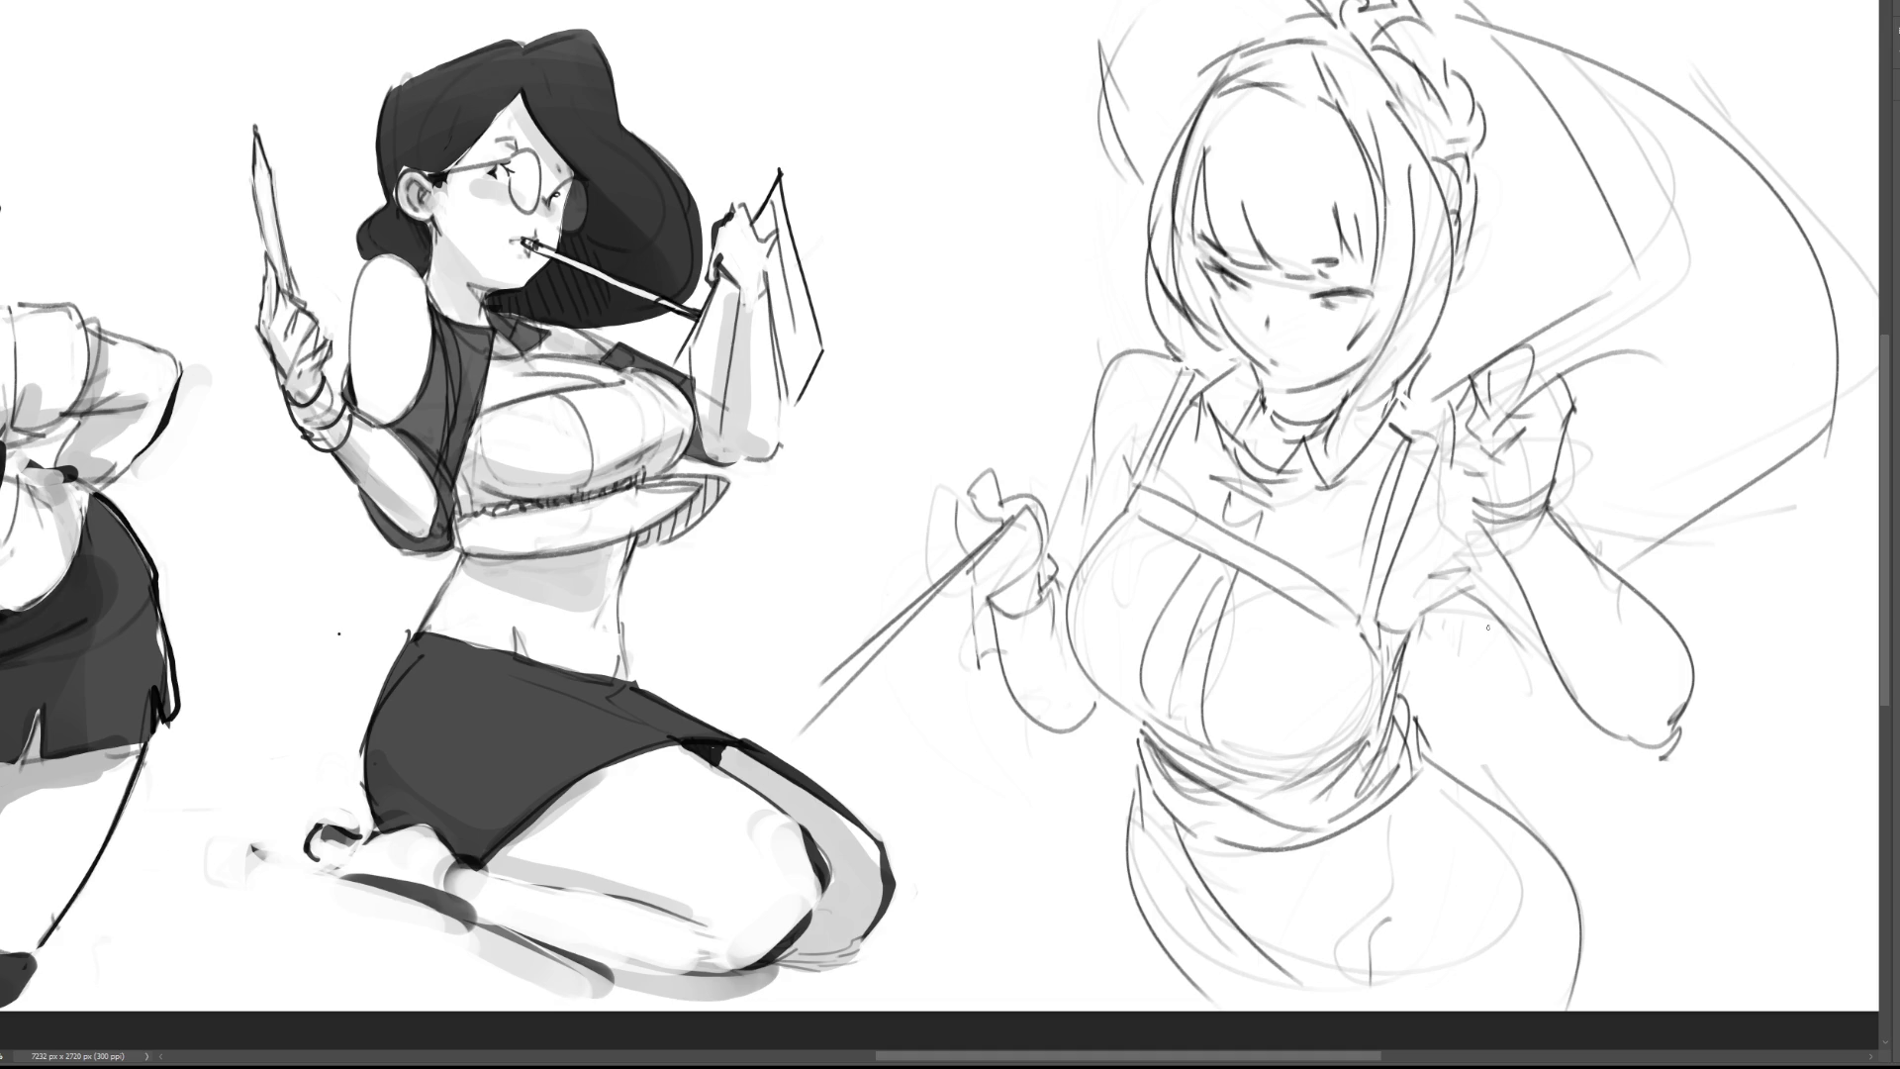
Step: Sketch the hair curls and the bun on top of the head
mouse_move(1472, 30)
mouse_down()
mouse_move(1453, 77)
mouse_move(1492, 127)
mouse_up()
drag(1494, 132, 1483, 158)
drag(1252, 45, 1410, 13)
drag(1485, 47, 1467, 114)
Step: Redraw both apron straps, the diagonal chest band and the waistband
mouse_move(1417, 629)
mouse_down()
mouse_move(1396, 687)
mouse_move(1457, 585)
mouse_move(1481, 610)
mouse_up()
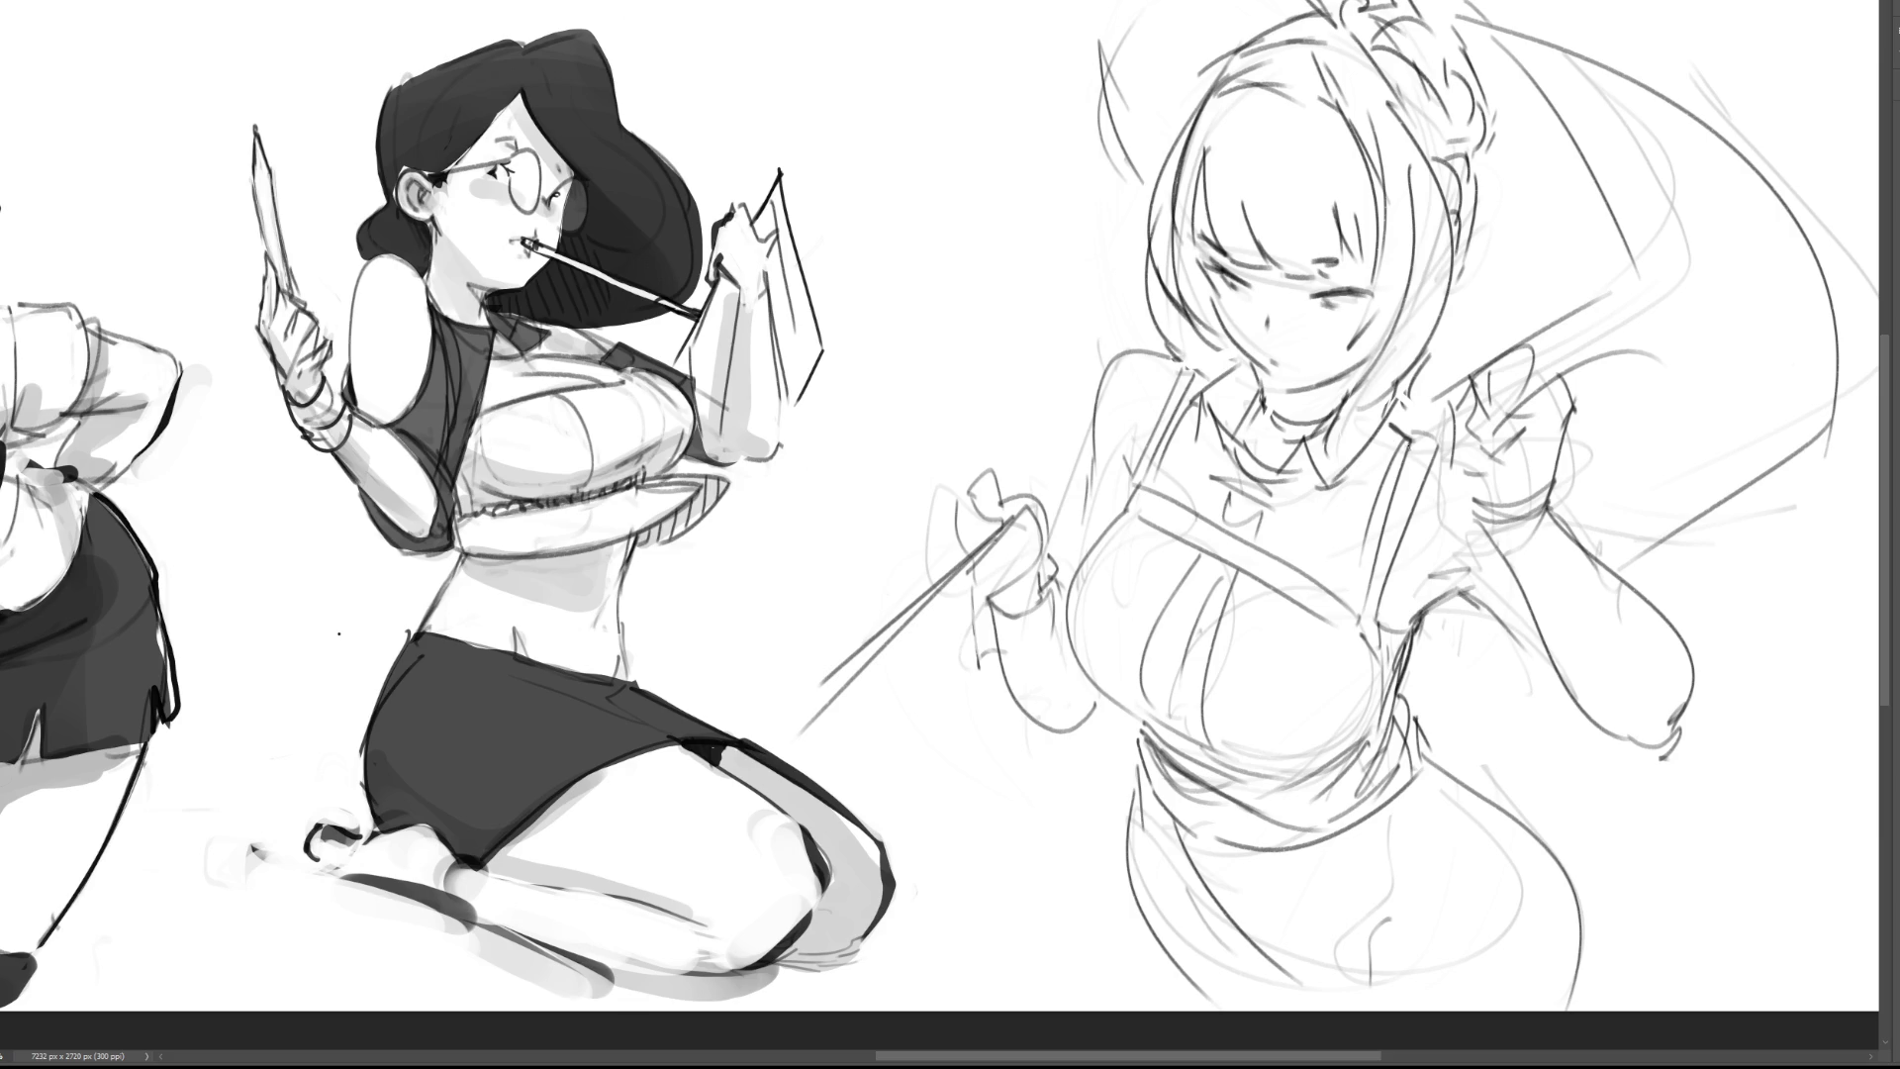
mouse_move(1169, 364)
mouse_down()
mouse_move(1138, 473)
mouse_move(1198, 358)
mouse_move(1154, 443)
mouse_up()
drag(1141, 468, 1127, 500)
mouse_move(1415, 430)
mouse_down()
mouse_move(1365, 621)
mouse_move(1345, 623)
mouse_up()
drag(1139, 475, 1351, 591)
drag(1112, 507, 1371, 631)
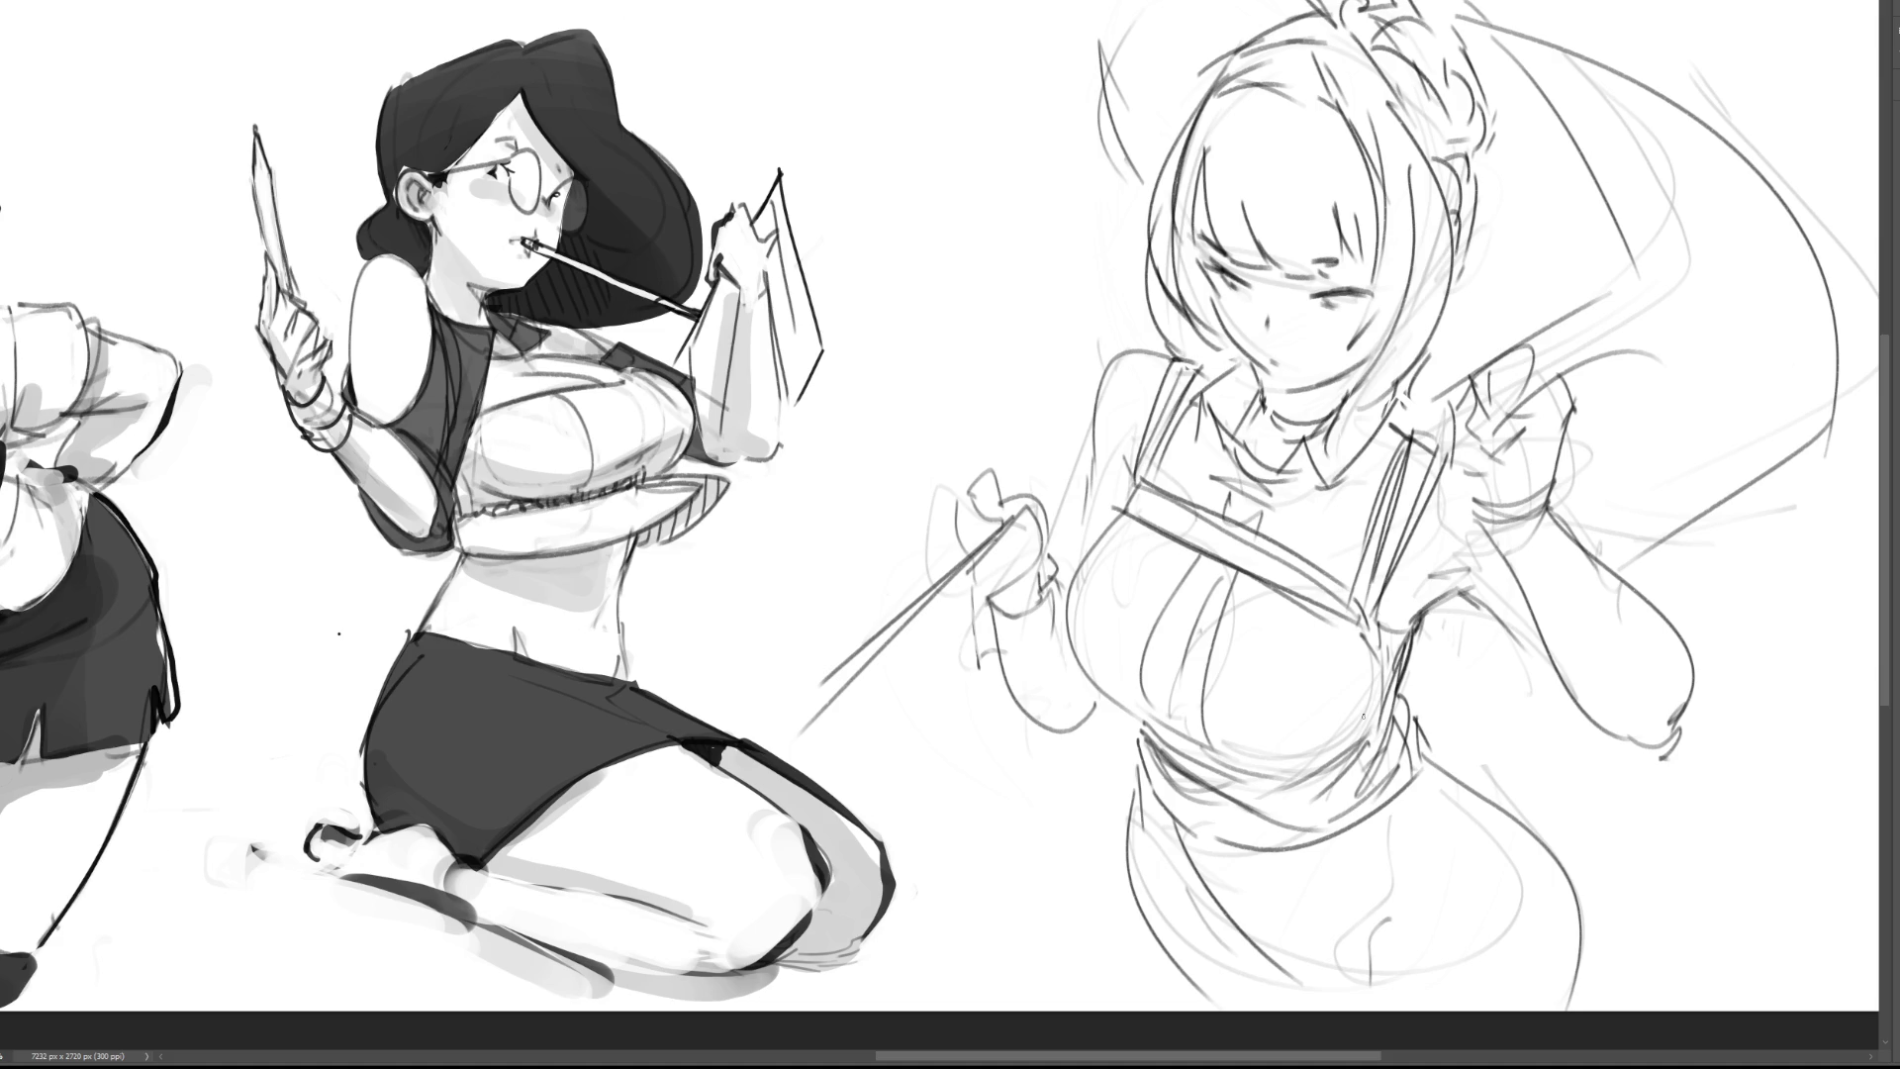
mouse_move(1148, 727)
mouse_down()
mouse_move(1267, 799)
mouse_move(1405, 724)
mouse_move(1170, 796)
mouse_up()
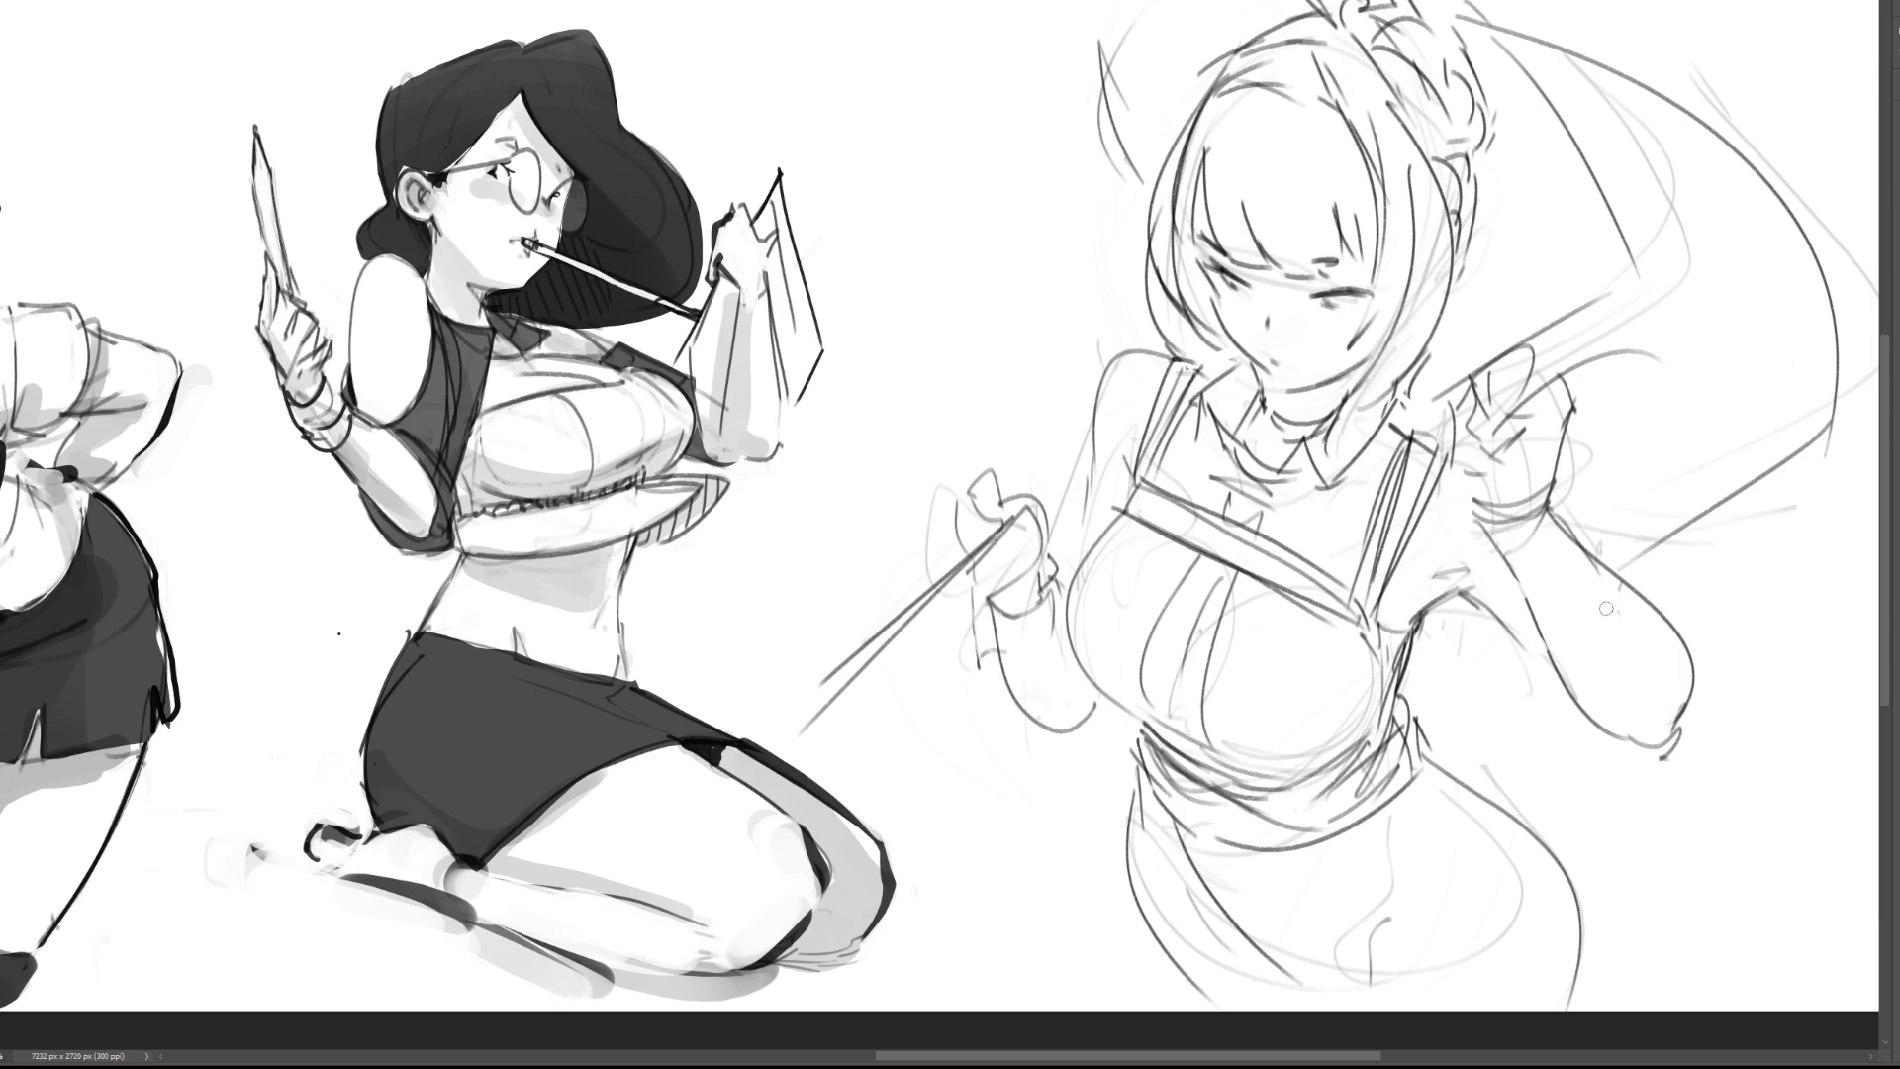
Step: Darken the line under the left forearm and outline the sword hand with a curve
mouse_move(1019, 710)
mouse_down()
mouse_move(1088, 737)
mouse_move(1110, 722)
mouse_move(1061, 762)
mouse_move(1063, 721)
mouse_move(1116, 711)
mouse_up()
drag(1087, 475, 1073, 574)
key(ctrl+z)
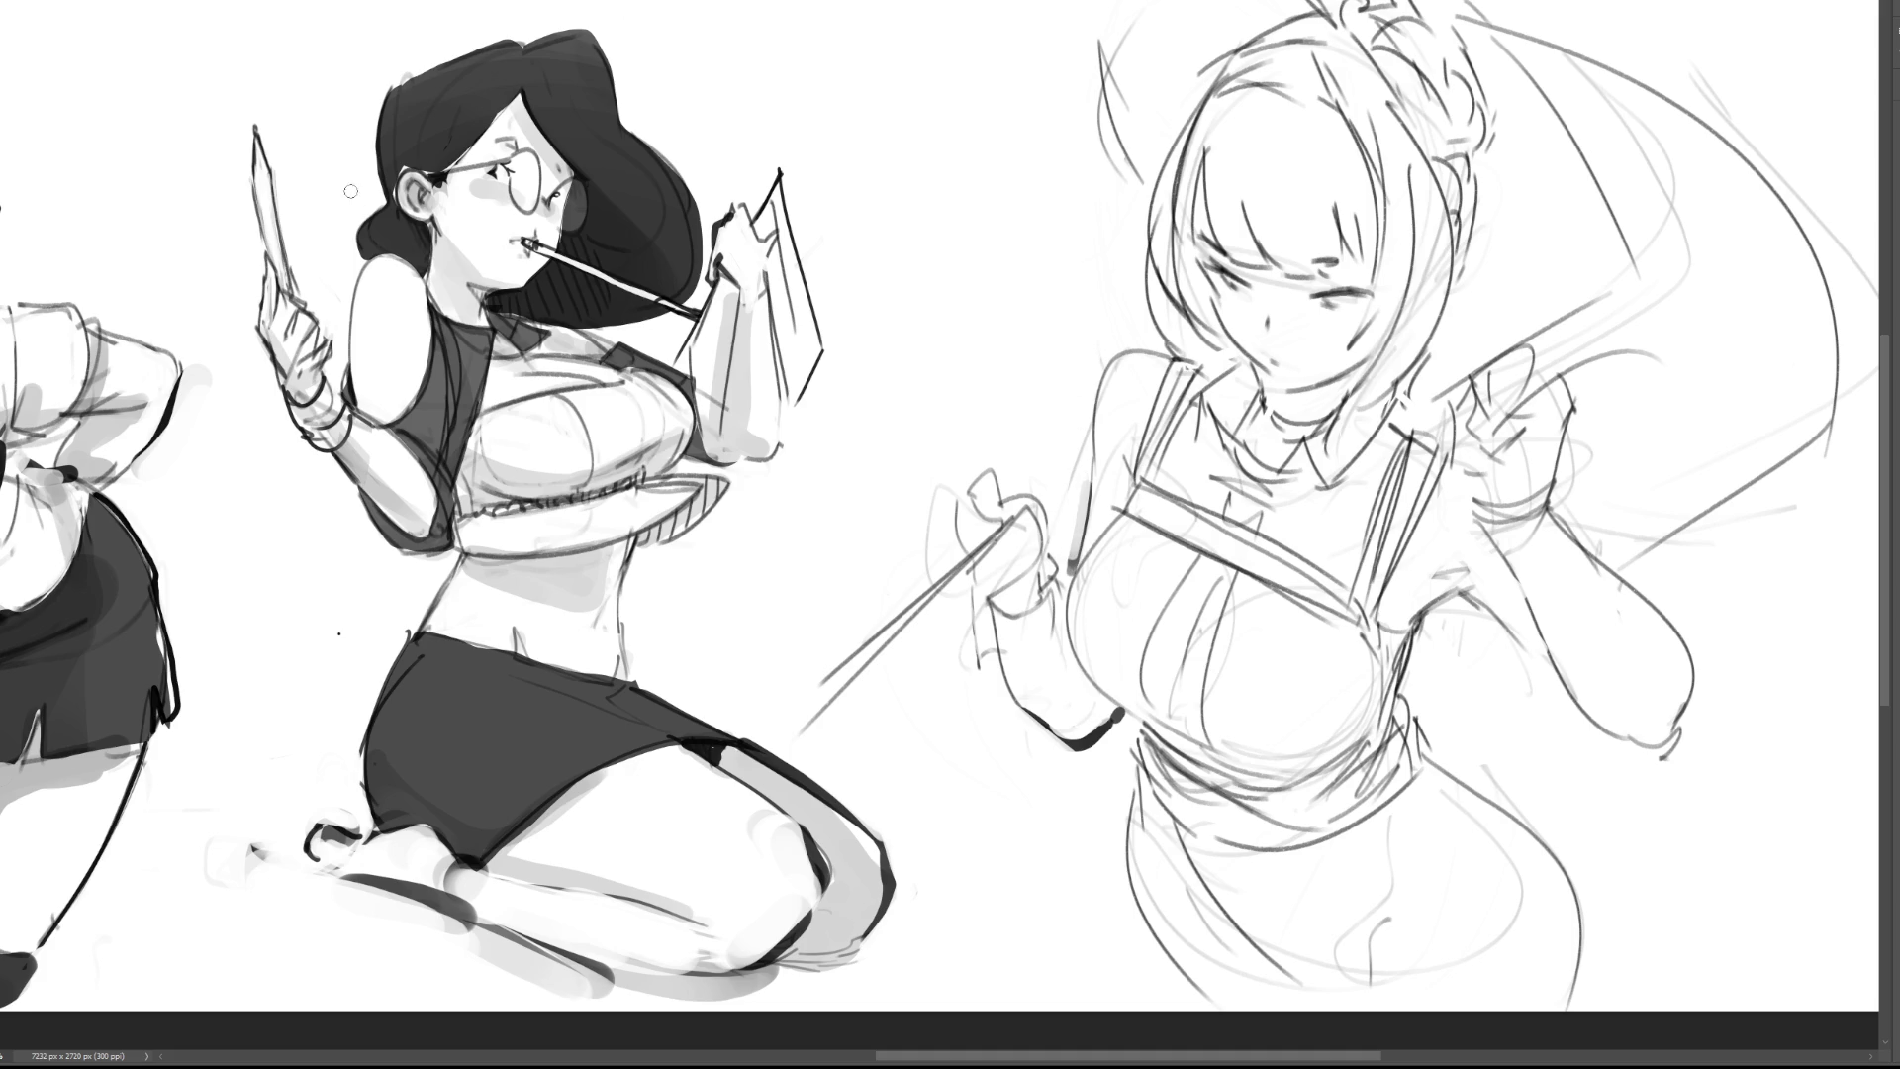
mouse_move(948, 450)
mouse_down()
mouse_move(1051, 520)
mouse_move(1057, 569)
mouse_move(895, 673)
mouse_move(747, 628)
mouse_move(760, 605)
mouse_up()
Step: Free-transform the lassoed hand and blade to a slightly rotated angle, commit, and deselect
key(ctrl+t)
drag(1063, 599, 1033, 586)
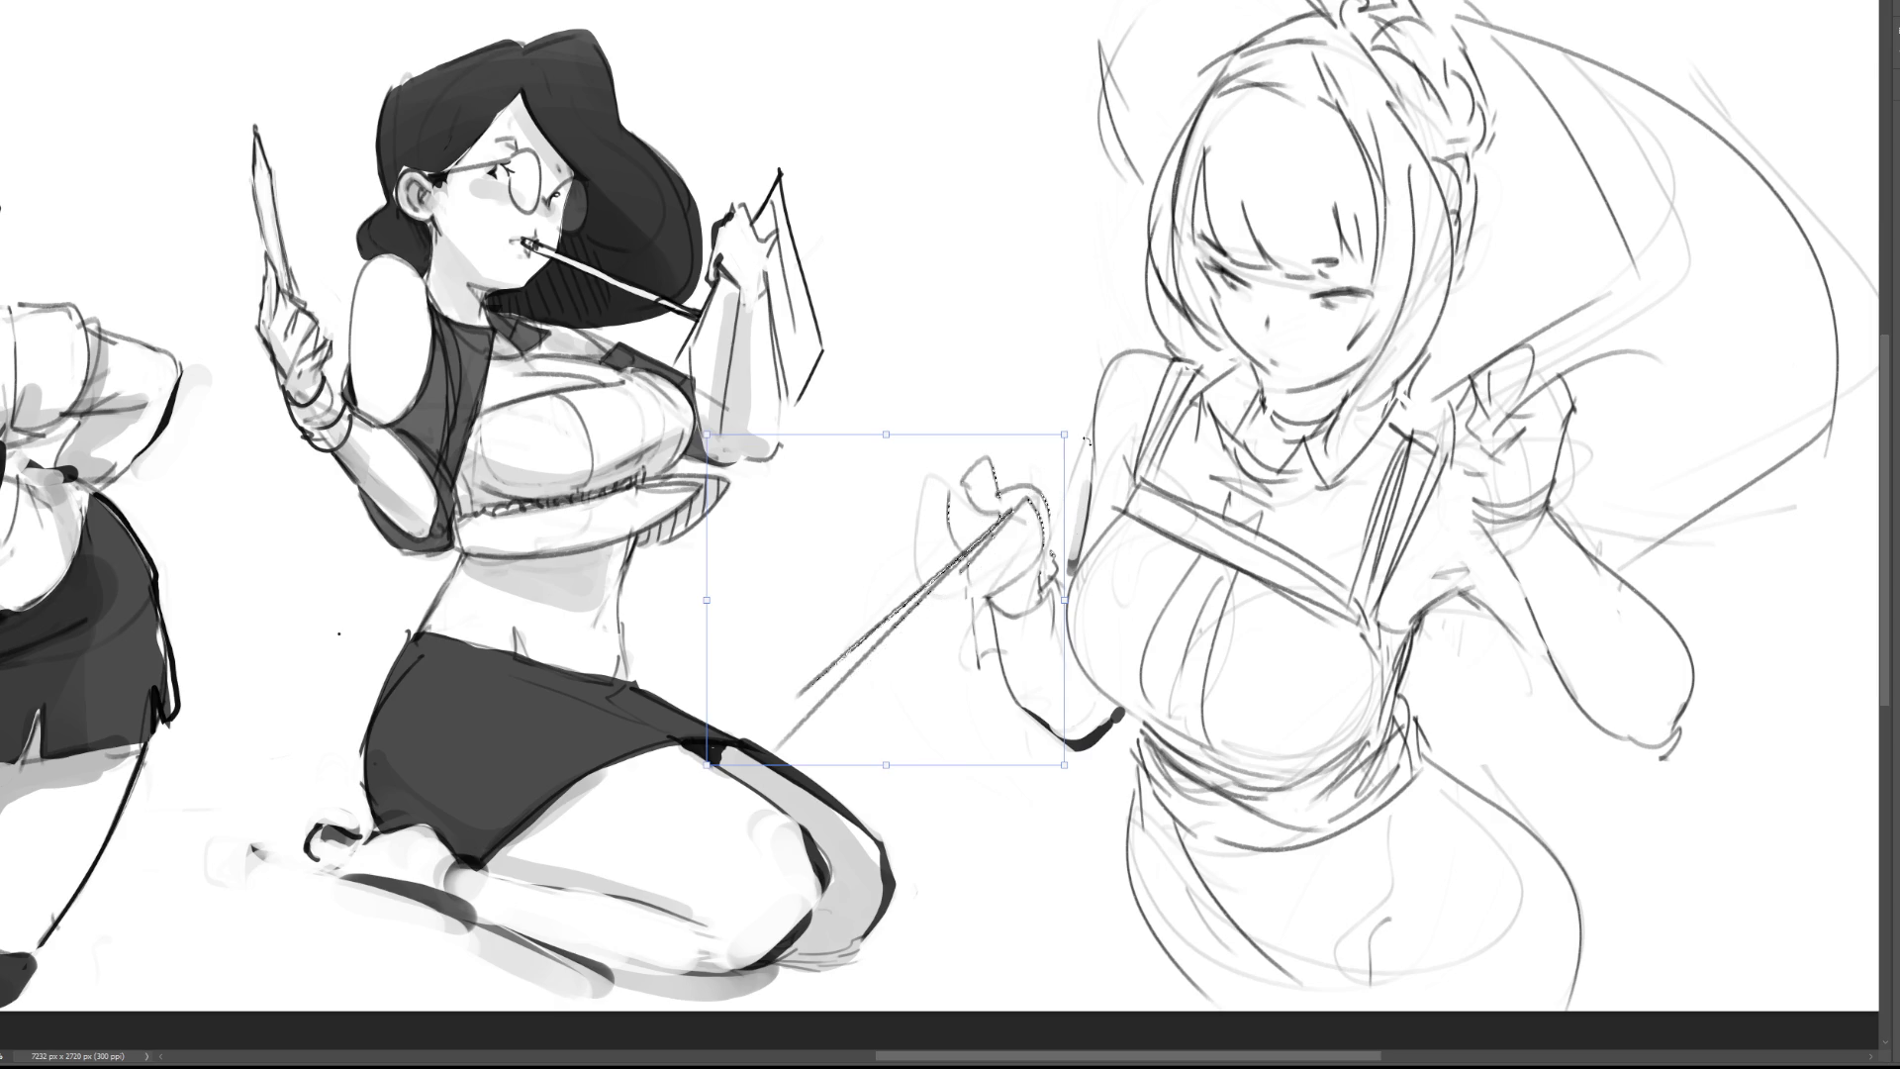
key(Return)
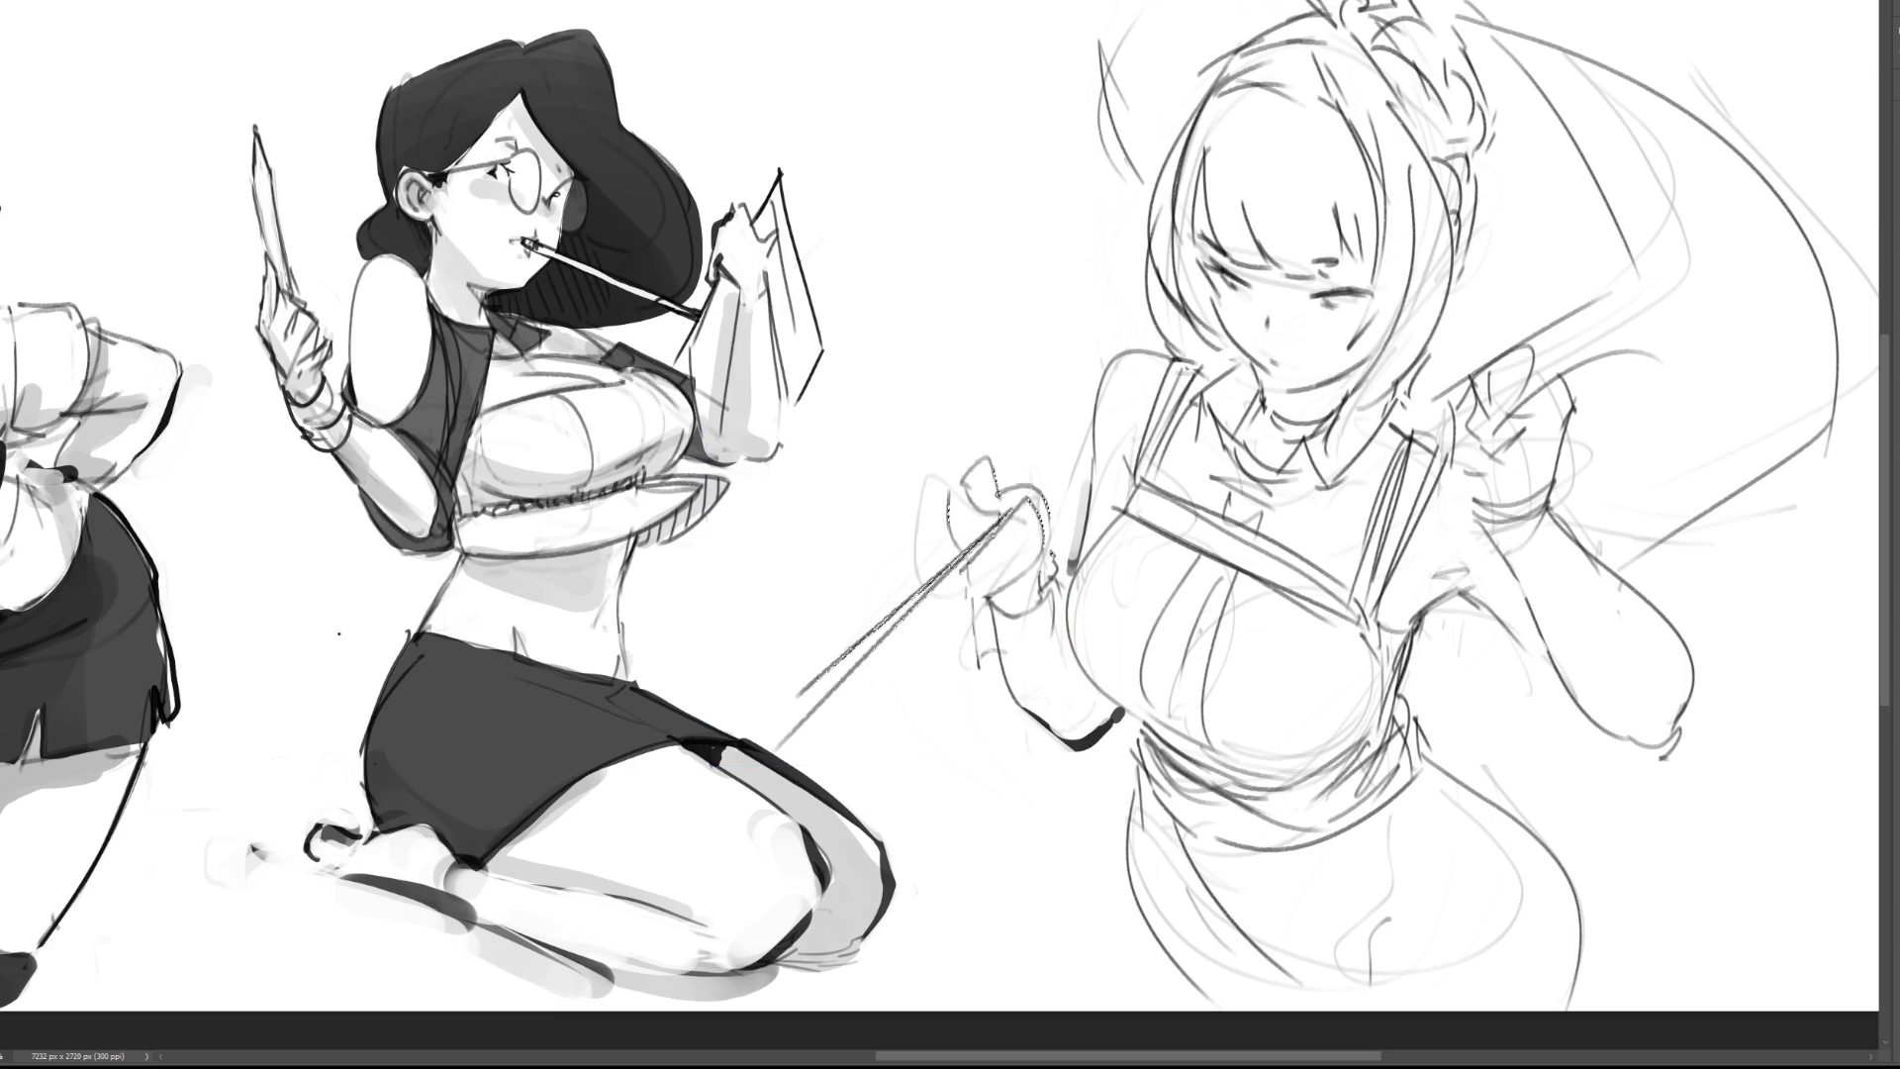
key(ctrl+d)
key(b)
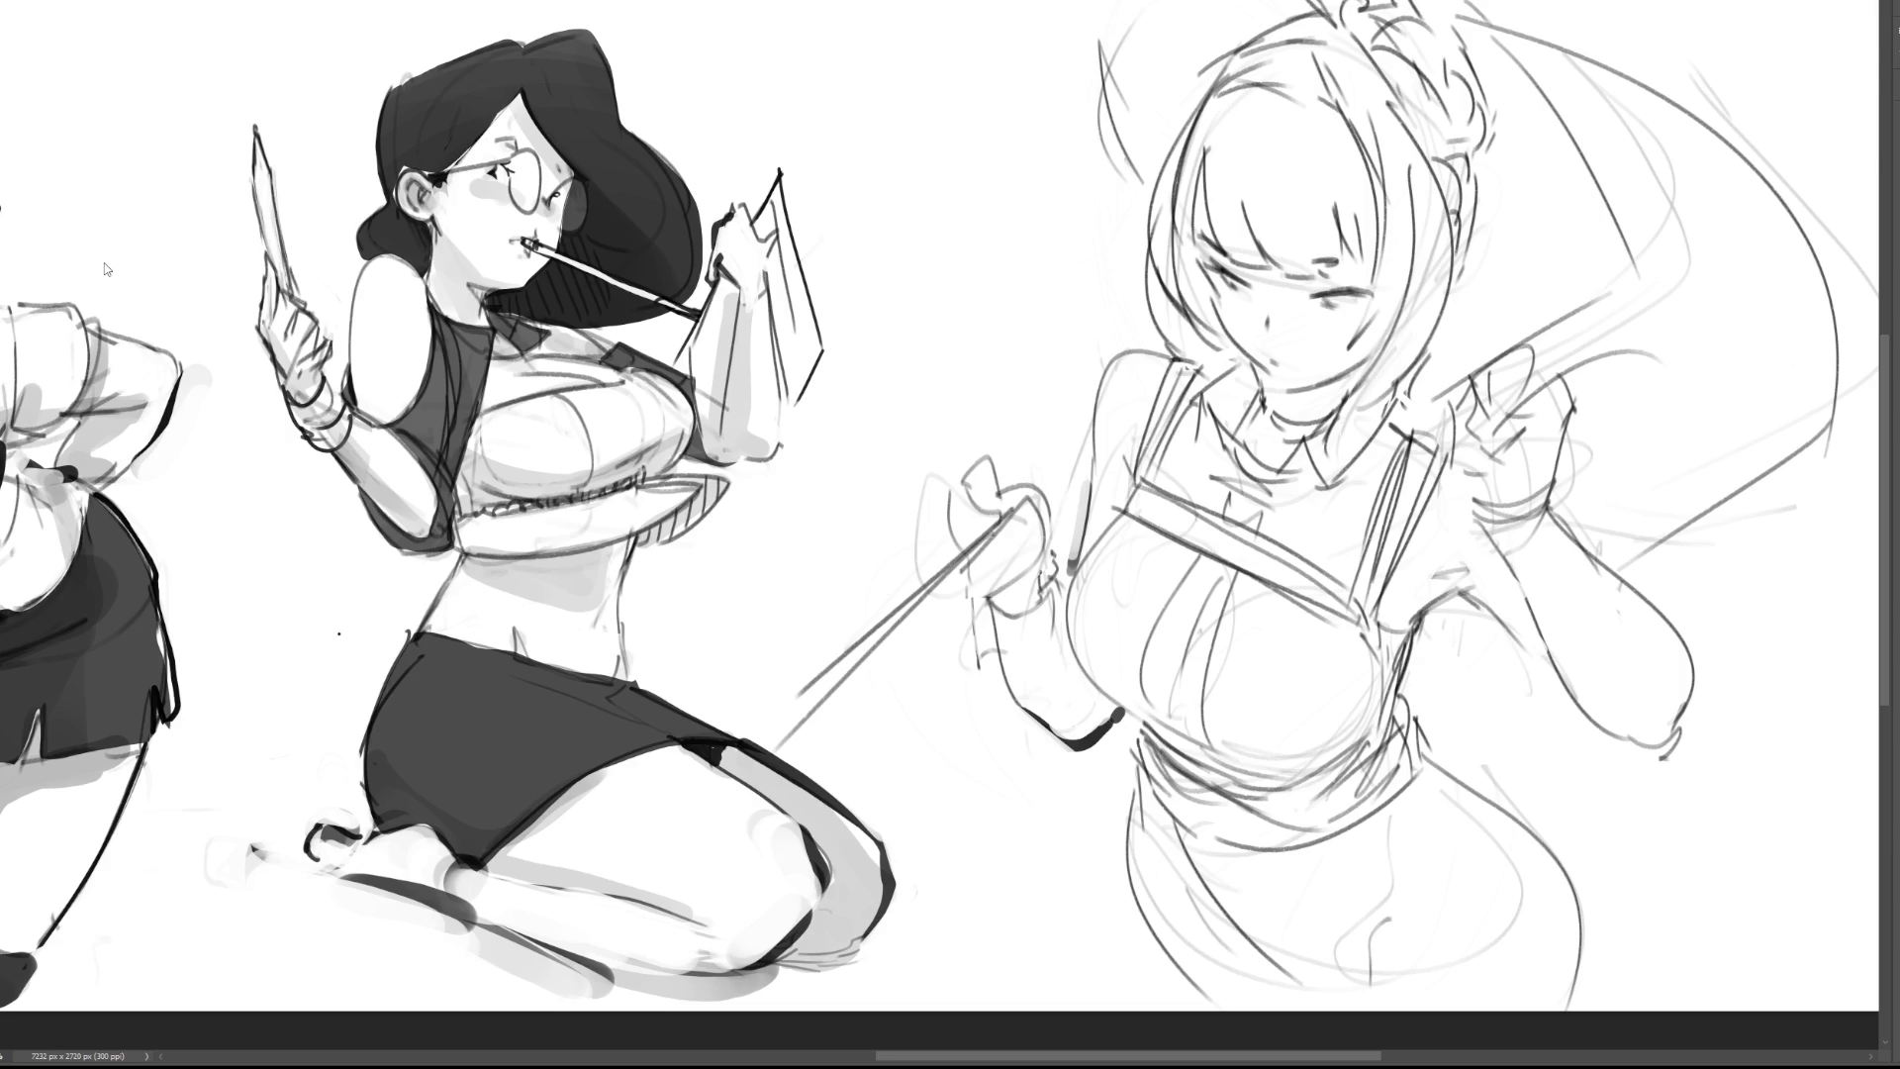
Step: Mirror the whole maid sketch horizontally
key(h)
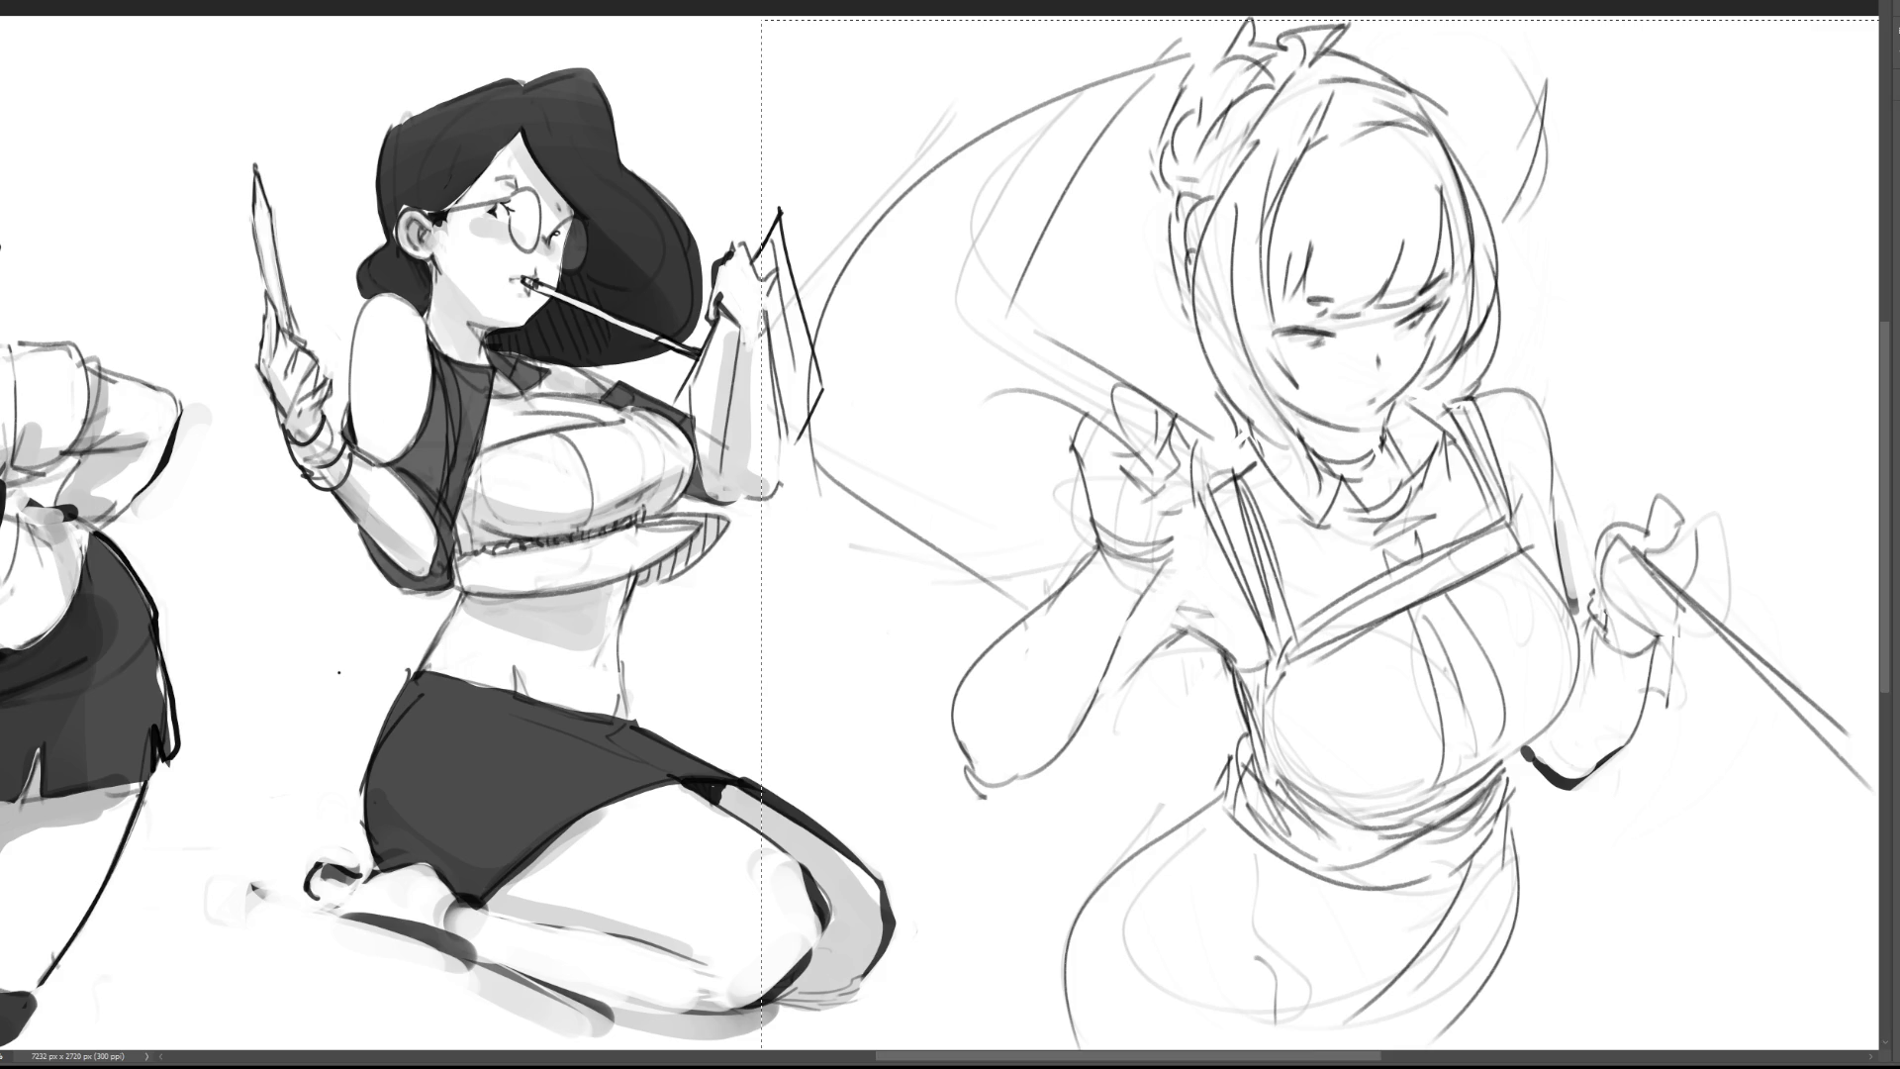
Step: Commit the flipped sketch and retry darker strokes along the maid's shoulder and arm
key(Return)
drag(1481, 416, 1544, 475)
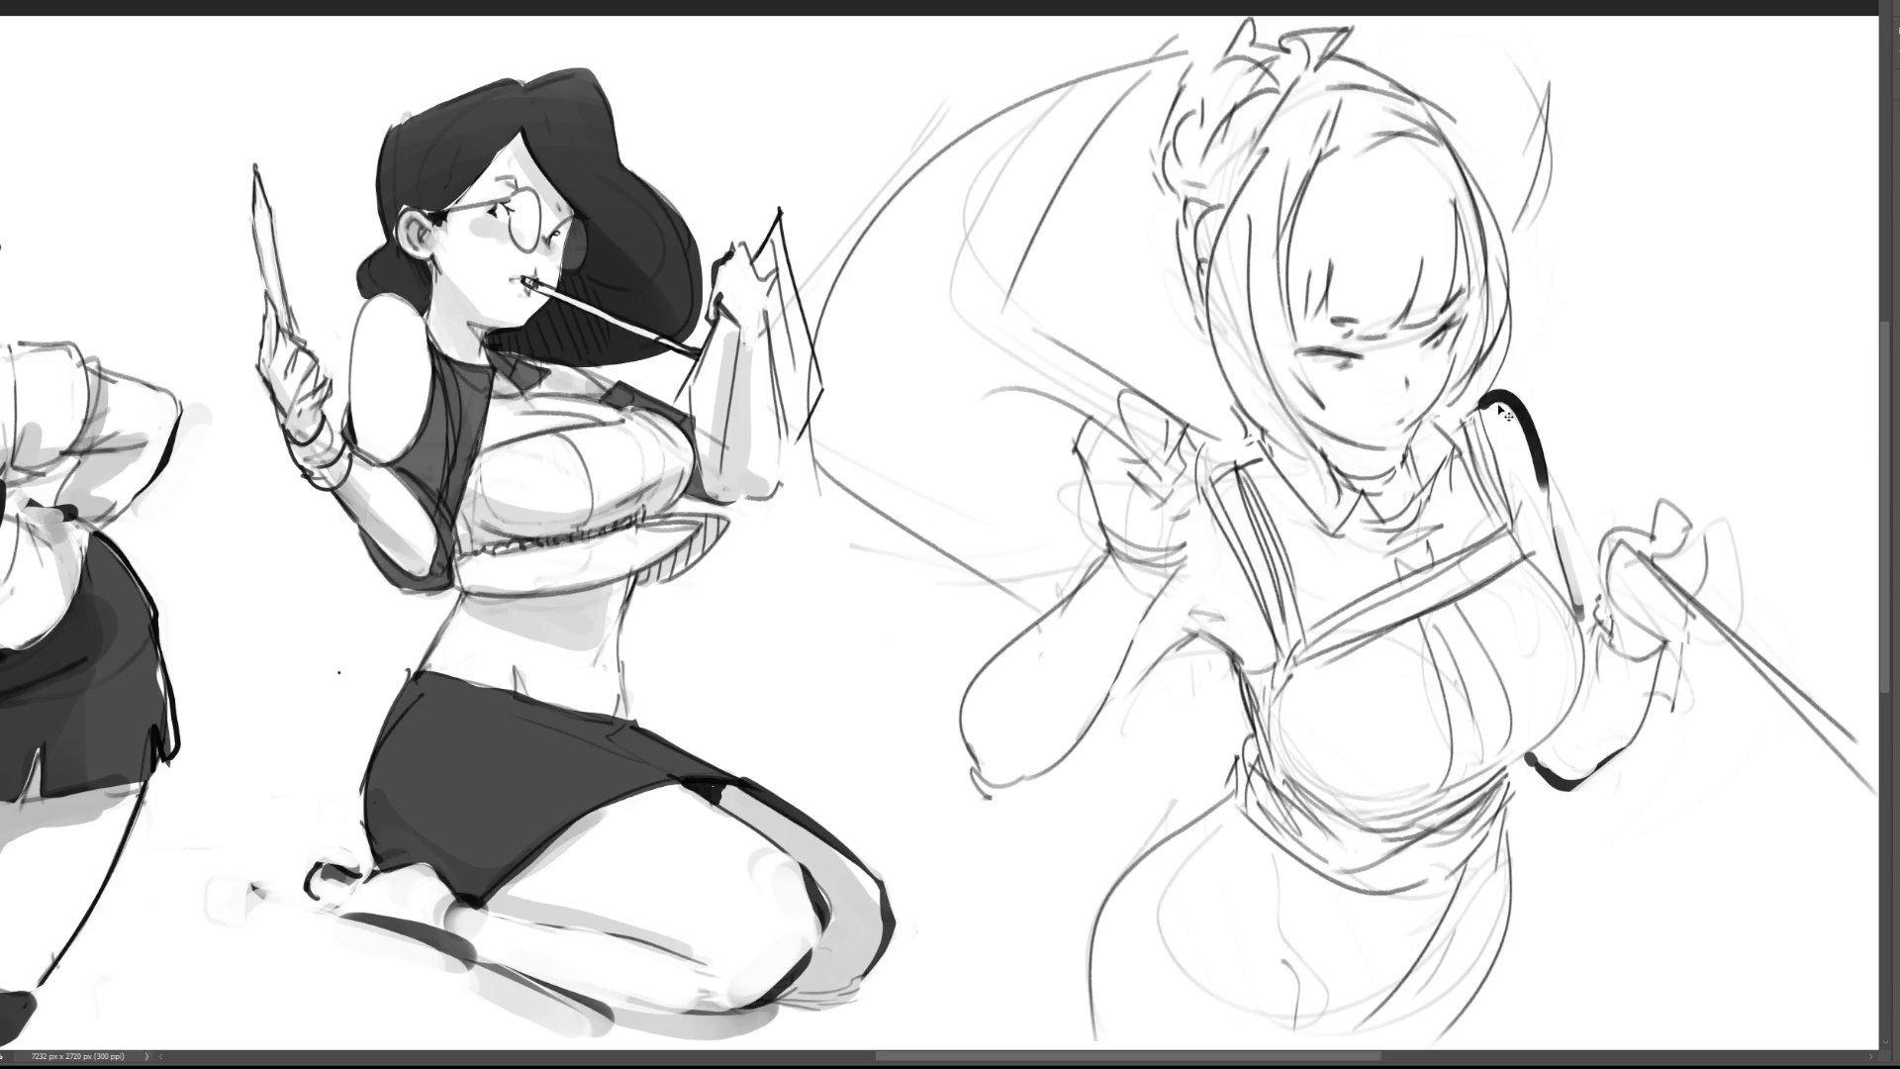
key(ctrl+z)
drag(1484, 401, 1546, 483)
key(ctrl+z)
drag(1484, 398, 1546, 483)
key(ctrl+z)
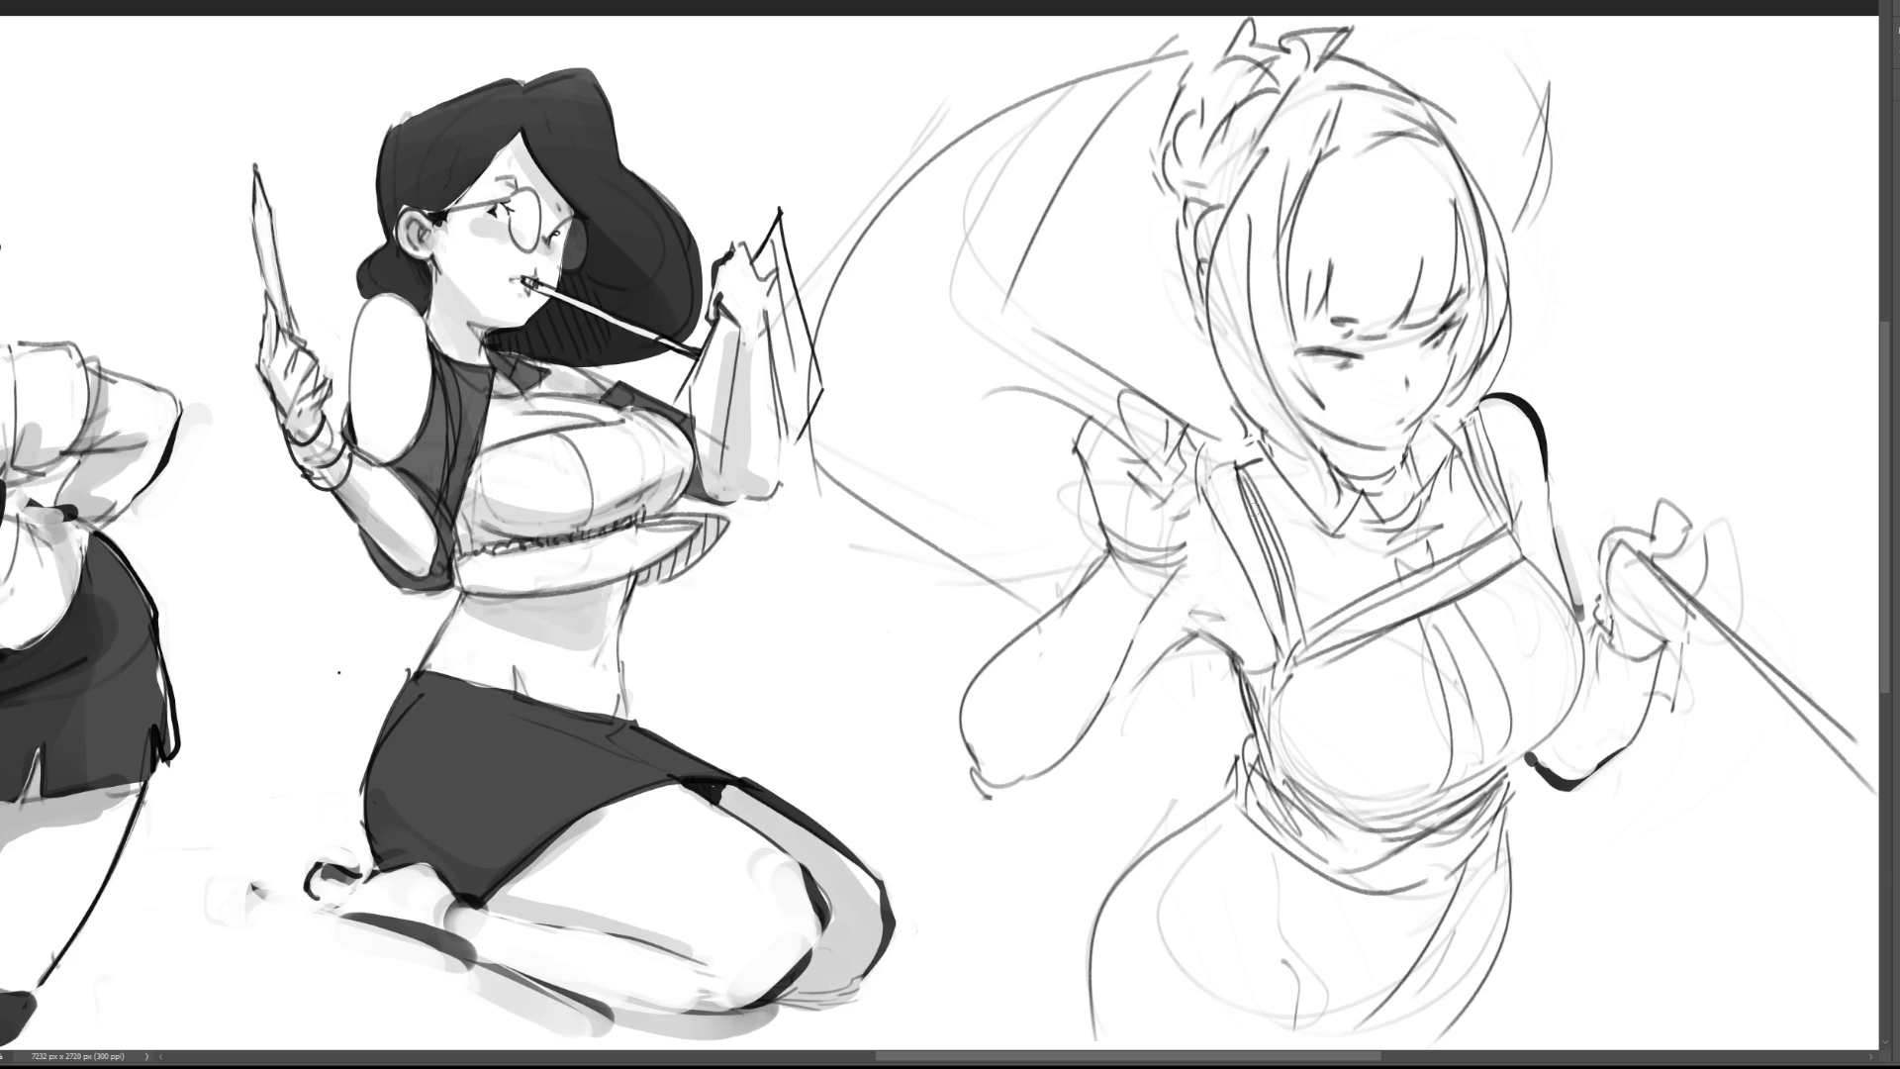
key(ctrl+z)
Step: Ink a short collar curve, hair strands, and the outline along the top of the head
drag(1255, 443, 1233, 459)
mouse_move(1178, 195)
mouse_down()
mouse_move(1192, 323)
mouse_move(1169, 218)
mouse_up()
drag(1156, 130, 1148, 196)
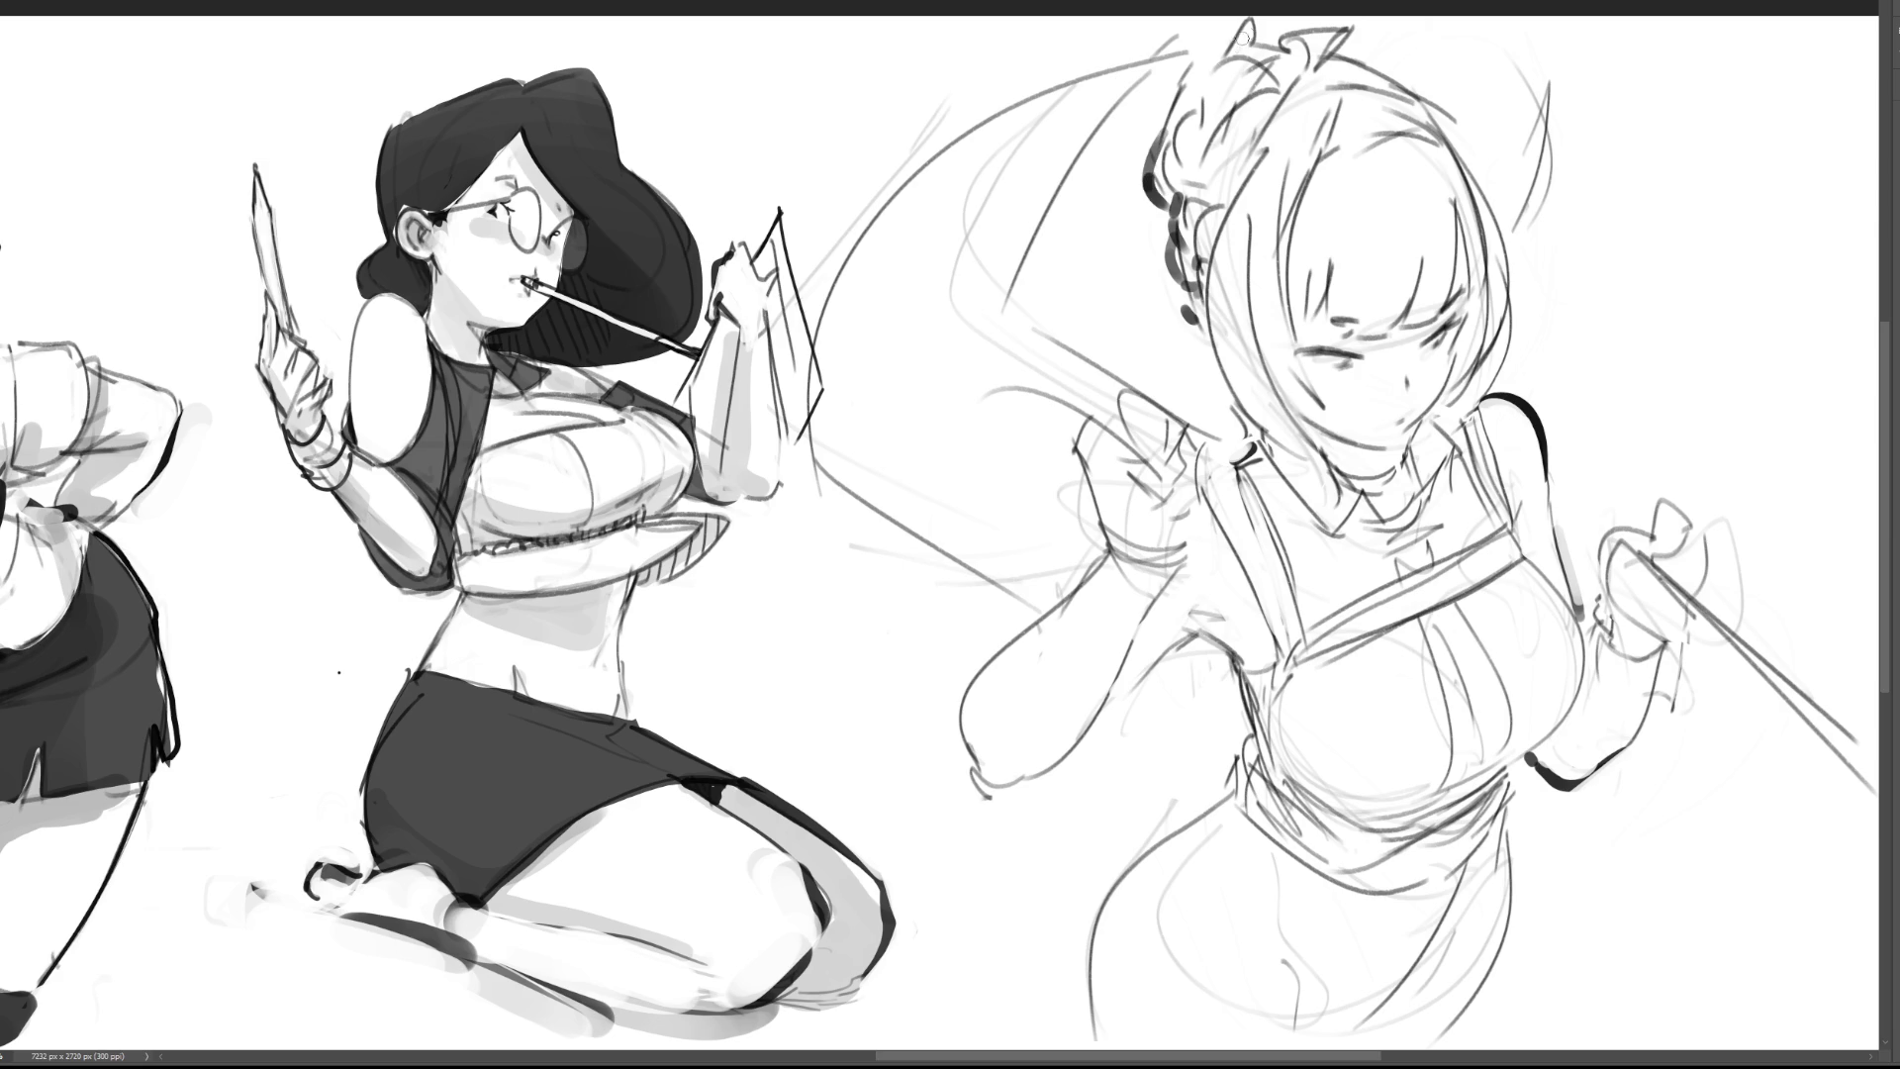
key(ctrl+z)
mouse_move(1340, 51)
mouse_down()
mouse_move(1476, 131)
mouse_move(1511, 272)
mouse_up()
key(ctrl+z)
key(ctrl+z)
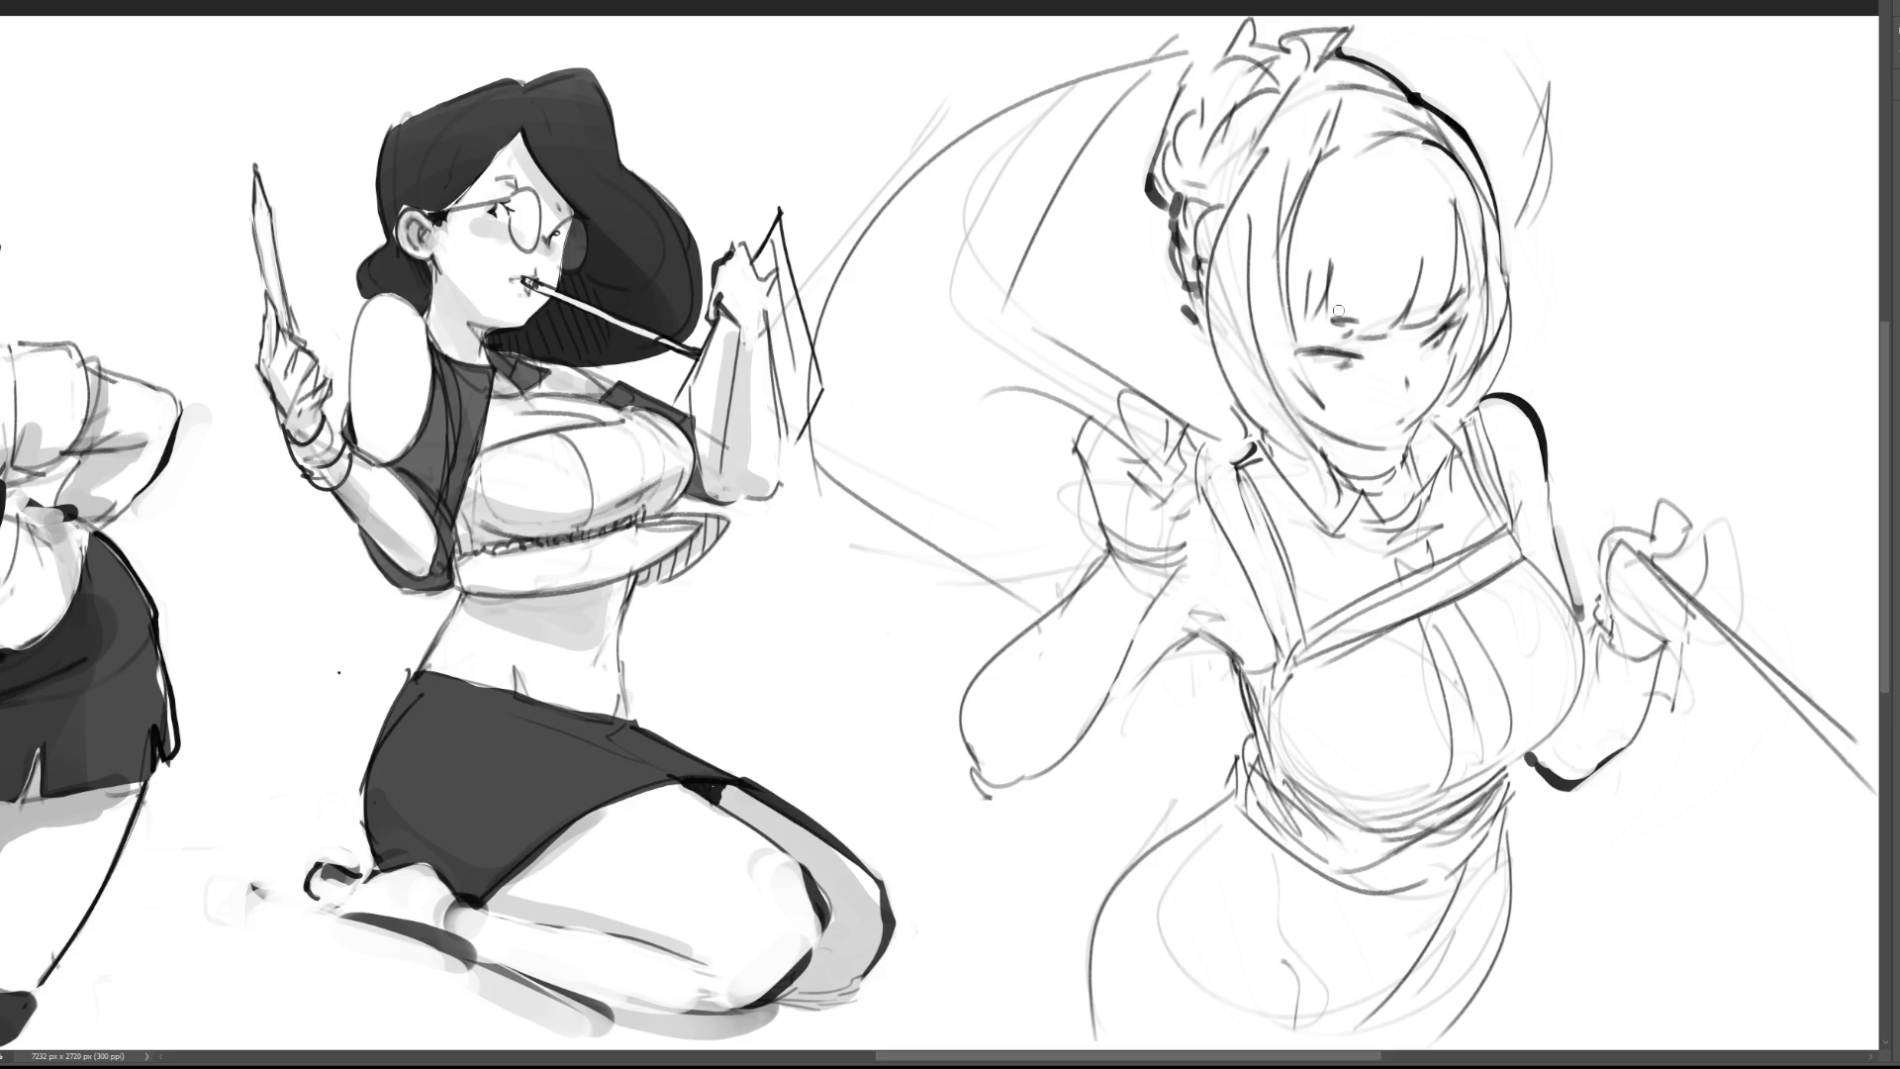
Step: Add dark lines across the face, beside both eyes, and into the bangs
drag(1310, 322, 1363, 324)
drag(1286, 348, 1306, 356)
drag(1441, 319, 1424, 336)
mouse_move(1306, 275)
mouse_down()
mouse_move(1286, 331)
mouse_move(1325, 308)
mouse_move(1323, 327)
mouse_up()
drag(1322, 333, 1382, 336)
drag(1425, 262, 1403, 324)
mouse_move(1456, 210)
mouse_down()
mouse_move(1445, 291)
mouse_move(1472, 260)
mouse_move(1467, 311)
mouse_up()
key(ctrl+z)
key(ctrl+z)
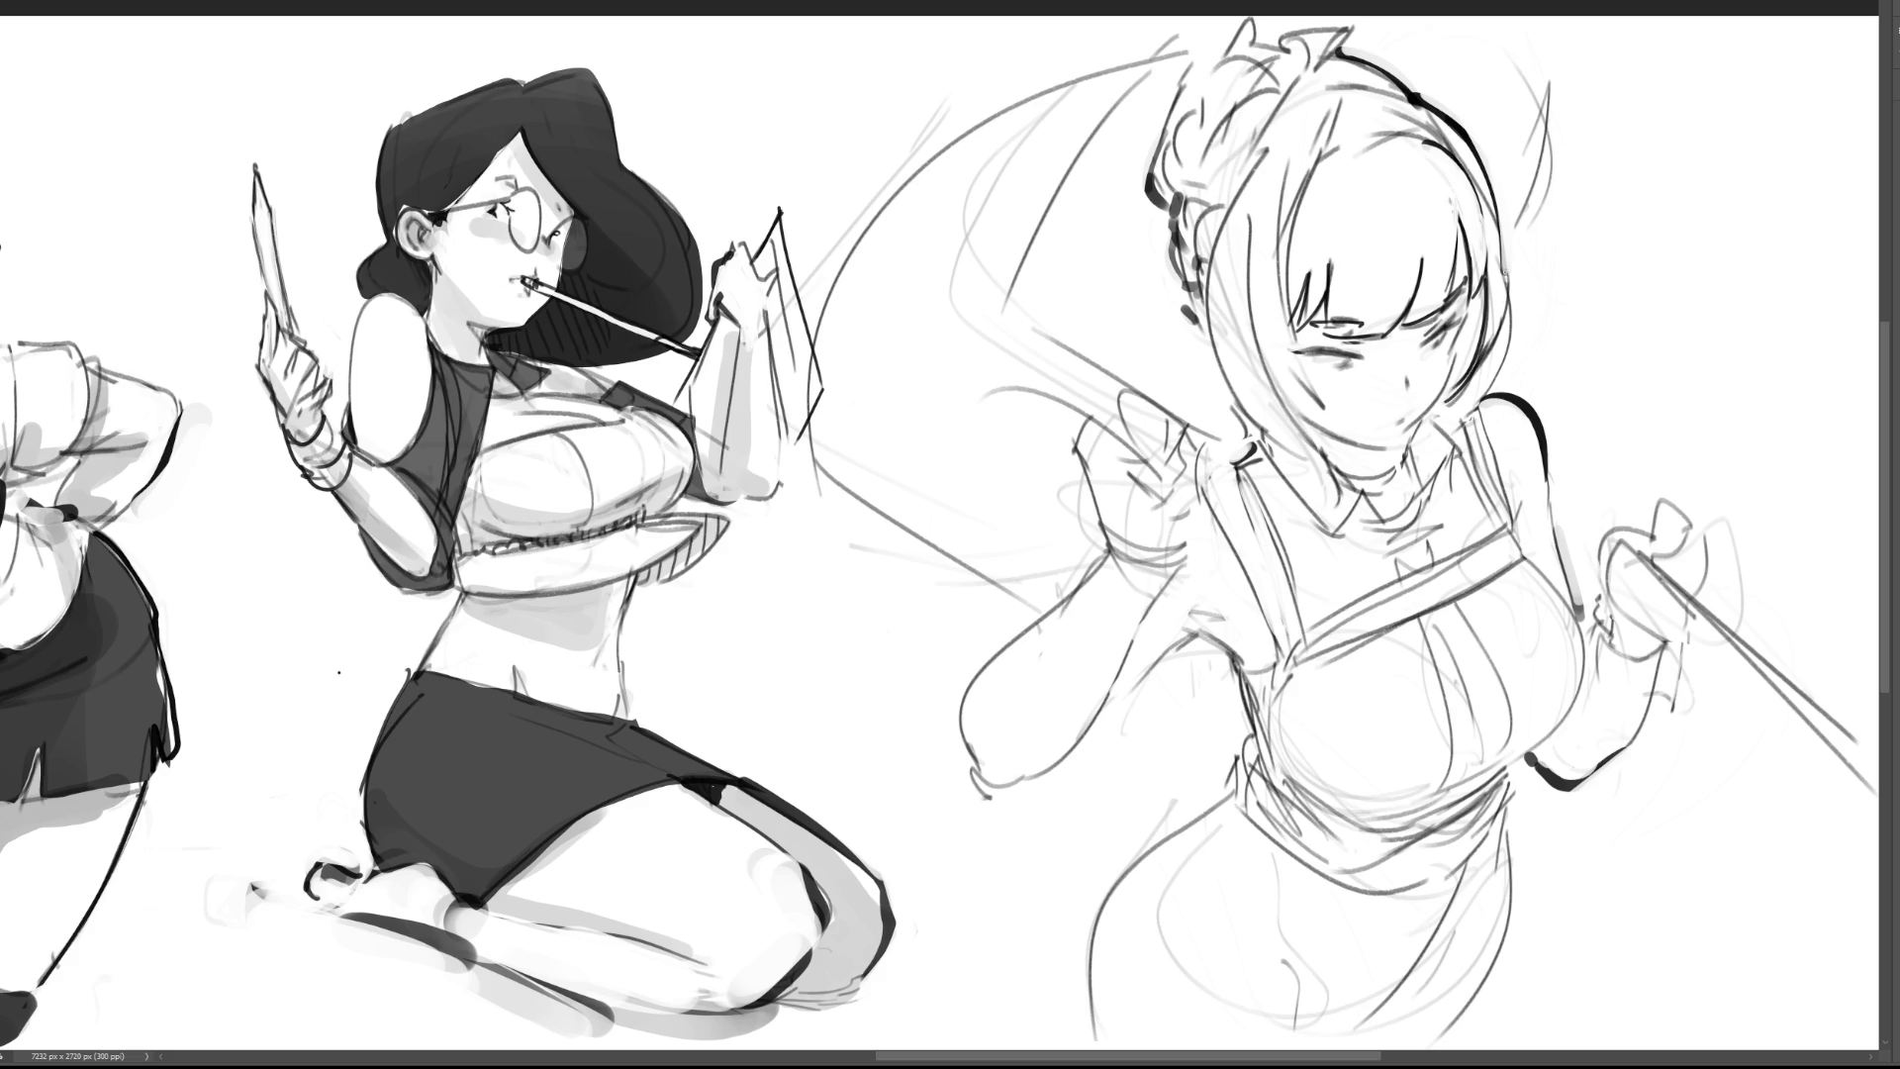
Step: Darken the hair's right edge and strengthen the face's left contour and jaw line
drag(1508, 303, 1458, 424)
drag(1339, 194, 1287, 426)
drag(1283, 356, 1331, 417)
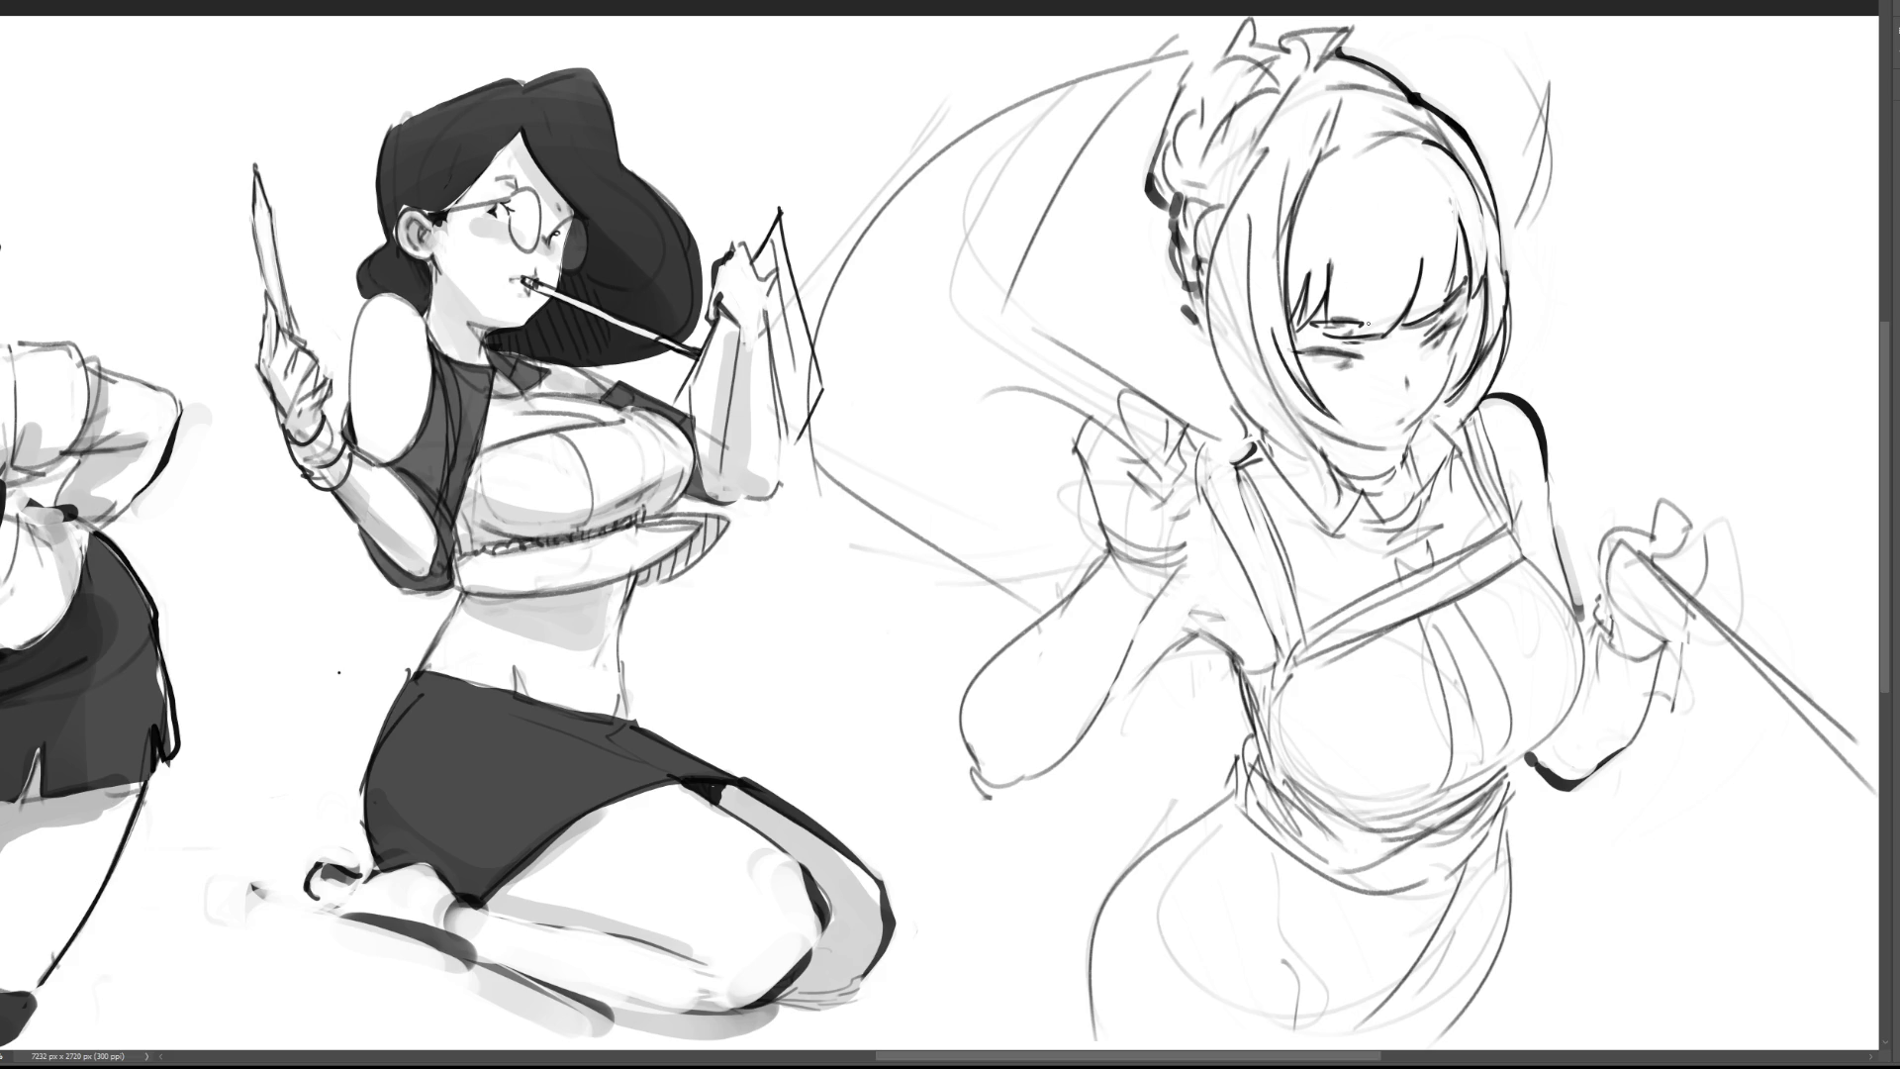
drag(1283, 322, 1348, 471)
Step: Redraw the left hair contour down to the collar, then try a line across the head top
mouse_move(1217, 217)
mouse_down()
mouse_move(1241, 422)
mouse_move(1321, 465)
mouse_up()
key(ctrl+z)
drag(1221, 203, 1314, 447)
key(ctrl+z)
drag(1217, 188, 1308, 482)
key(ctrl+z)
mouse_move(1215, 193)
mouse_down()
mouse_move(1236, 381)
mouse_move(1316, 480)
mouse_up()
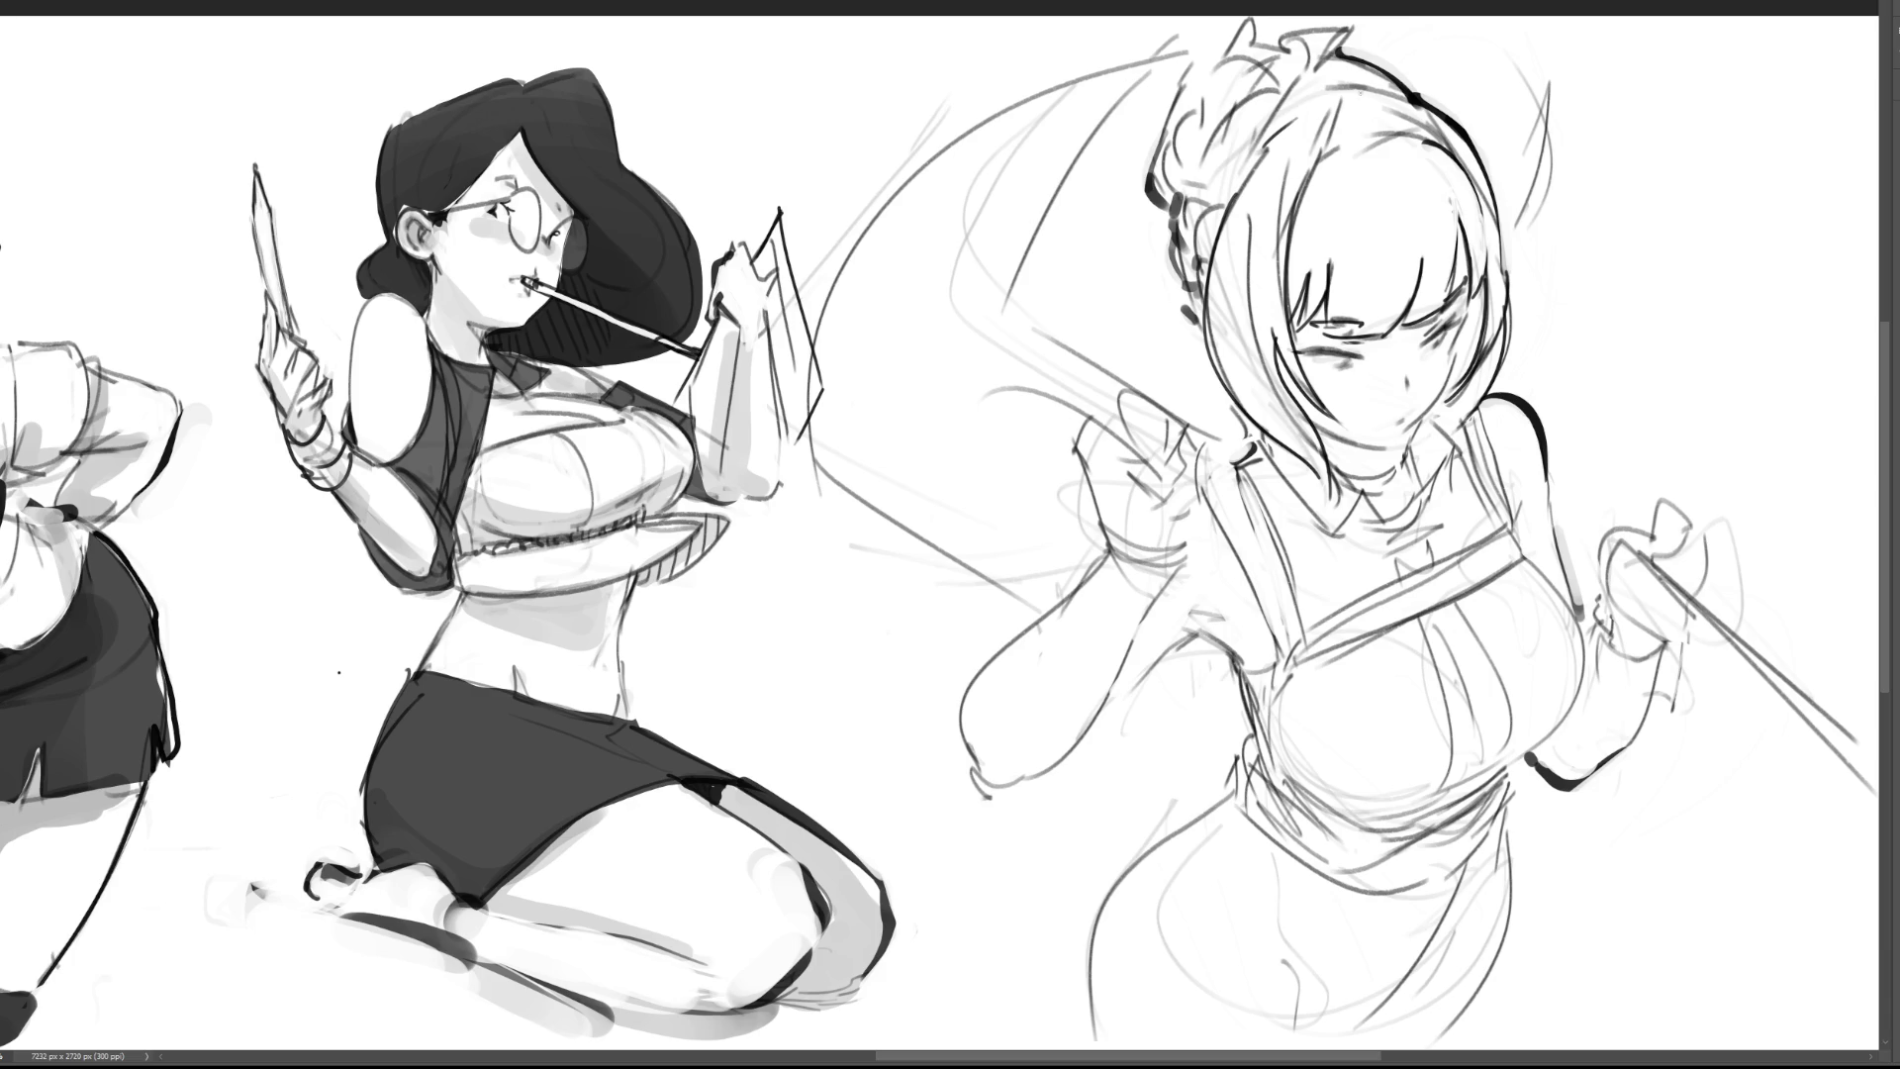
drag(1314, 104, 1449, 132)
key(ctrl+z)
key(ctrl+z)
key(ctrl+z)
Step: Lasso the raised arm, skew and reshape it, and commit the change
mouse_move(1151, 638)
mouse_down()
mouse_move(1183, 600)
mouse_move(1219, 465)
mouse_move(1143, 356)
mouse_move(980, 411)
mouse_move(1046, 559)
mouse_move(990, 683)
mouse_move(1112, 689)
mouse_move(1148, 645)
mouse_up()
key(ctrl+t)
drag(1205, 523, 1193, 542)
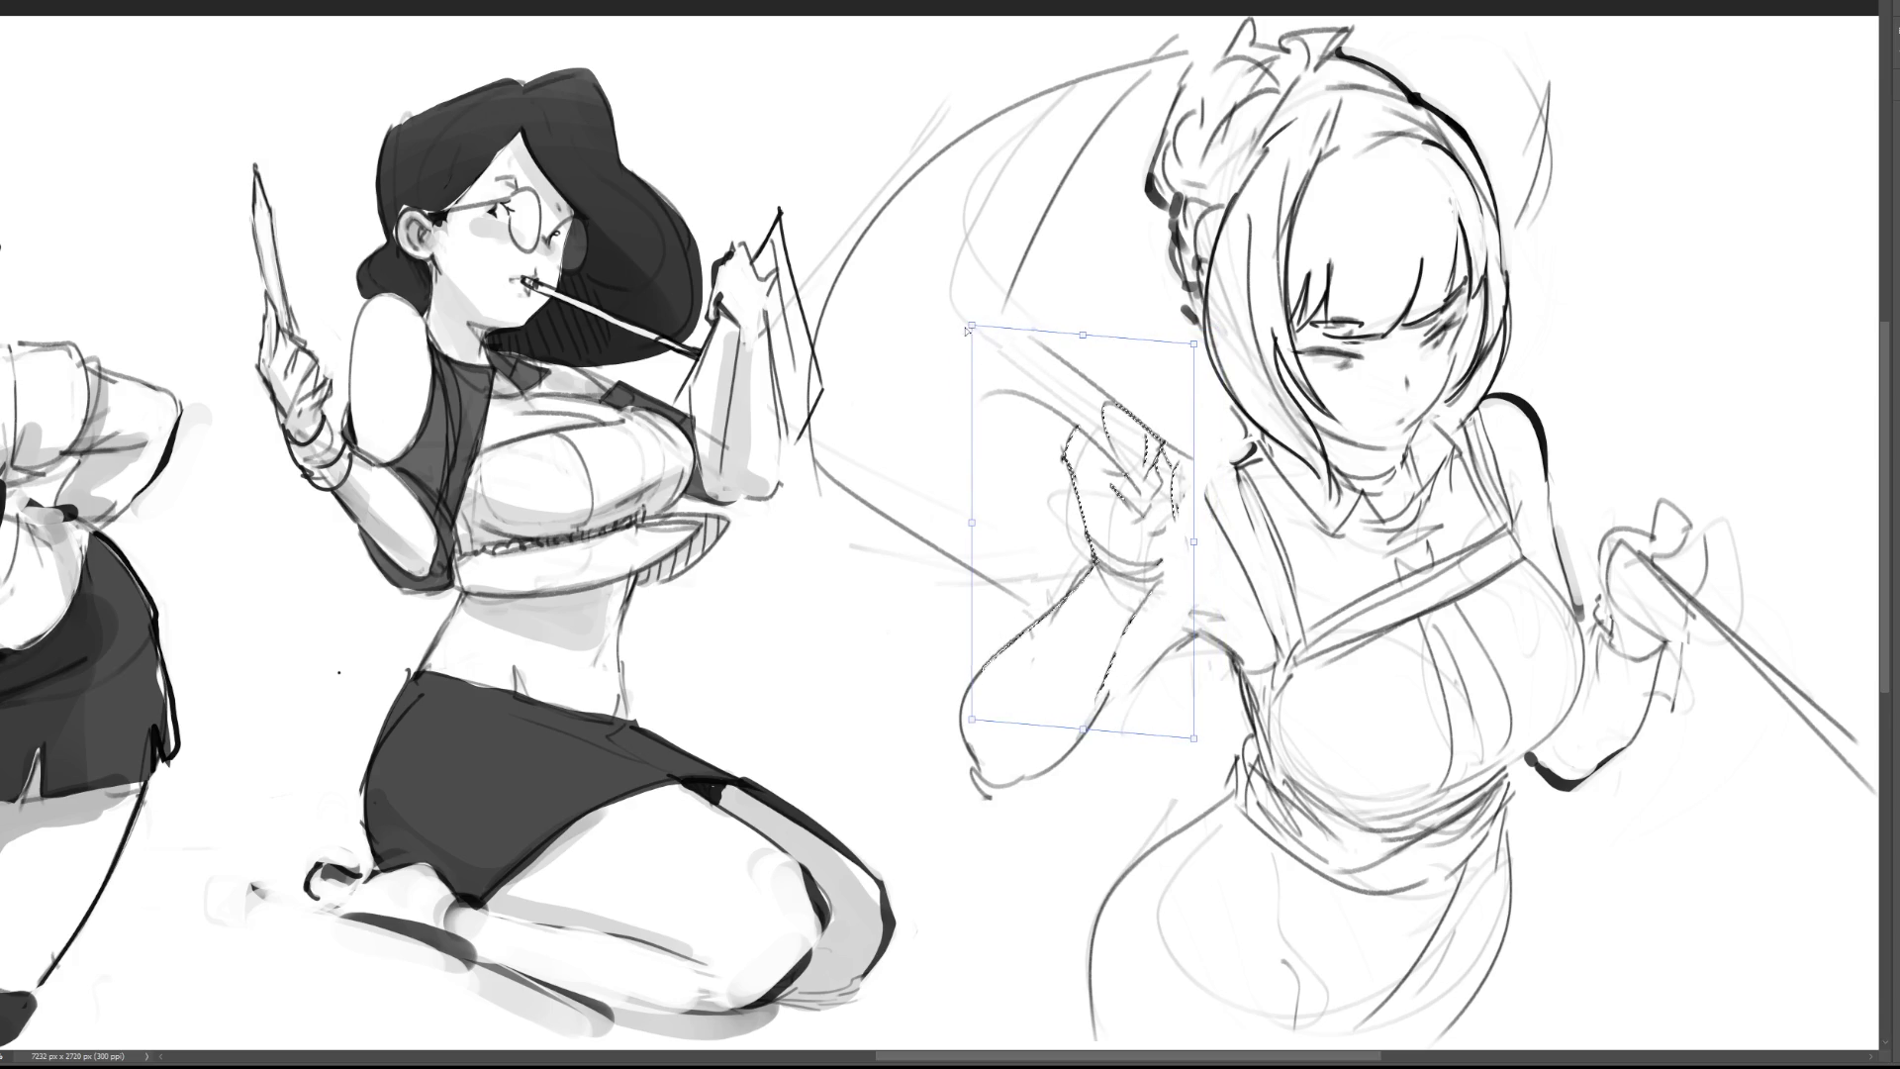
drag(971, 326, 933, 337)
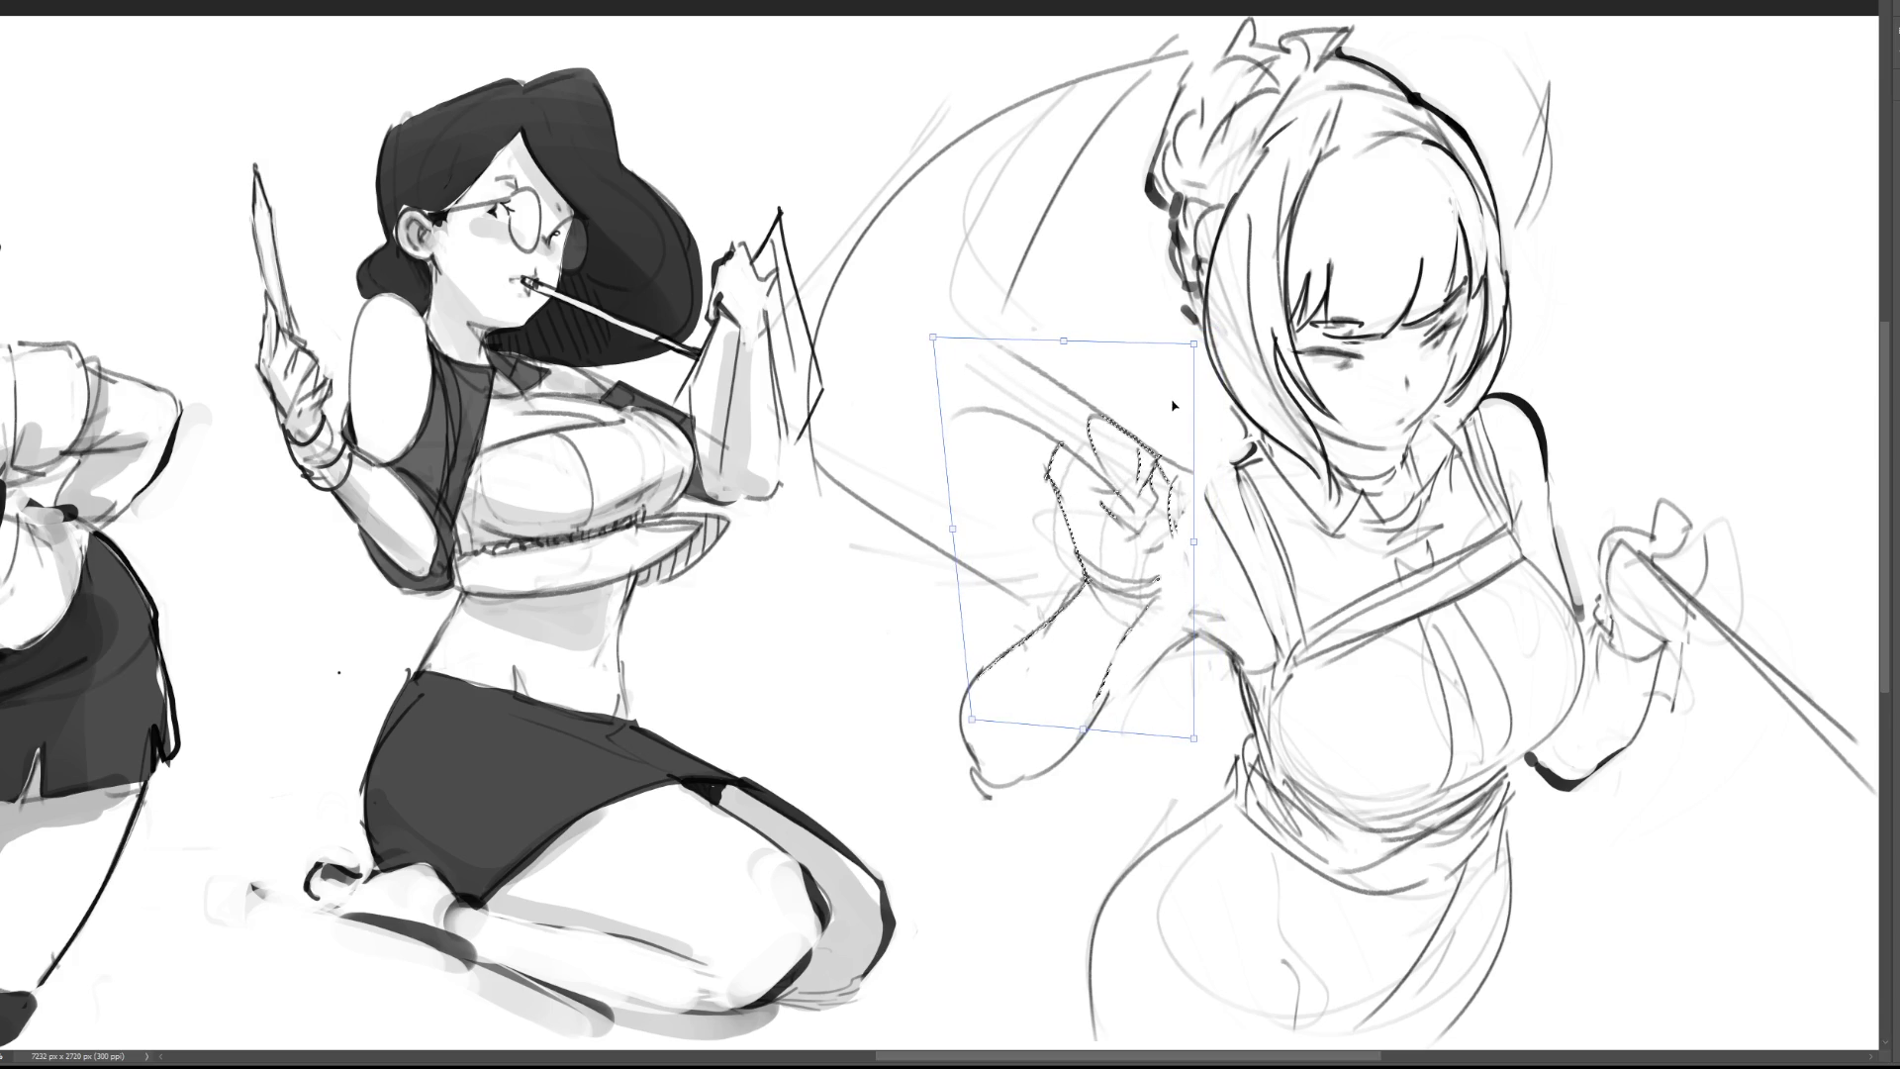
key(Return)
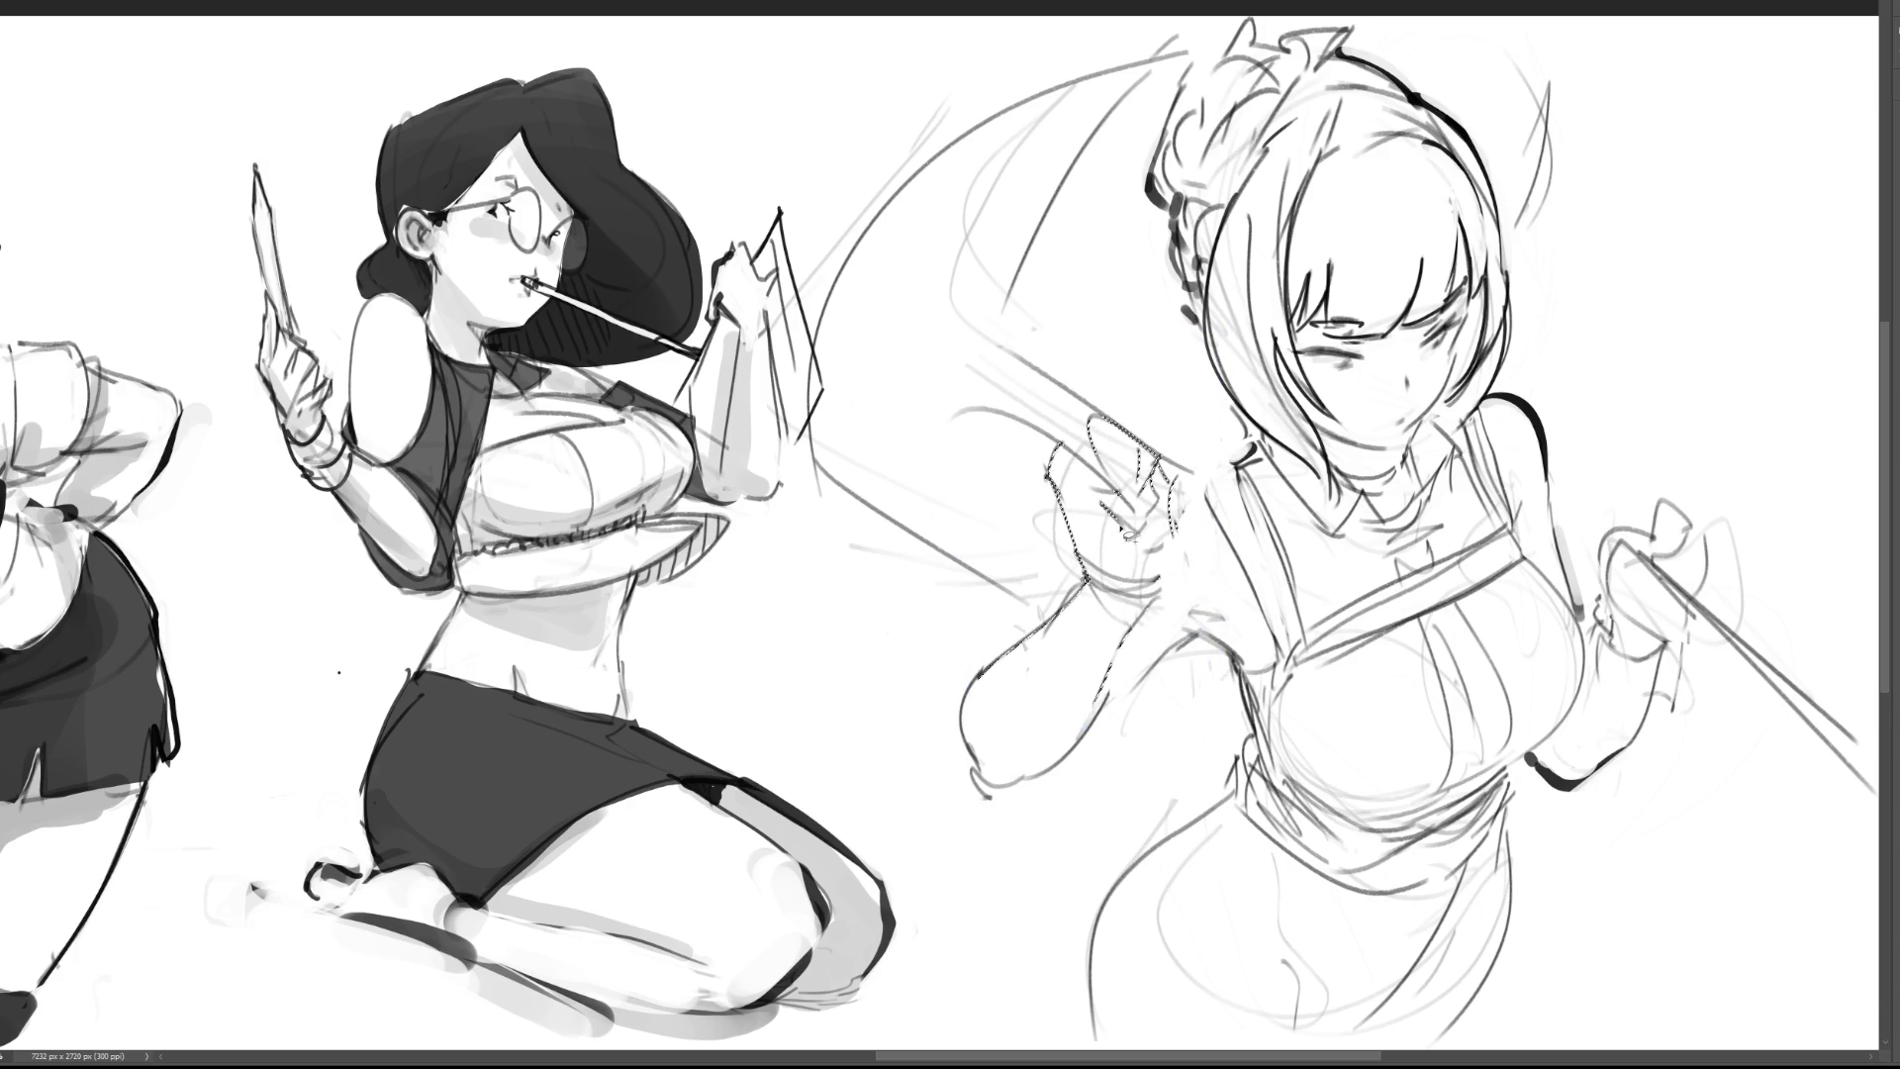
Step: Reselect the arm, try rotations and undo them, then cancel the transform and deselect
mouse_move(1167, 397)
mouse_down()
mouse_move(992, 530)
mouse_move(926, 712)
mouse_move(1080, 804)
mouse_up()
drag(1192, 649, 1194, 638)
key(ctrl+t)
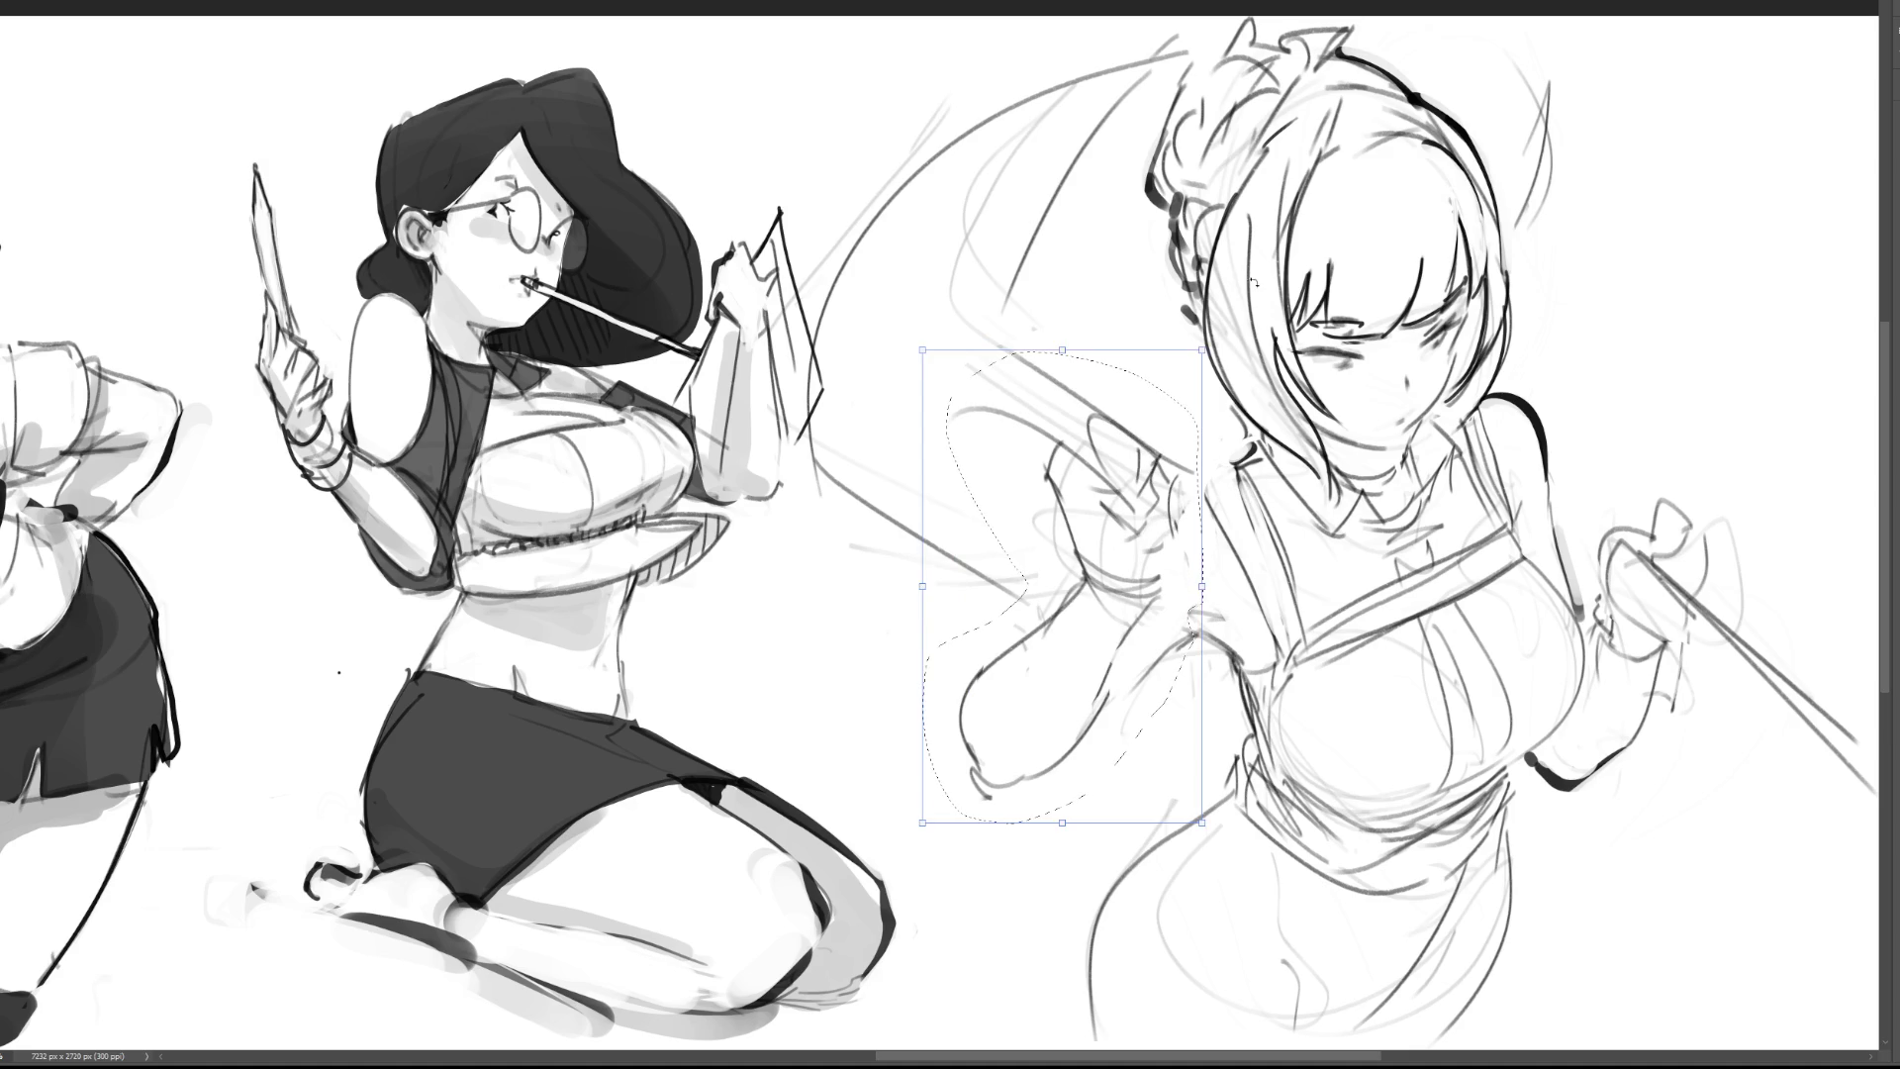
drag(1253, 279, 1276, 326)
drag(1047, 511, 1047, 487)
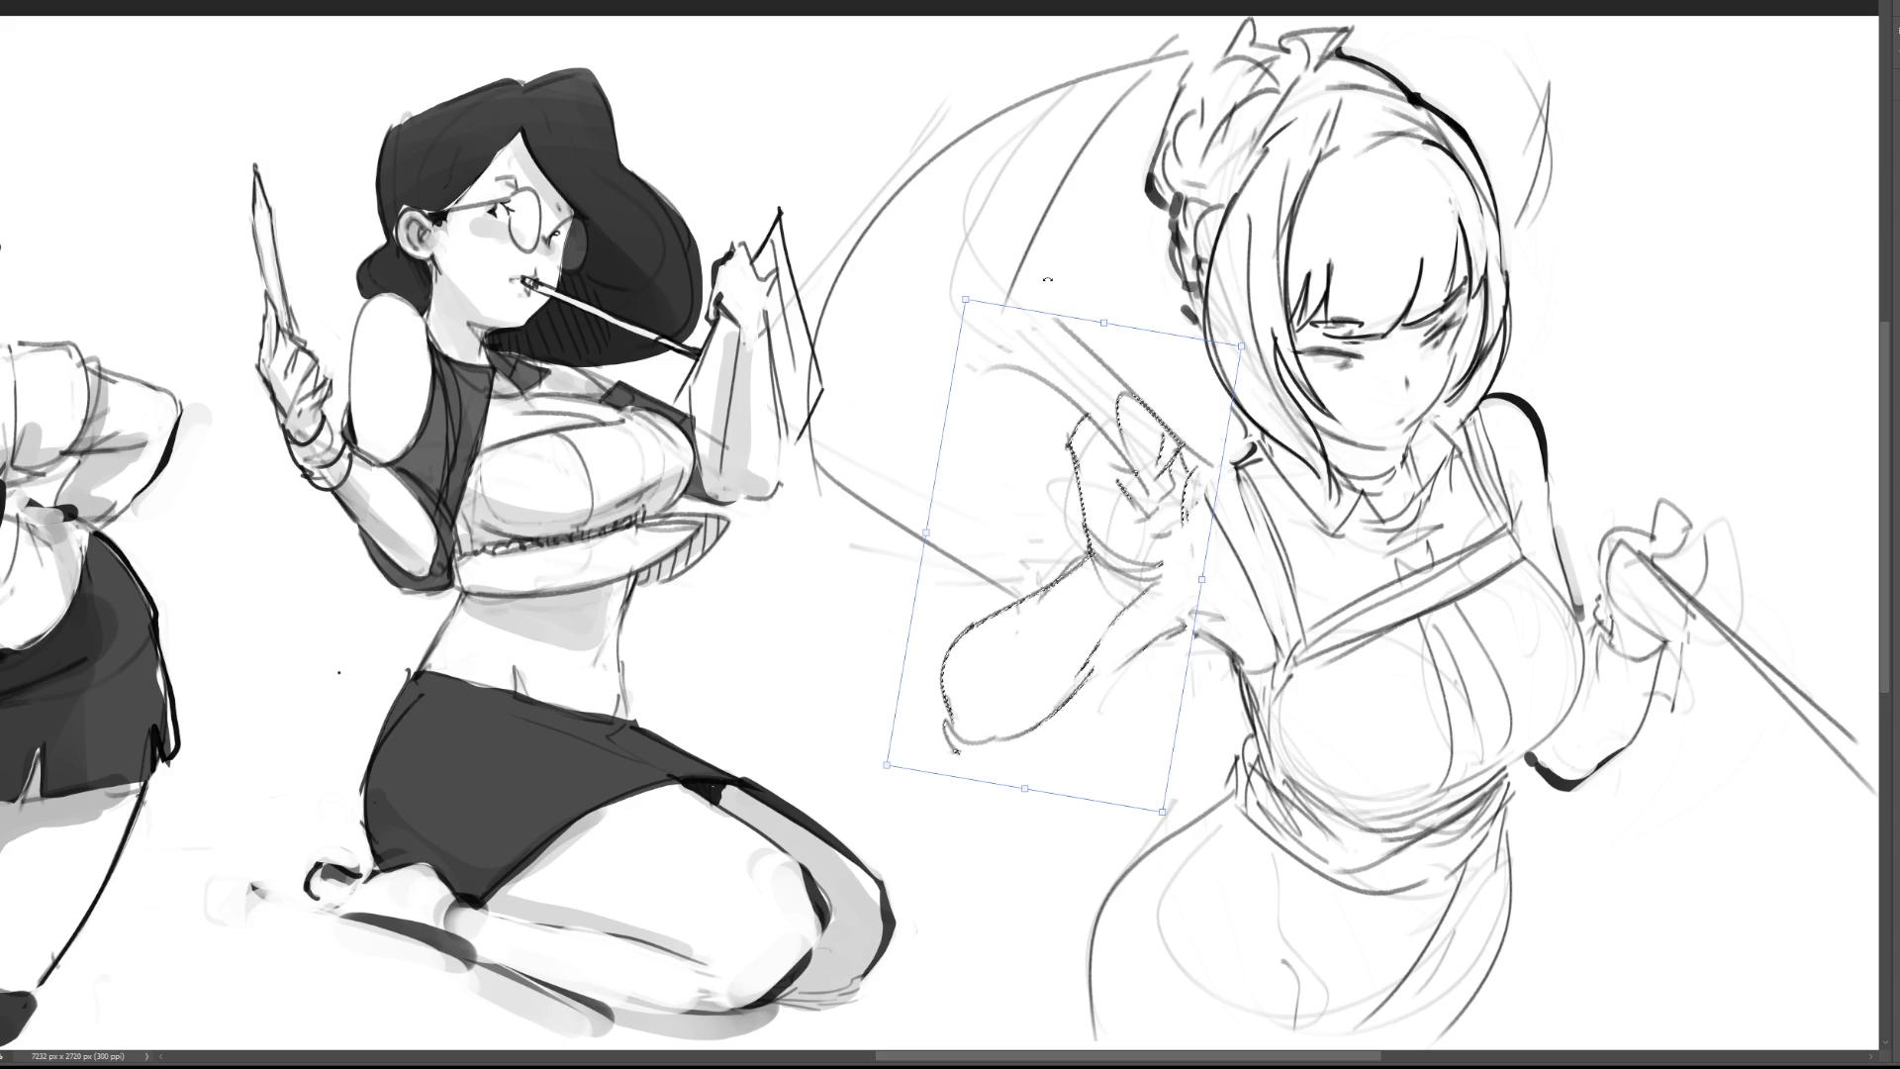
key(ctrl+z)
key(ctrl+z)
drag(1042, 280, 1011, 283)
key(ctrl+z)
key(ctrl+z)
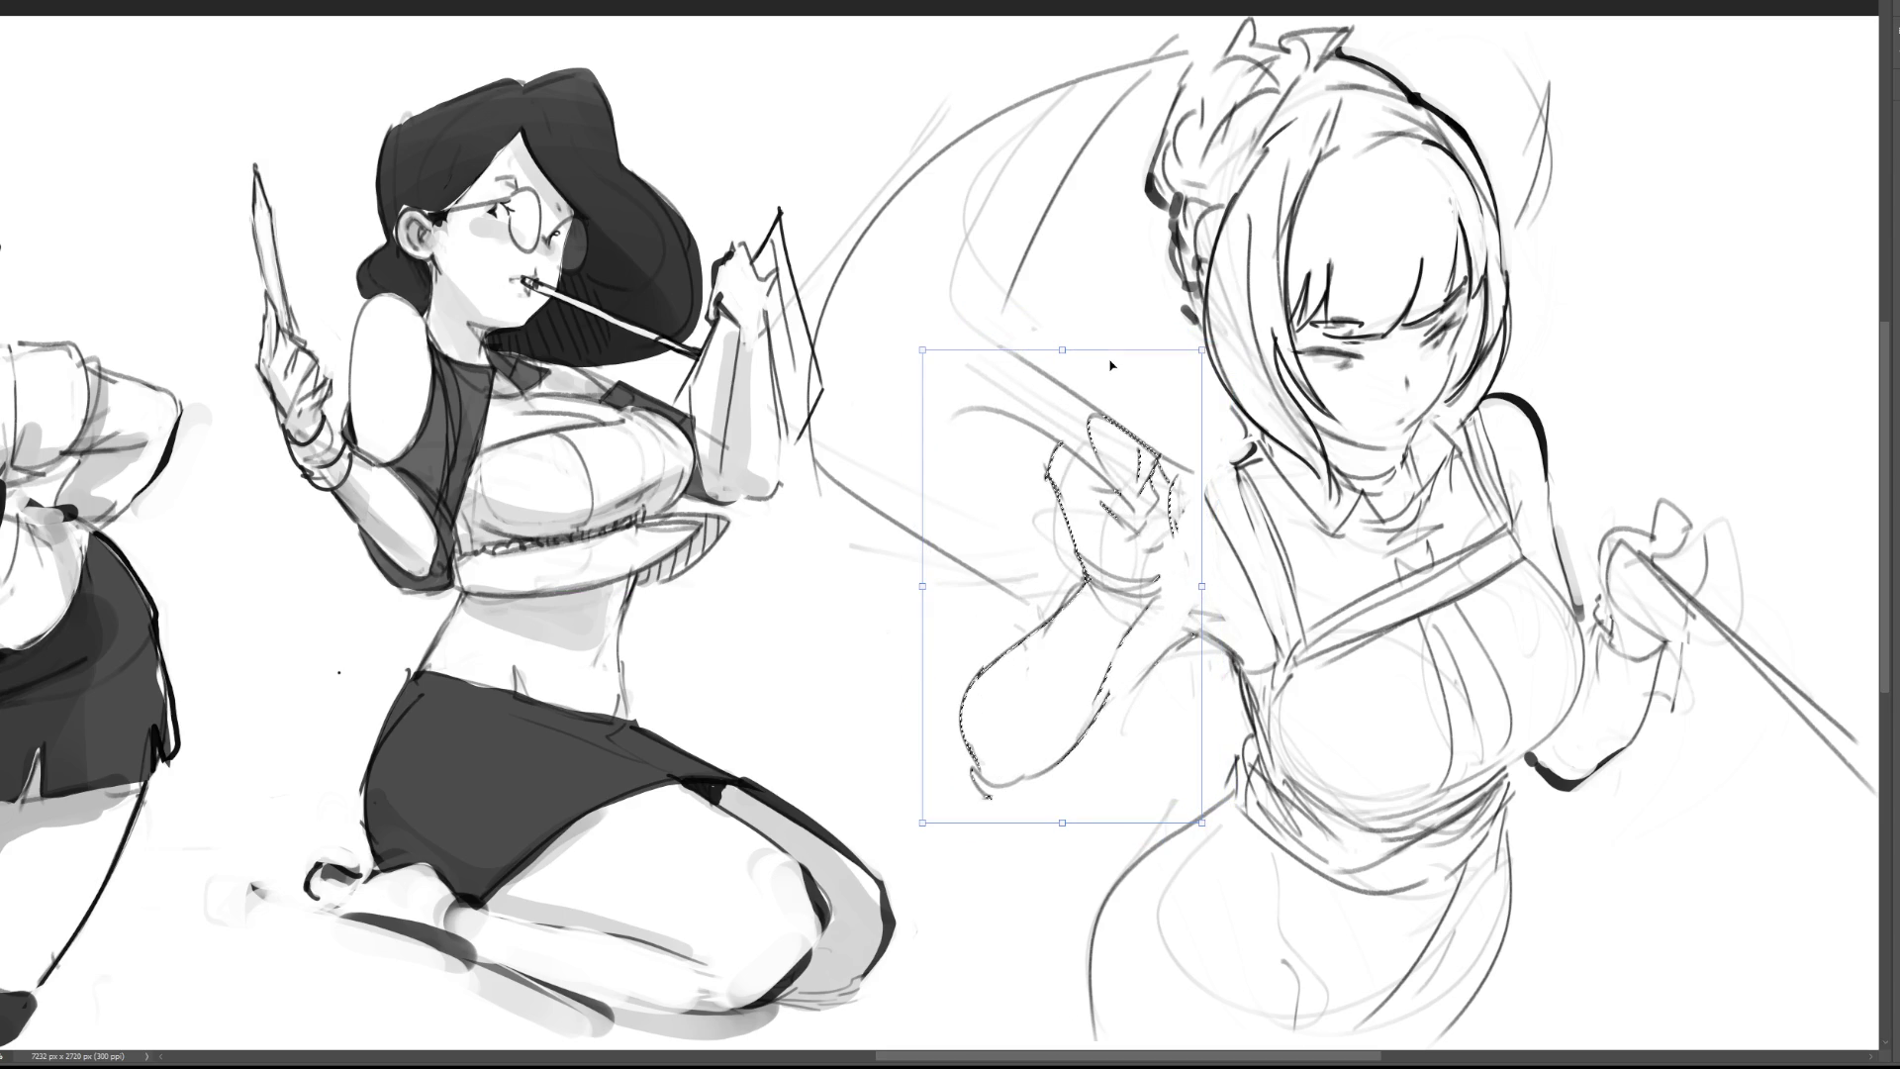
key(Return)
key(ctrl+d)
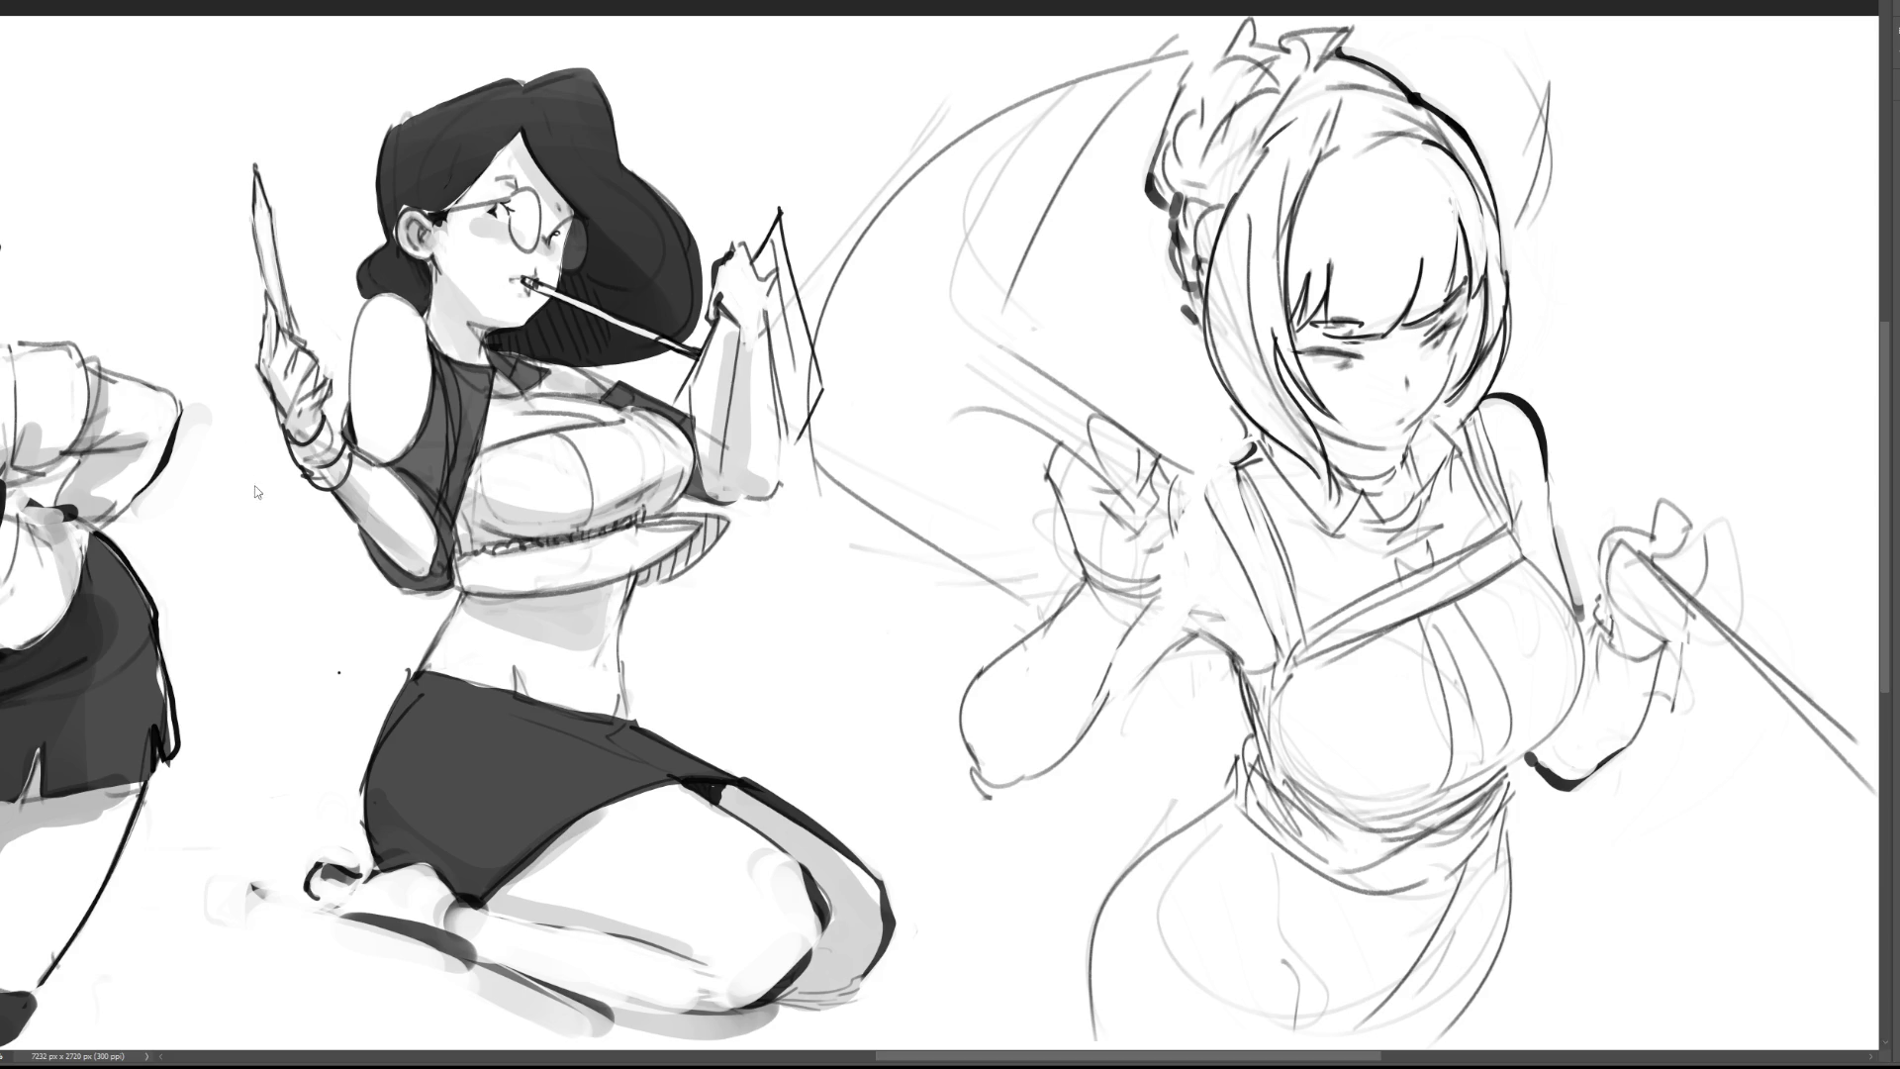
key(ctrl+z)
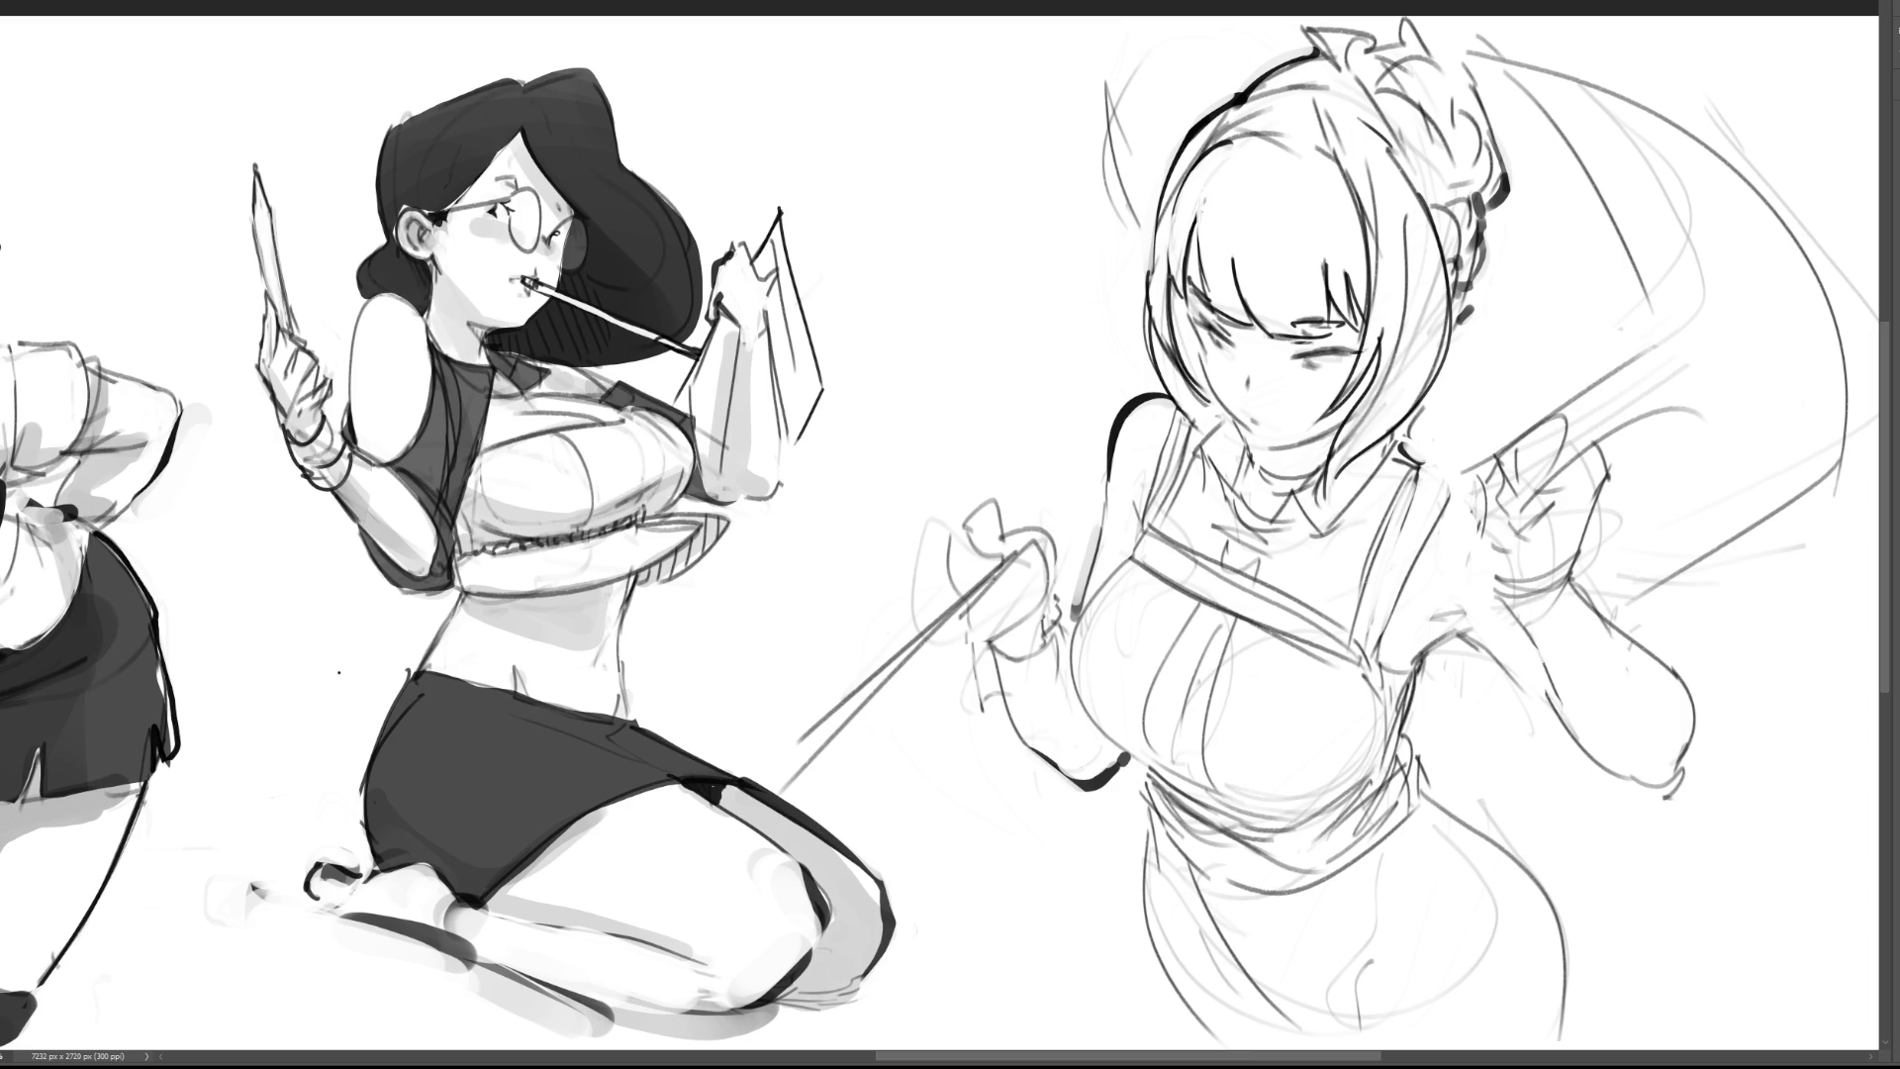
Step: Draw new outlines for the cape beside the head, the sword hand, the right hip, and behind the raised arm
mouse_move(1106, 20)
mouse_down()
mouse_move(1112, 203)
mouse_move(1155, 268)
mouse_up()
mouse_move(1066, 623)
mouse_down()
mouse_move(1051, 534)
mouse_move(995, 507)
mouse_move(955, 597)
mouse_move(749, 792)
mouse_move(962, 626)
mouse_move(1033, 751)
mouse_move(1083, 787)
mouse_move(1148, 770)
mouse_move(1148, 896)
mouse_move(1235, 1049)
mouse_up()
mouse_move(1536, 1054)
mouse_down()
mouse_move(1569, 1002)
mouse_move(1560, 920)
mouse_move(1421, 792)
mouse_move(1441, 645)
mouse_move(1524, 685)
mouse_move(1647, 801)
mouse_move(1688, 775)
mouse_up()
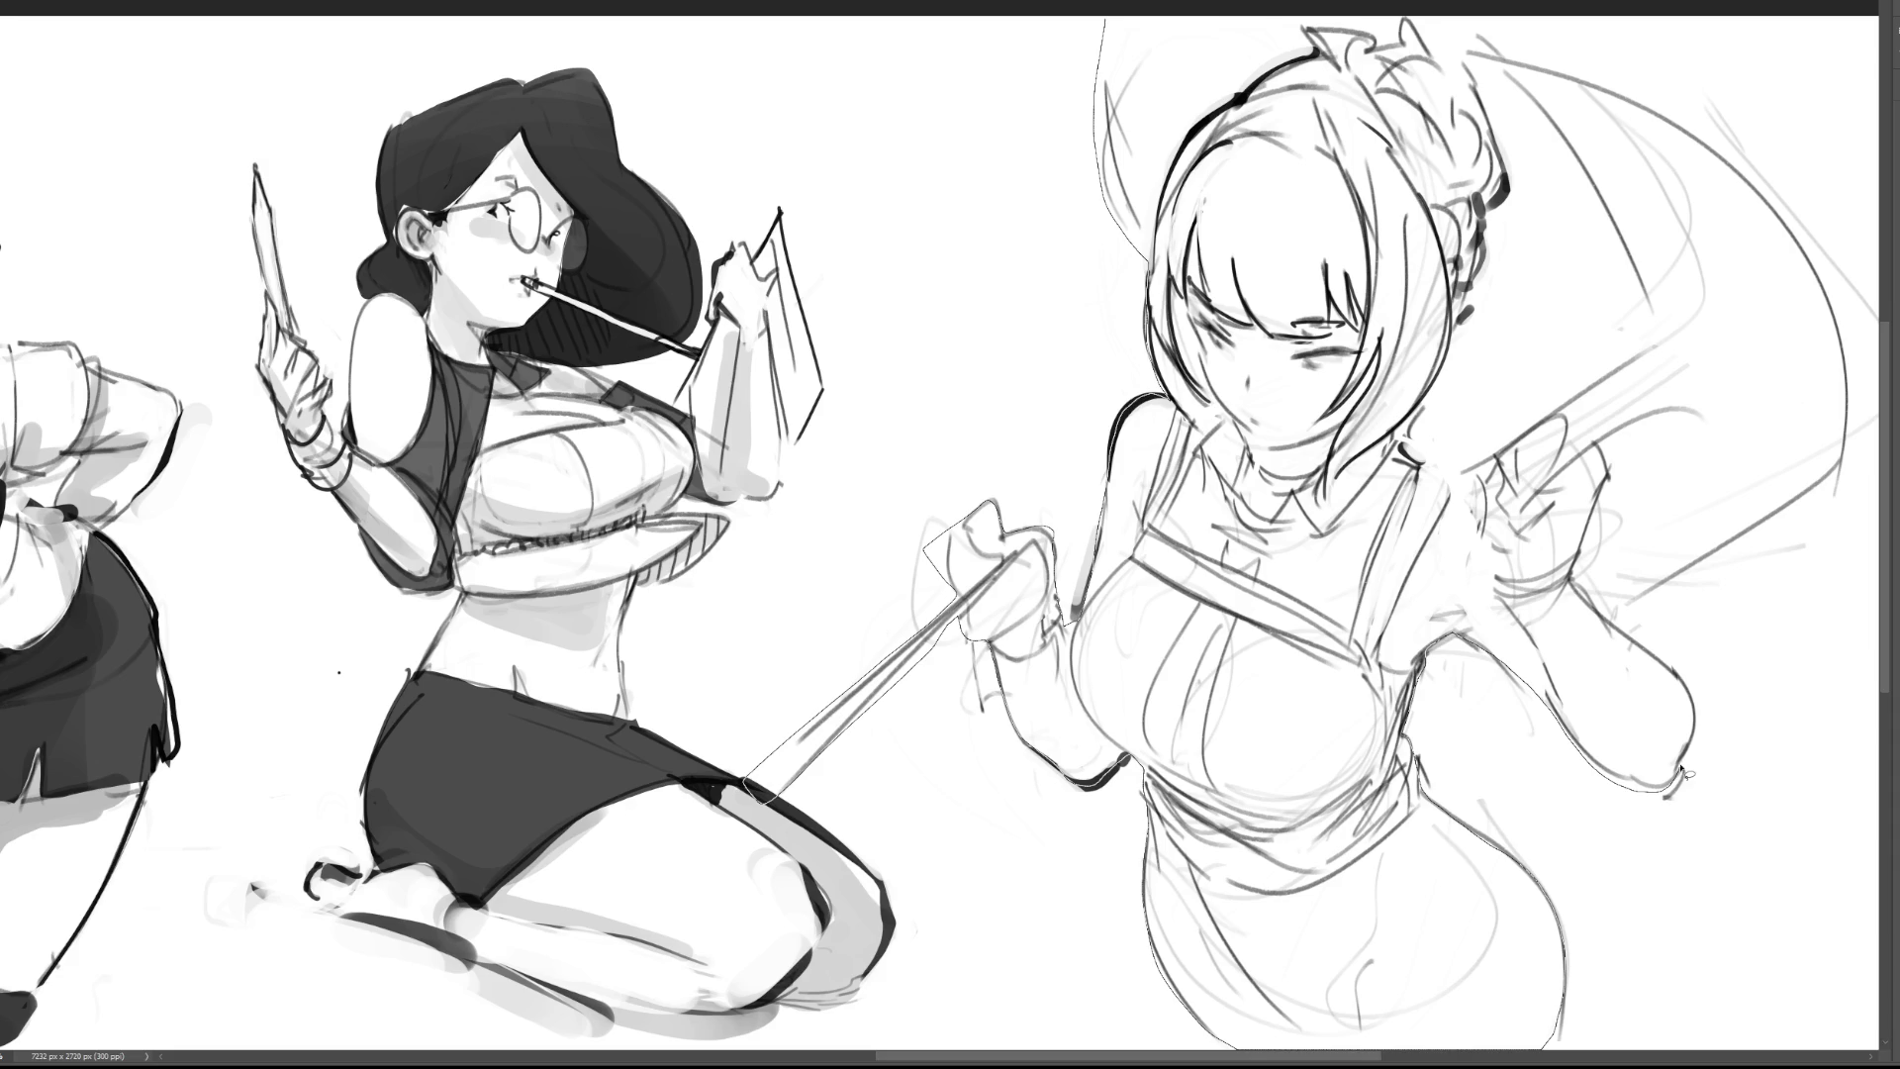
mouse_move(1607, 626)
mouse_down()
mouse_move(1759, 518)
mouse_move(1859, 404)
mouse_move(1722, 160)
mouse_move(1506, 58)
mouse_move(1220, 14)
mouse_up()
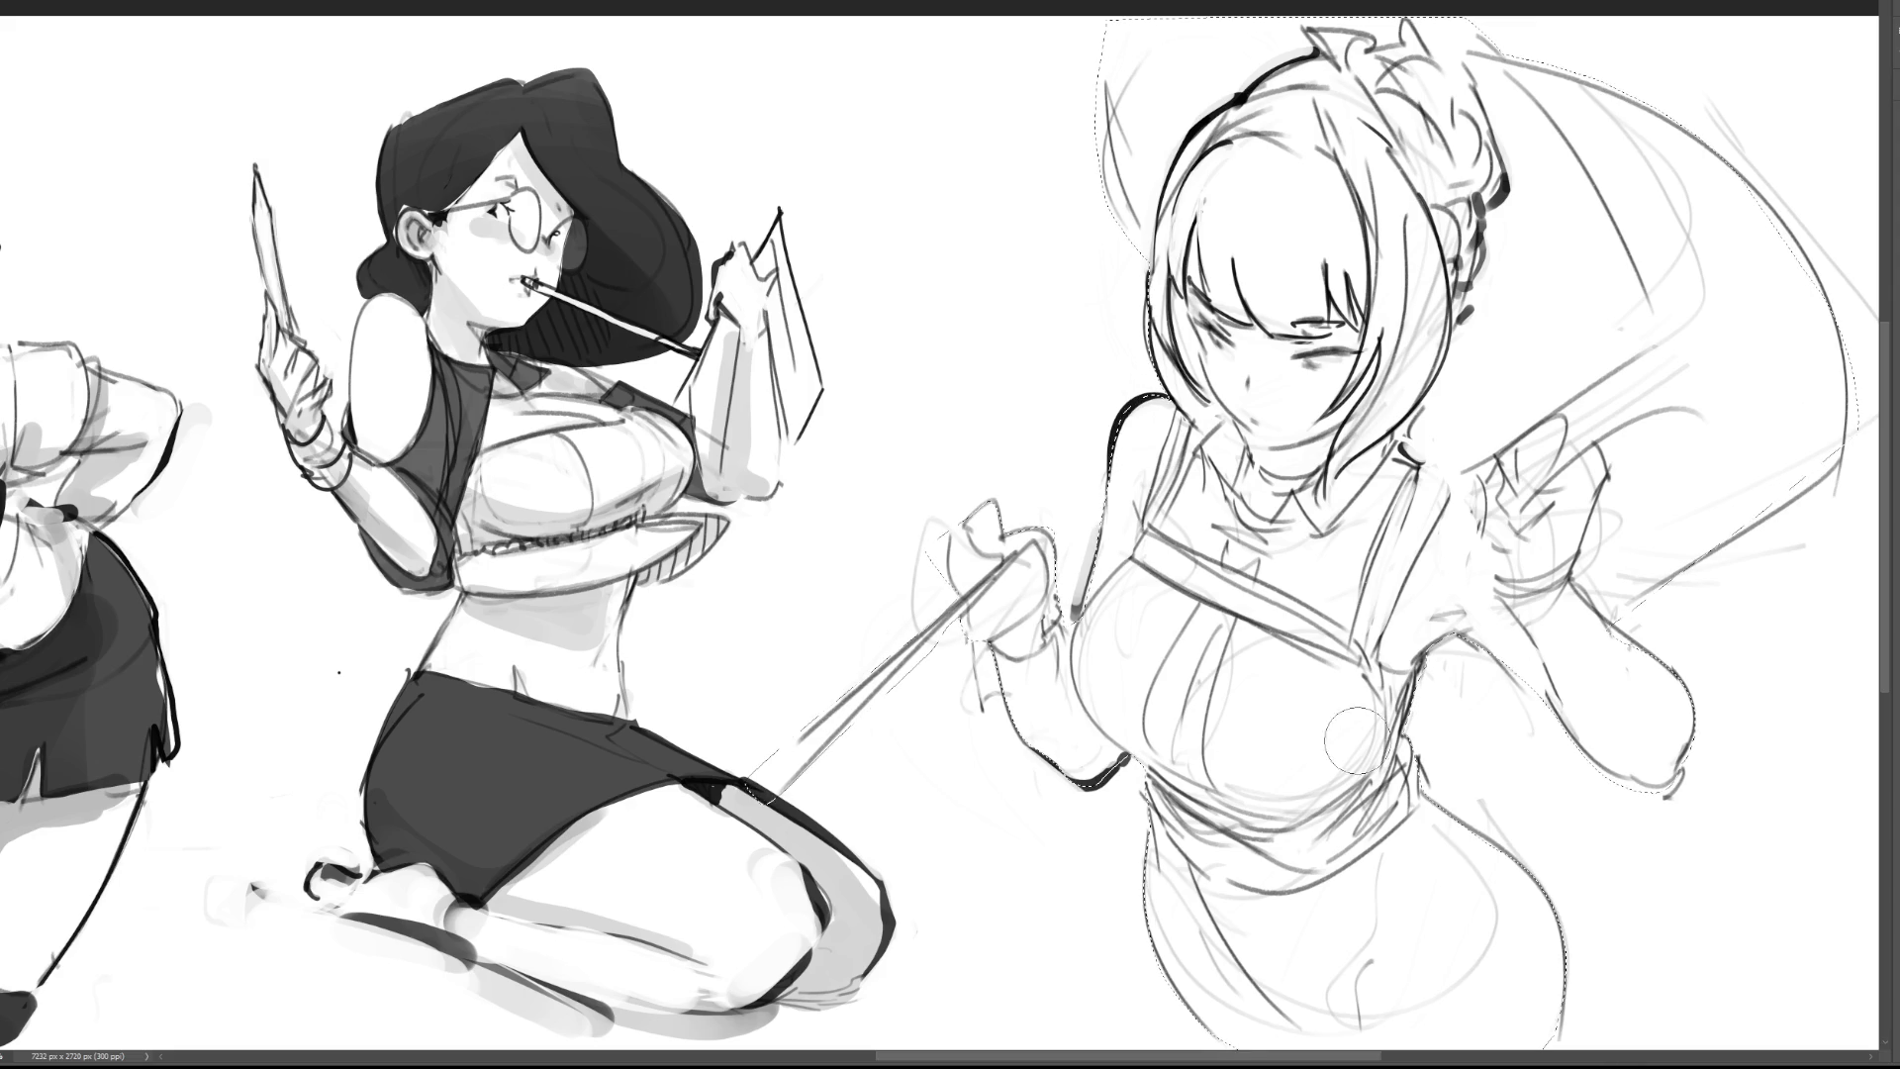
Step: Paint the figure flat mid-grey and shape the cape's top-right edge
mouse_move(1241, 693)
mouse_down()
mouse_move(1103, 386)
mouse_move(1564, 989)
mouse_up()
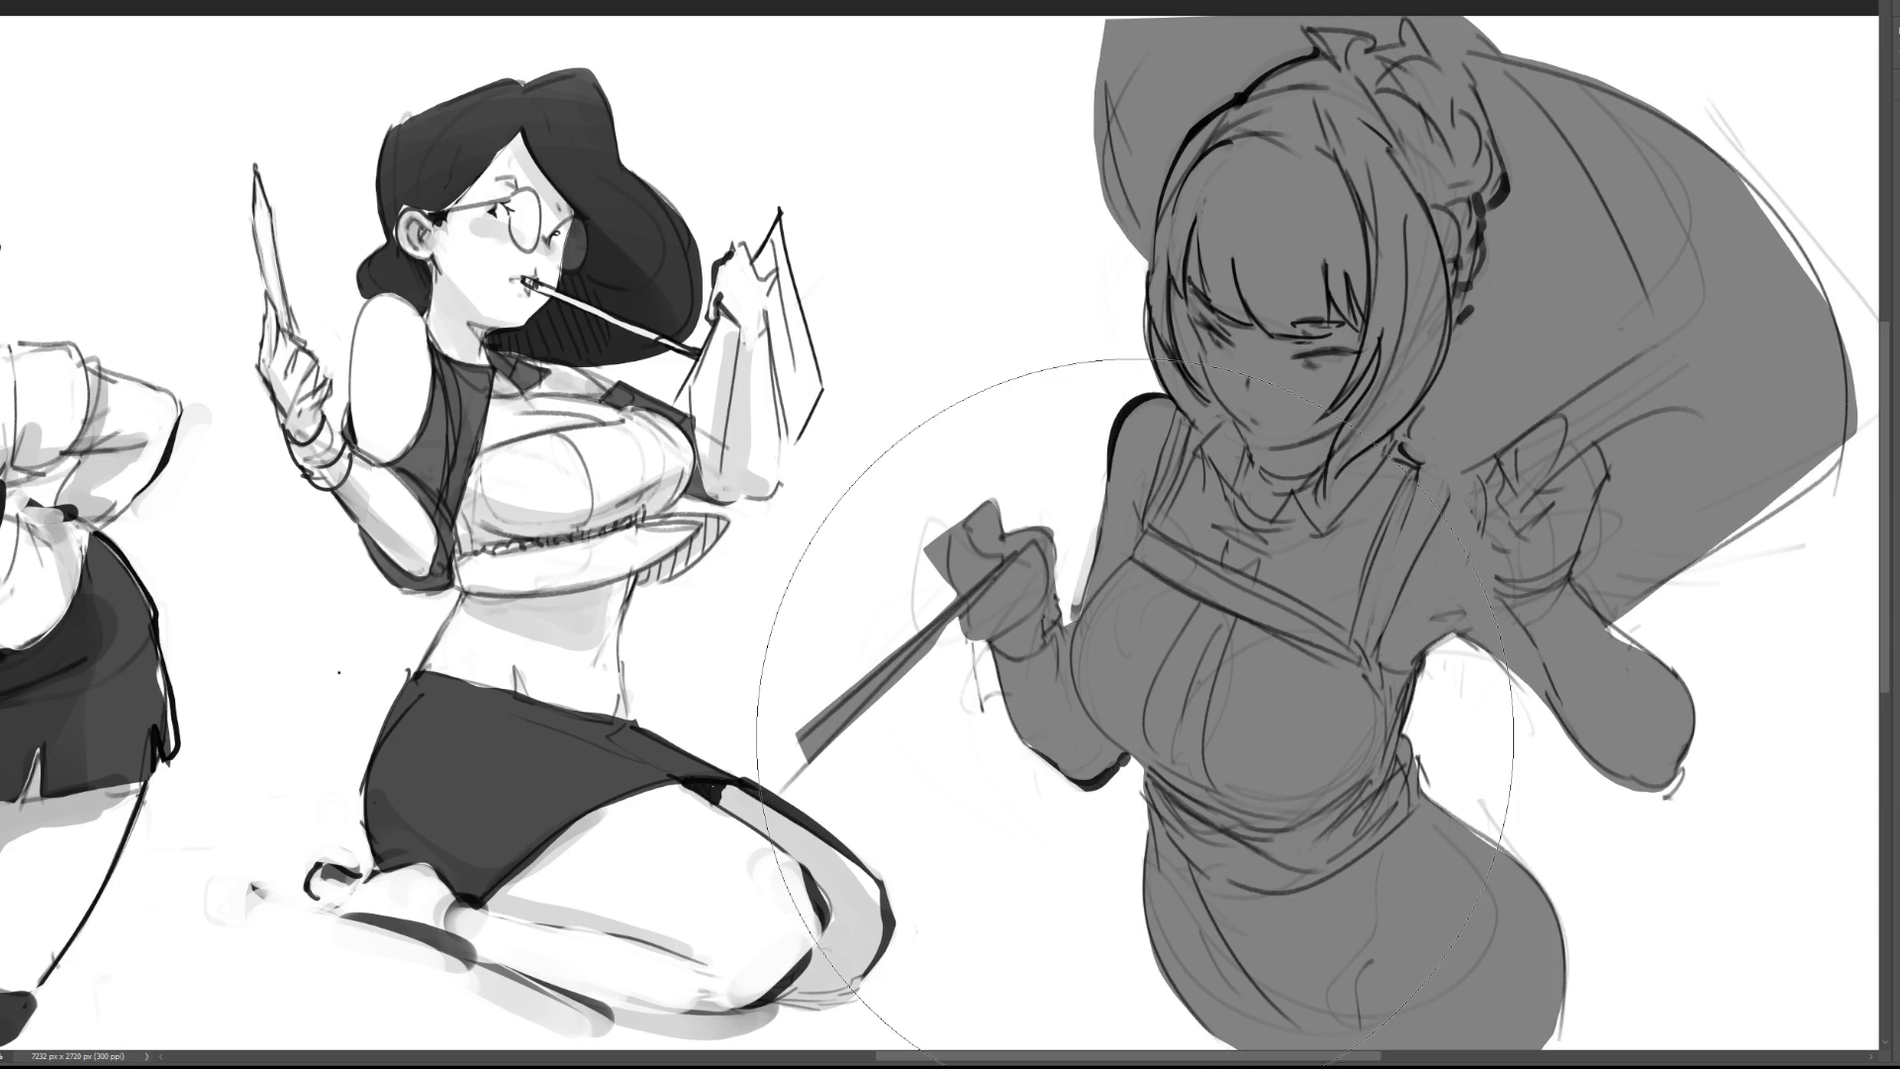
mouse_move(1682, 158)
mouse_down()
mouse_move(1622, 60)
mouse_move(1583, 45)
mouse_up()
mouse_move(1804, 61)
mouse_down()
mouse_move(1771, 89)
mouse_move(1746, 60)
mouse_move(1727, 139)
mouse_move(1640, 198)
mouse_move(1745, 376)
mouse_move(1781, 247)
mouse_move(1745, 356)
mouse_up()
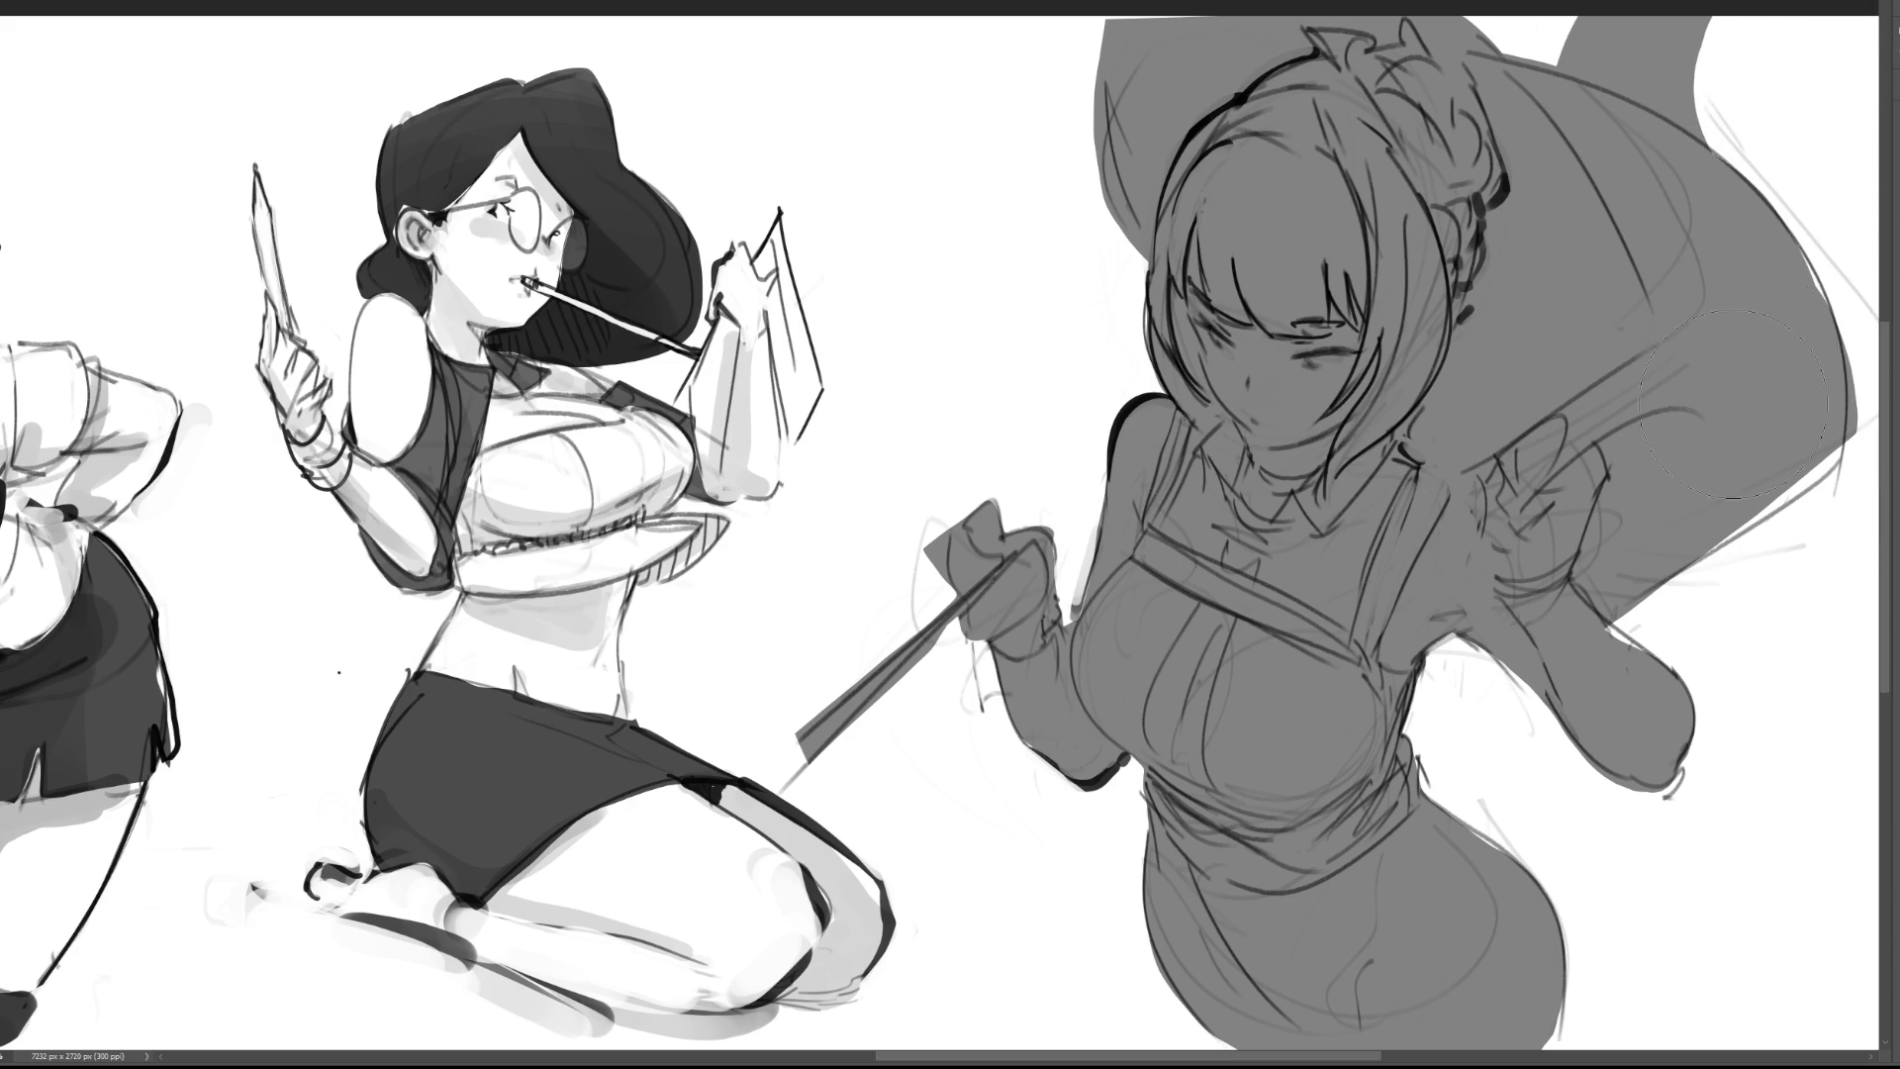
drag(1771, 247, 1811, 306)
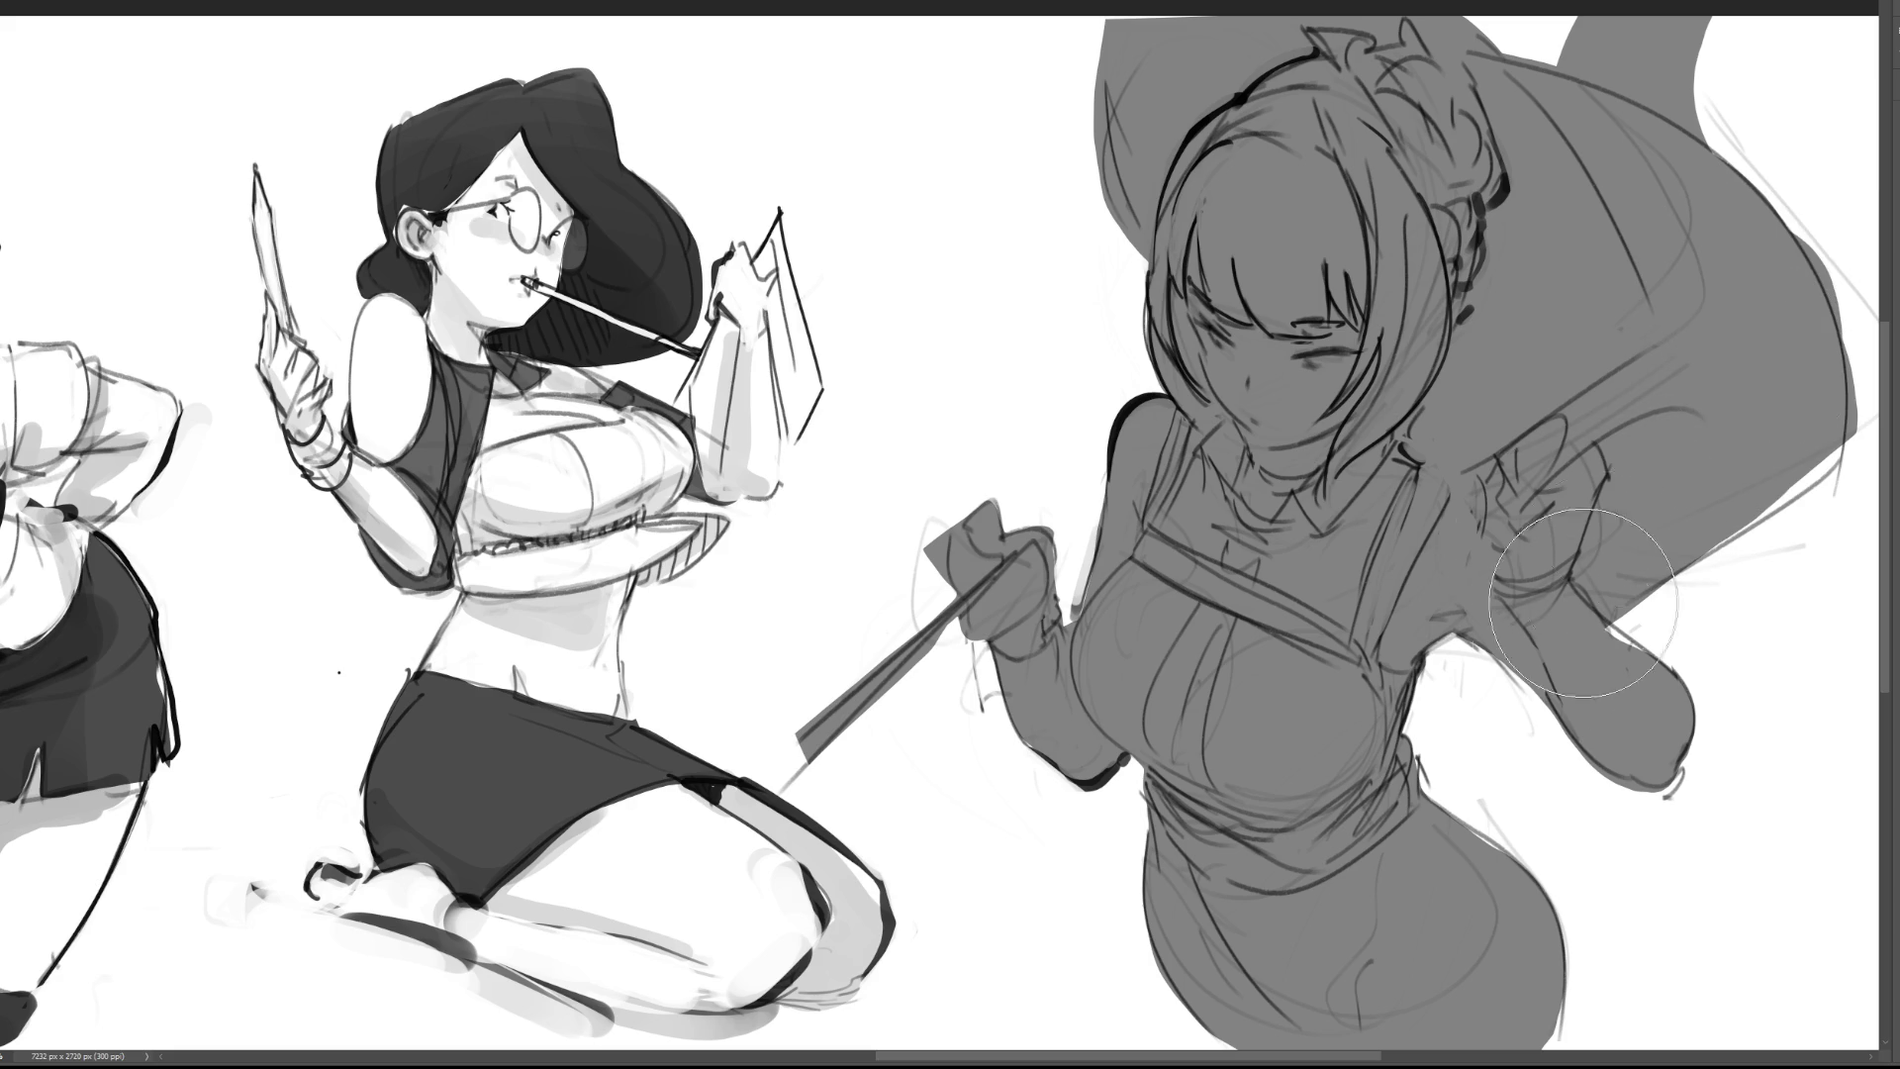
Step: With a smaller brush, fill grey along the hip and arm edges and paint white over the chest
key(bracketleft)
key(bracketleft)
key(bracketleft)
drag(1465, 823, 1527, 879)
drag(1547, 978, 1563, 1047)
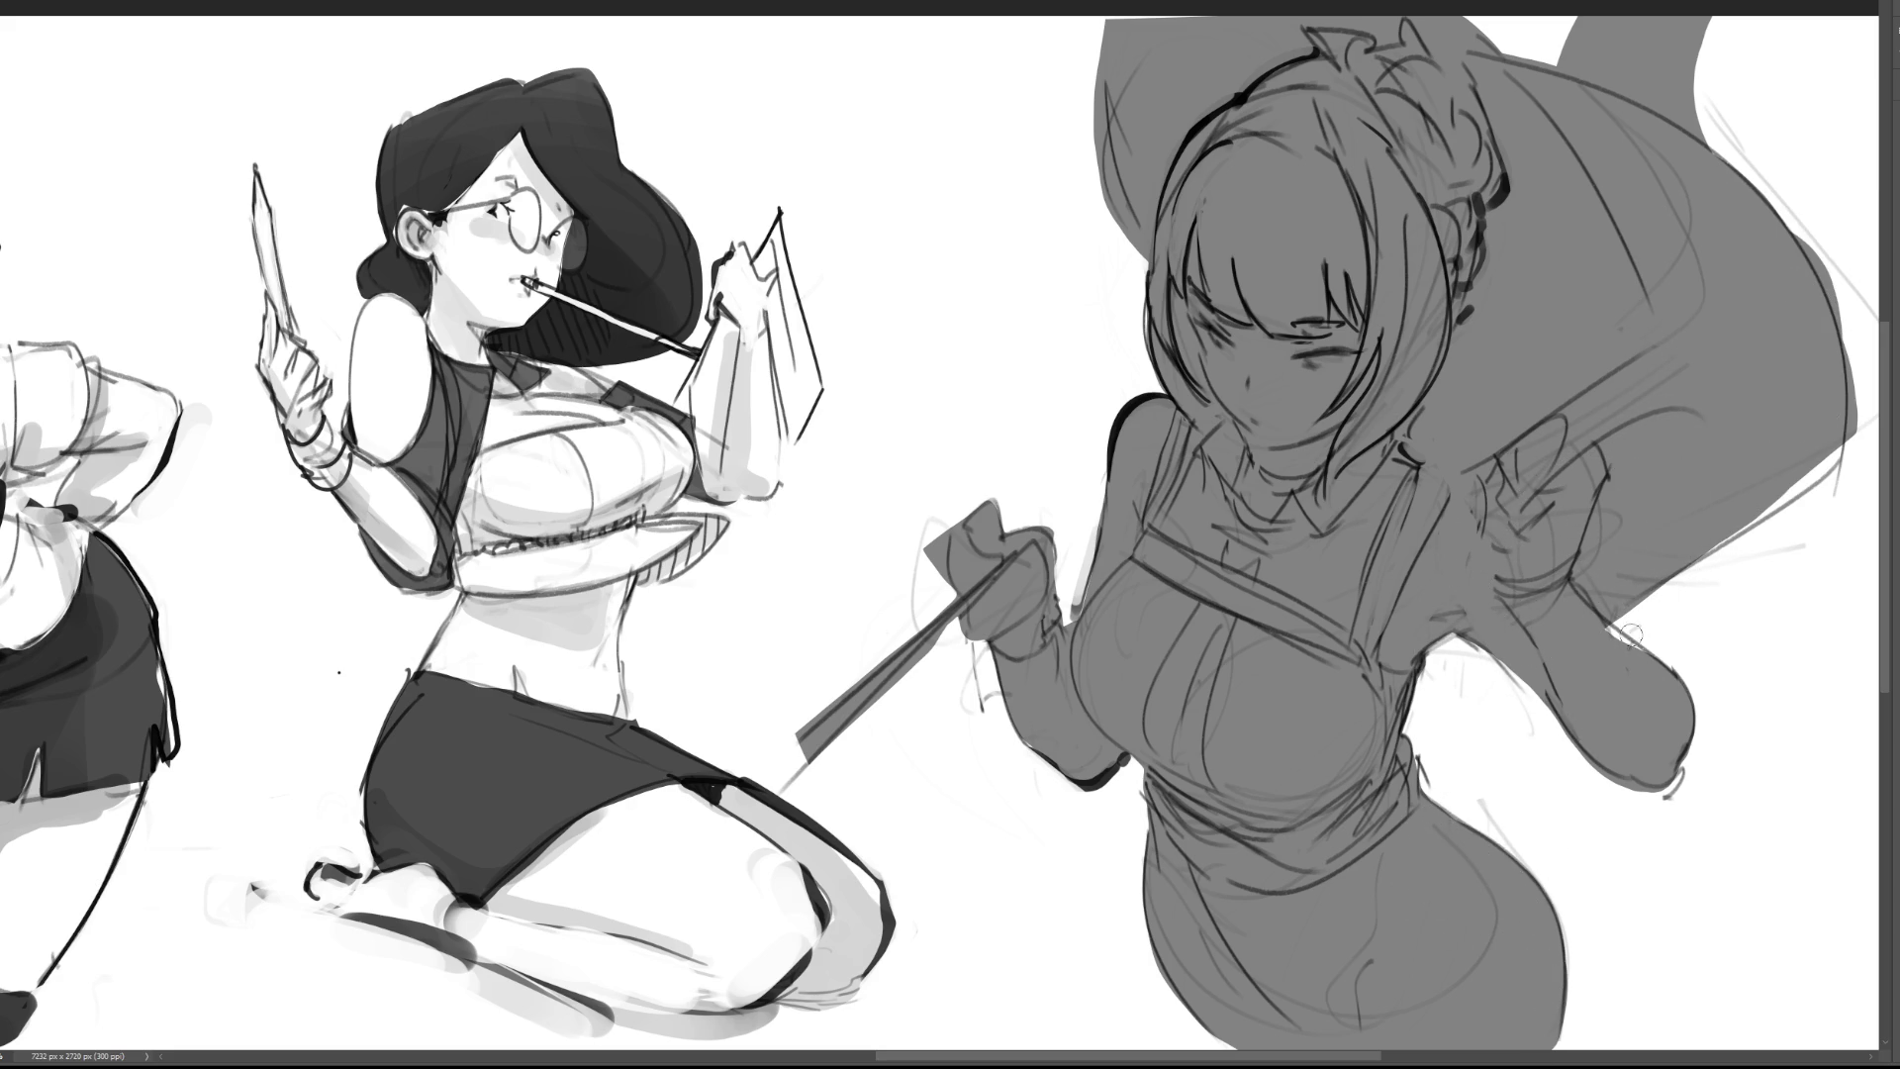
drag(1629, 651, 1613, 625)
mouse_move(1135, 578)
mouse_down()
mouse_move(1077, 633)
mouse_move(1089, 727)
mouse_move(1167, 663)
mouse_move(1148, 593)
mouse_move(1138, 633)
mouse_move(1153, 613)
mouse_move(1242, 653)
mouse_move(1249, 797)
mouse_move(1358, 704)
mouse_move(1261, 648)
mouse_move(1351, 742)
mouse_move(1286, 775)
mouse_move(1318, 749)
mouse_move(1259, 670)
mouse_up()
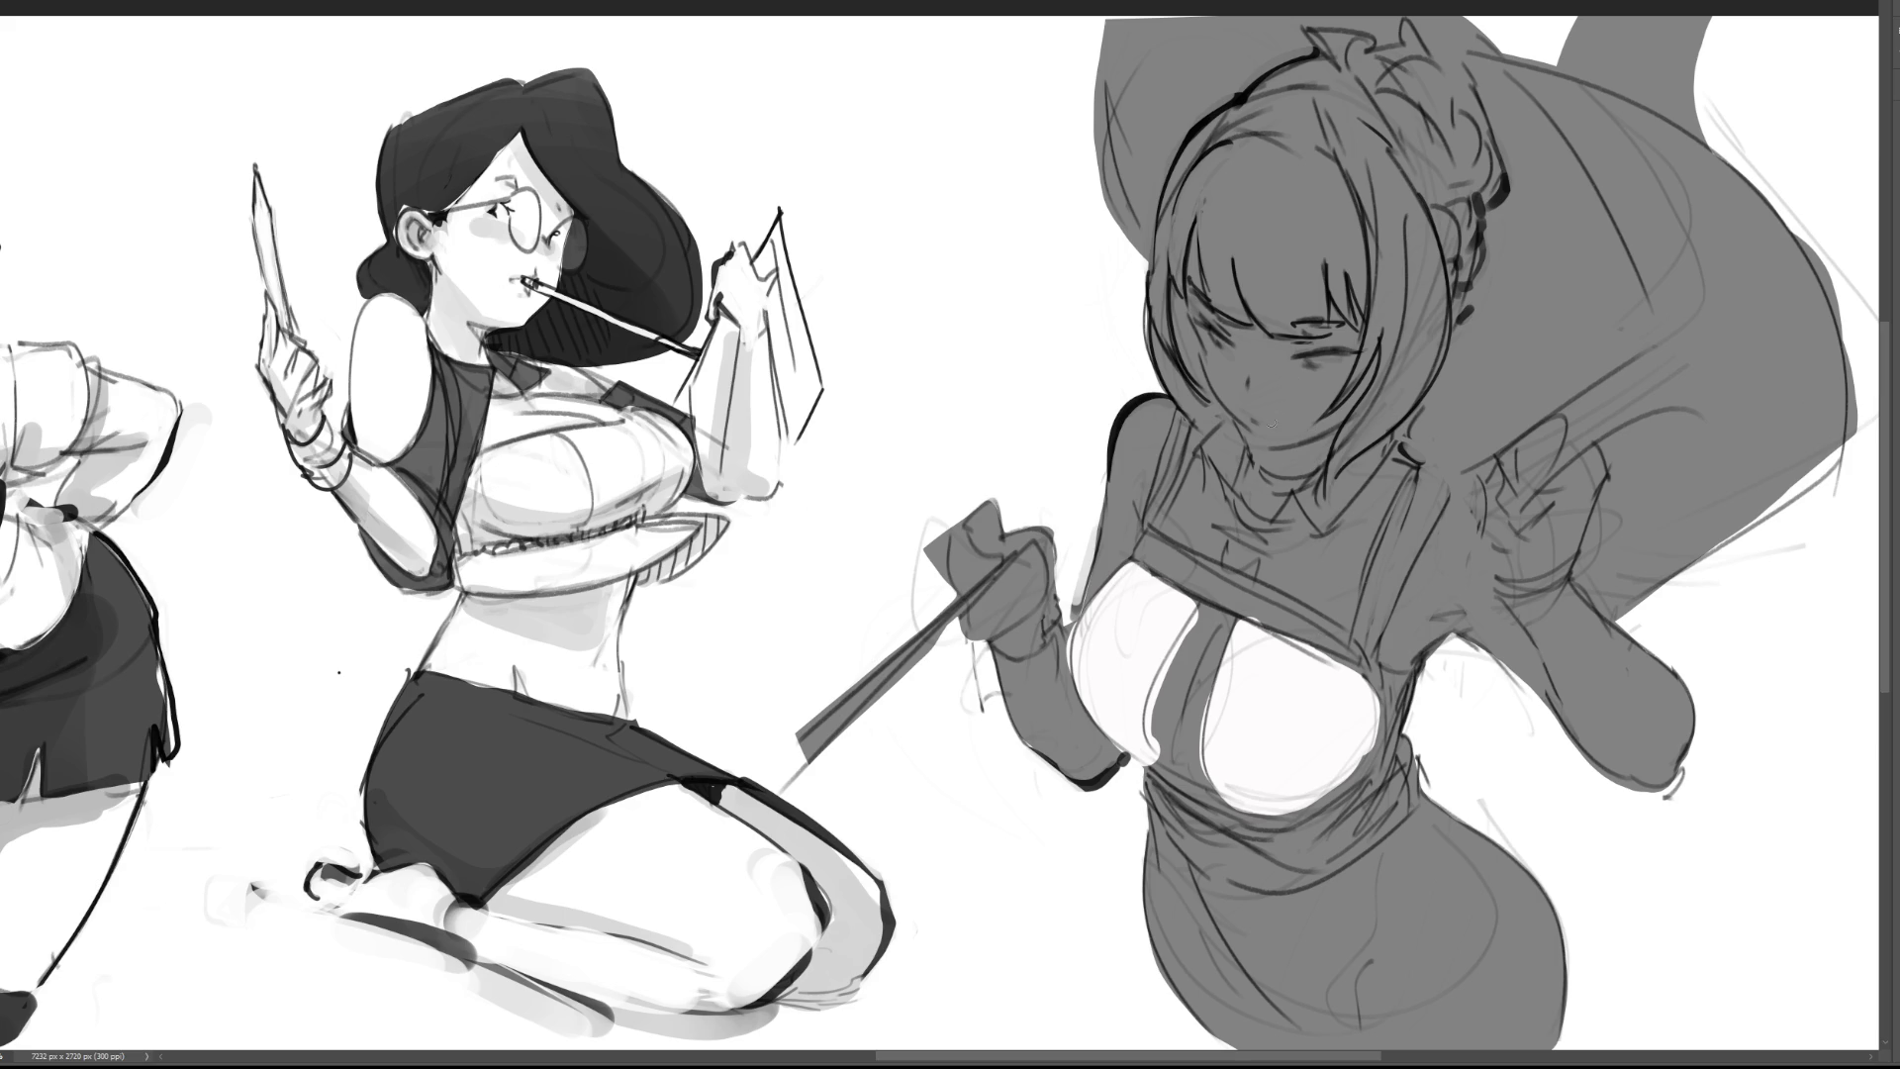
Step: Paint the neck, collar and shirt front white
mouse_move(1232, 442)
mouse_down()
mouse_move(1186, 471)
mouse_move(1169, 524)
mouse_move(1197, 544)
mouse_up()
mouse_move(1196, 476)
mouse_down()
mouse_move(1221, 426)
mouse_move(1242, 475)
mouse_move(1197, 525)
mouse_move(1182, 495)
mouse_move(1230, 465)
mouse_move(1205, 542)
mouse_move(1271, 577)
mouse_move(1321, 463)
mouse_move(1311, 529)
mouse_up()
mouse_move(1326, 450)
mouse_down()
mouse_move(1314, 503)
mouse_move(1378, 446)
mouse_move(1411, 471)
mouse_move(1341, 599)
mouse_up()
drag(1381, 467, 1346, 611)
mouse_move(1374, 507)
mouse_down()
mouse_move(1346, 583)
mouse_move(1316, 598)
mouse_up()
mouse_move(1286, 510)
mouse_down()
mouse_move(1276, 599)
mouse_move(1310, 580)
mouse_move(1335, 616)
mouse_up()
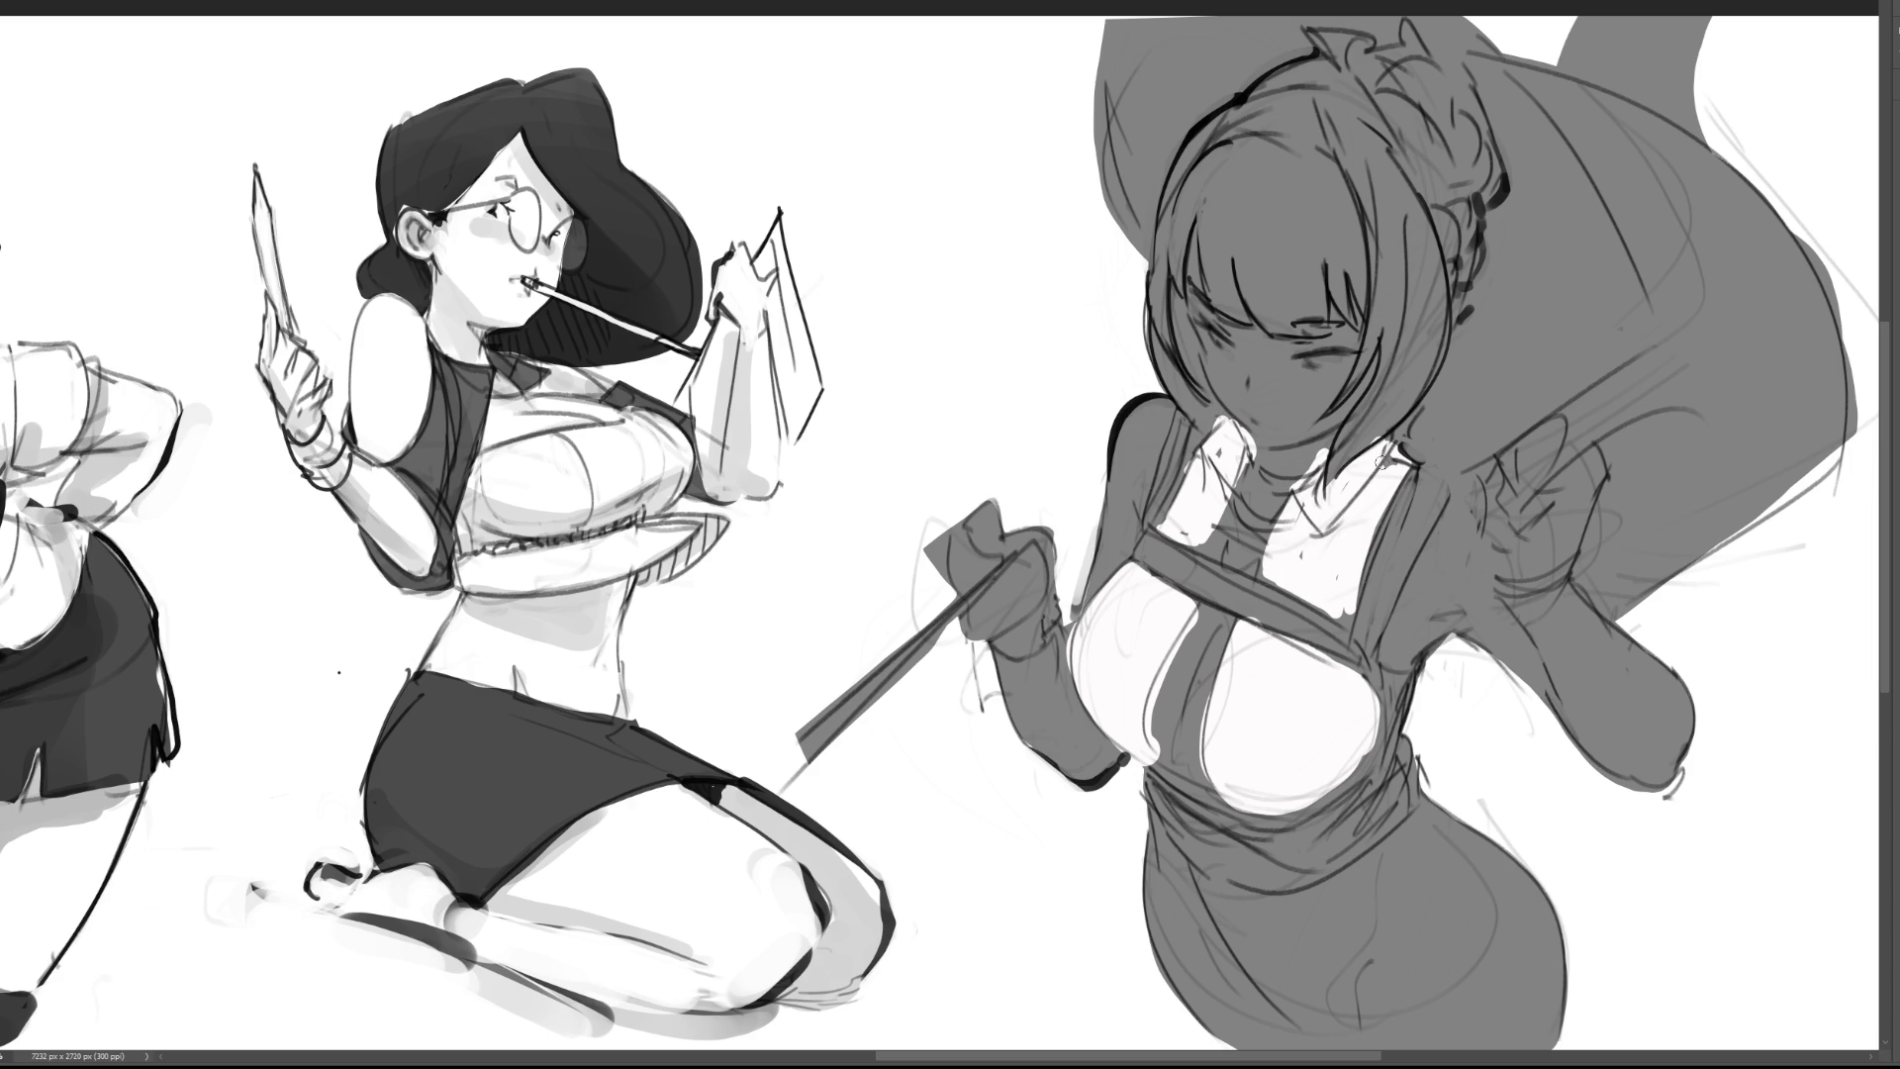
Step: Touch up the white shirt to its lower edge and paint a wide dark waist band
drag(1385, 503, 1369, 569)
drag(1216, 523, 1201, 555)
mouse_move(1263, 826)
mouse_down()
mouse_move(1390, 752)
mouse_move(1395, 718)
mouse_move(1375, 770)
mouse_move(1194, 810)
mouse_move(1153, 774)
mouse_move(1255, 828)
mouse_move(1359, 831)
mouse_up()
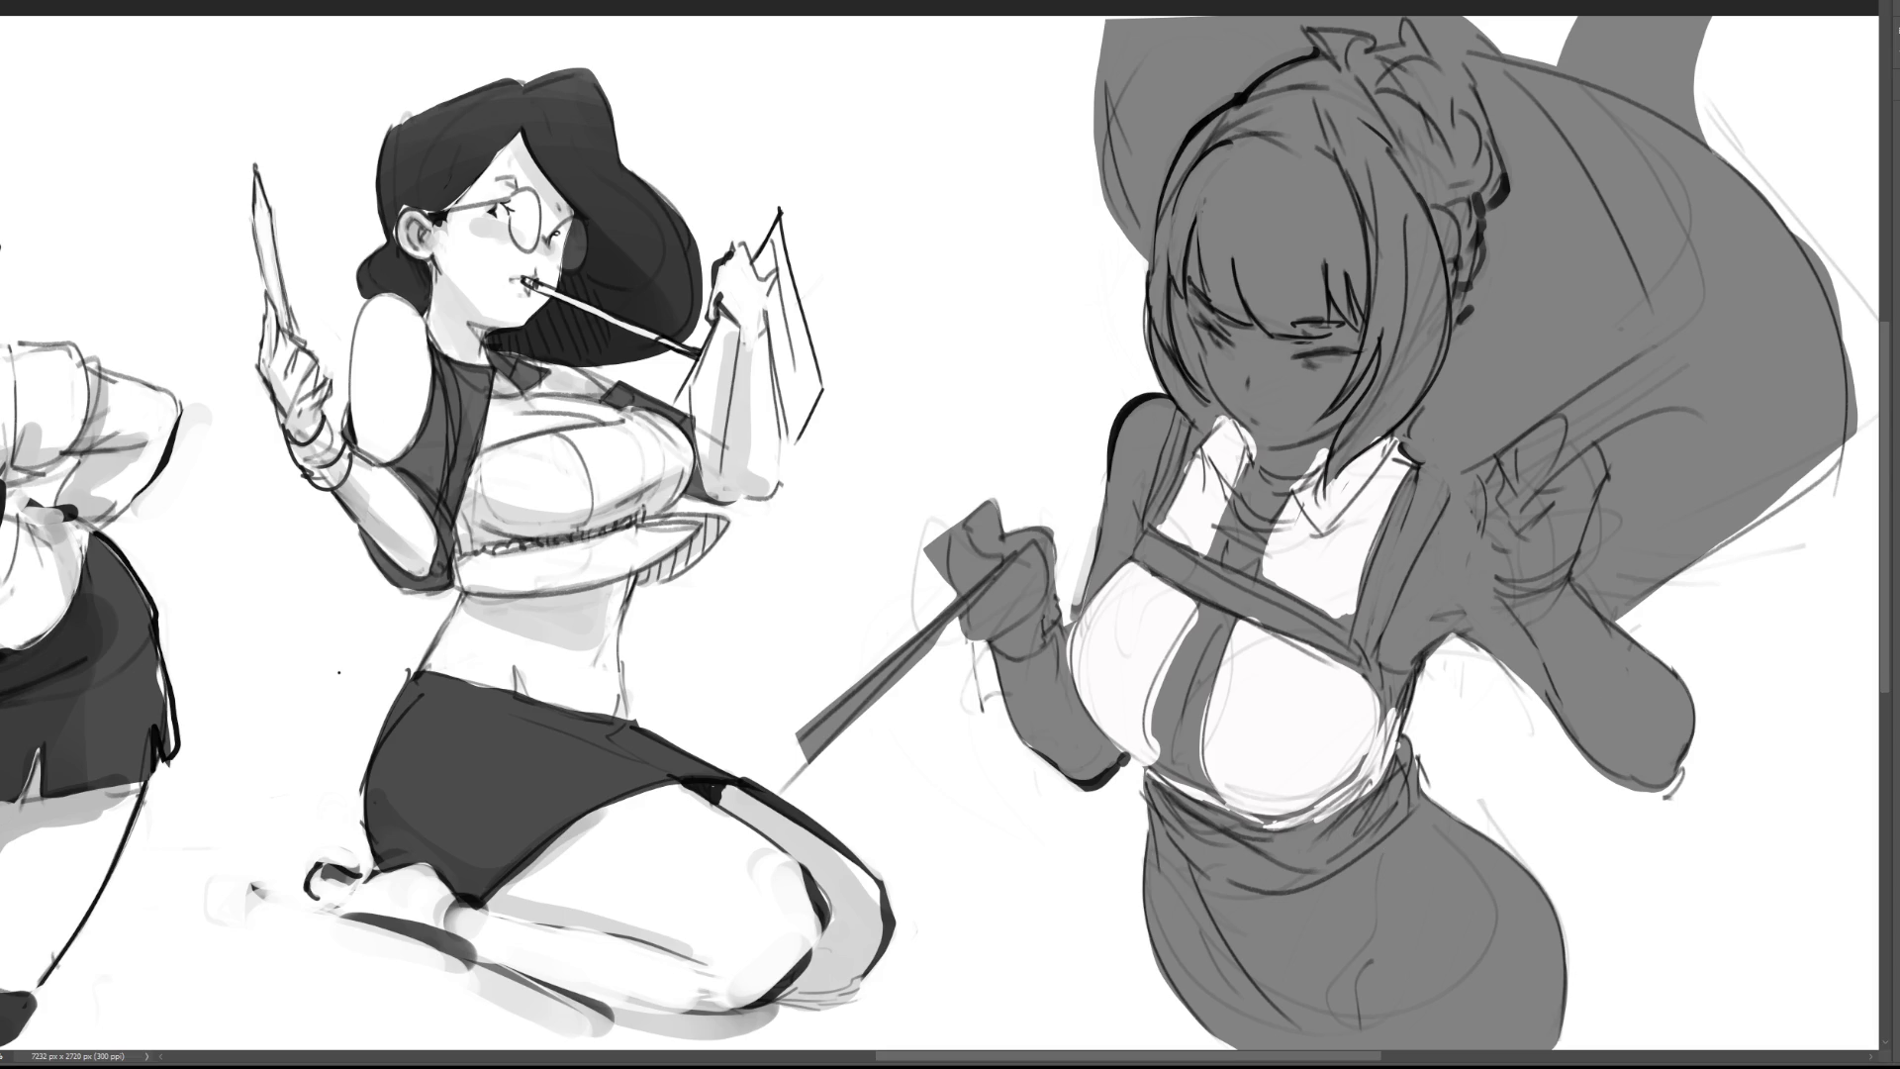
mouse_move(1148, 802)
mouse_down()
mouse_move(1267, 841)
mouse_move(1375, 836)
mouse_move(1440, 737)
mouse_up()
mouse_move(1158, 841)
mouse_down()
mouse_move(1286, 880)
mouse_move(1167, 853)
mouse_move(1316, 989)
mouse_move(1339, 920)
mouse_move(1453, 827)
mouse_move(1523, 989)
mouse_move(1484, 950)
mouse_up()
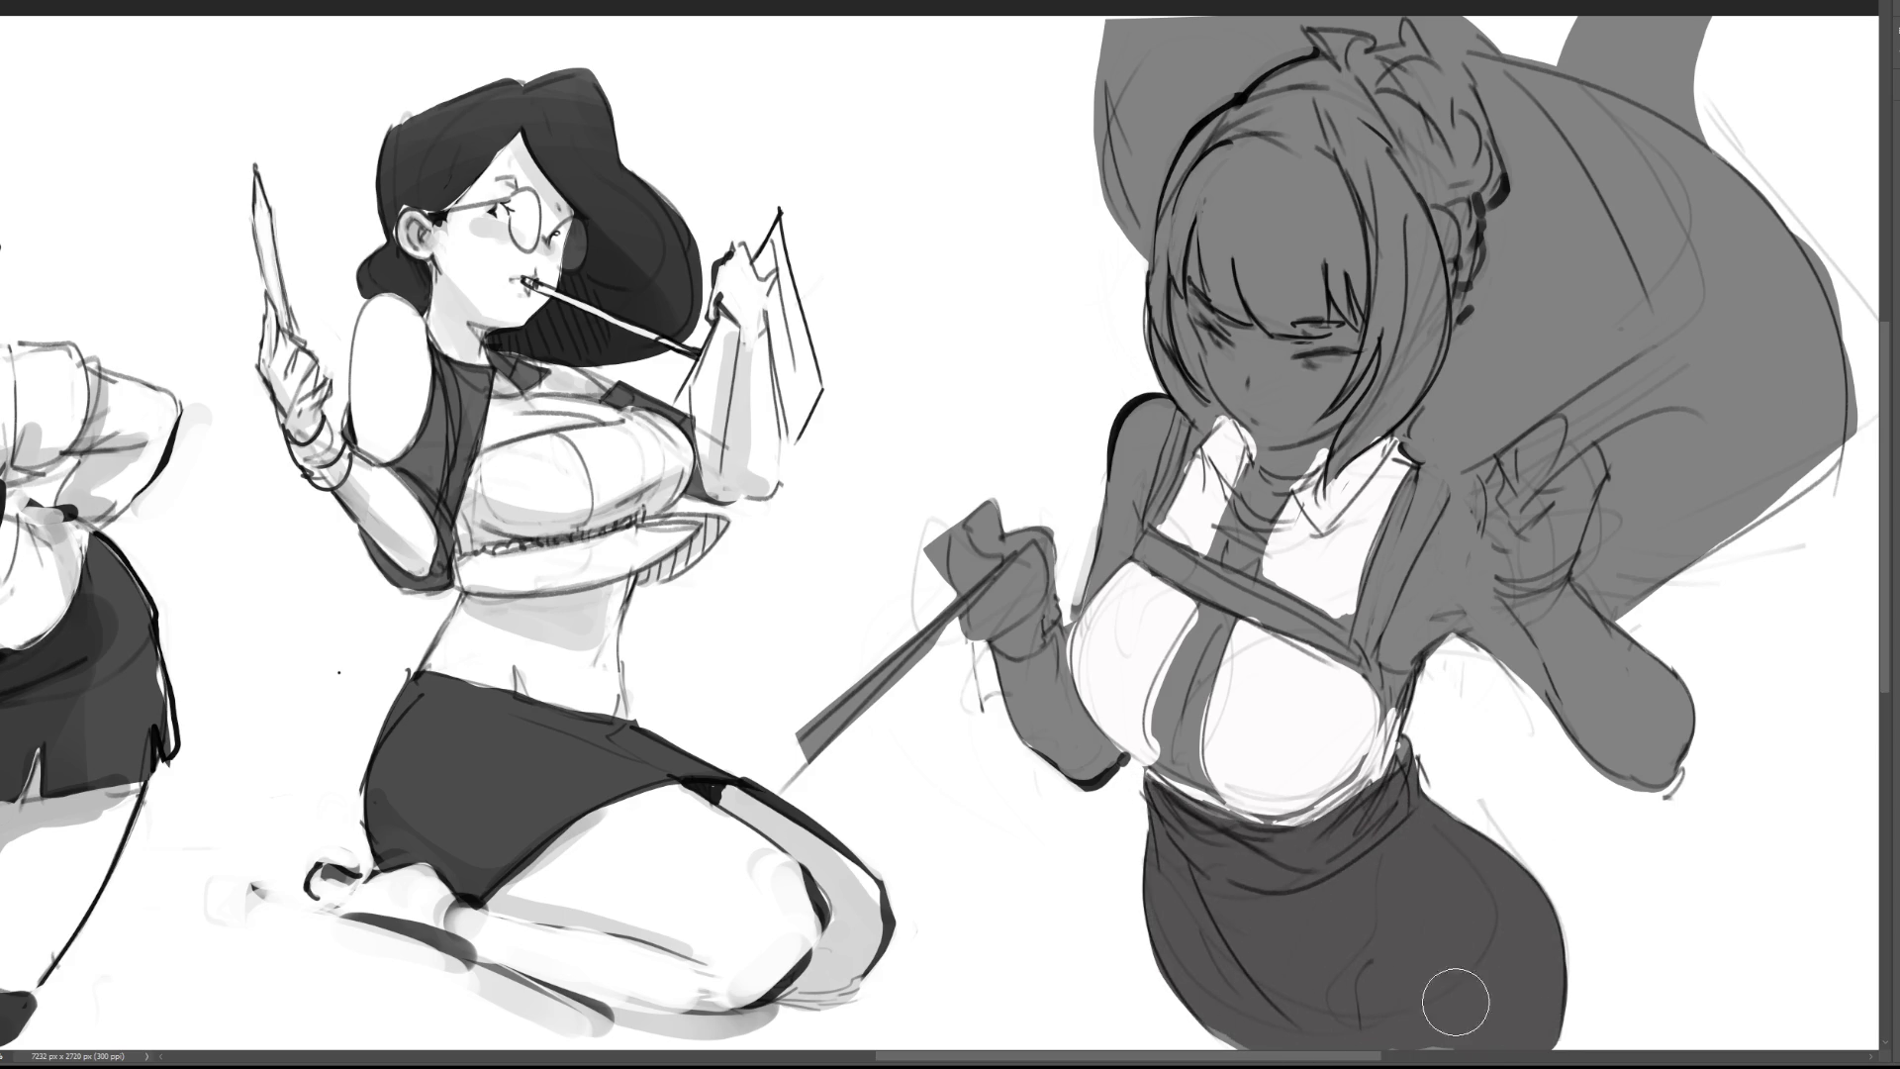
Step: With a smaller brush, paint a dark strap across the chest and down from the right collar
key(bracketleft)
key(bracketleft)
key(bracketleft)
drag(1144, 548, 1336, 648)
mouse_move(1203, 557)
mouse_down()
mouse_move(1403, 705)
mouse_move(1351, 796)
mouse_up()
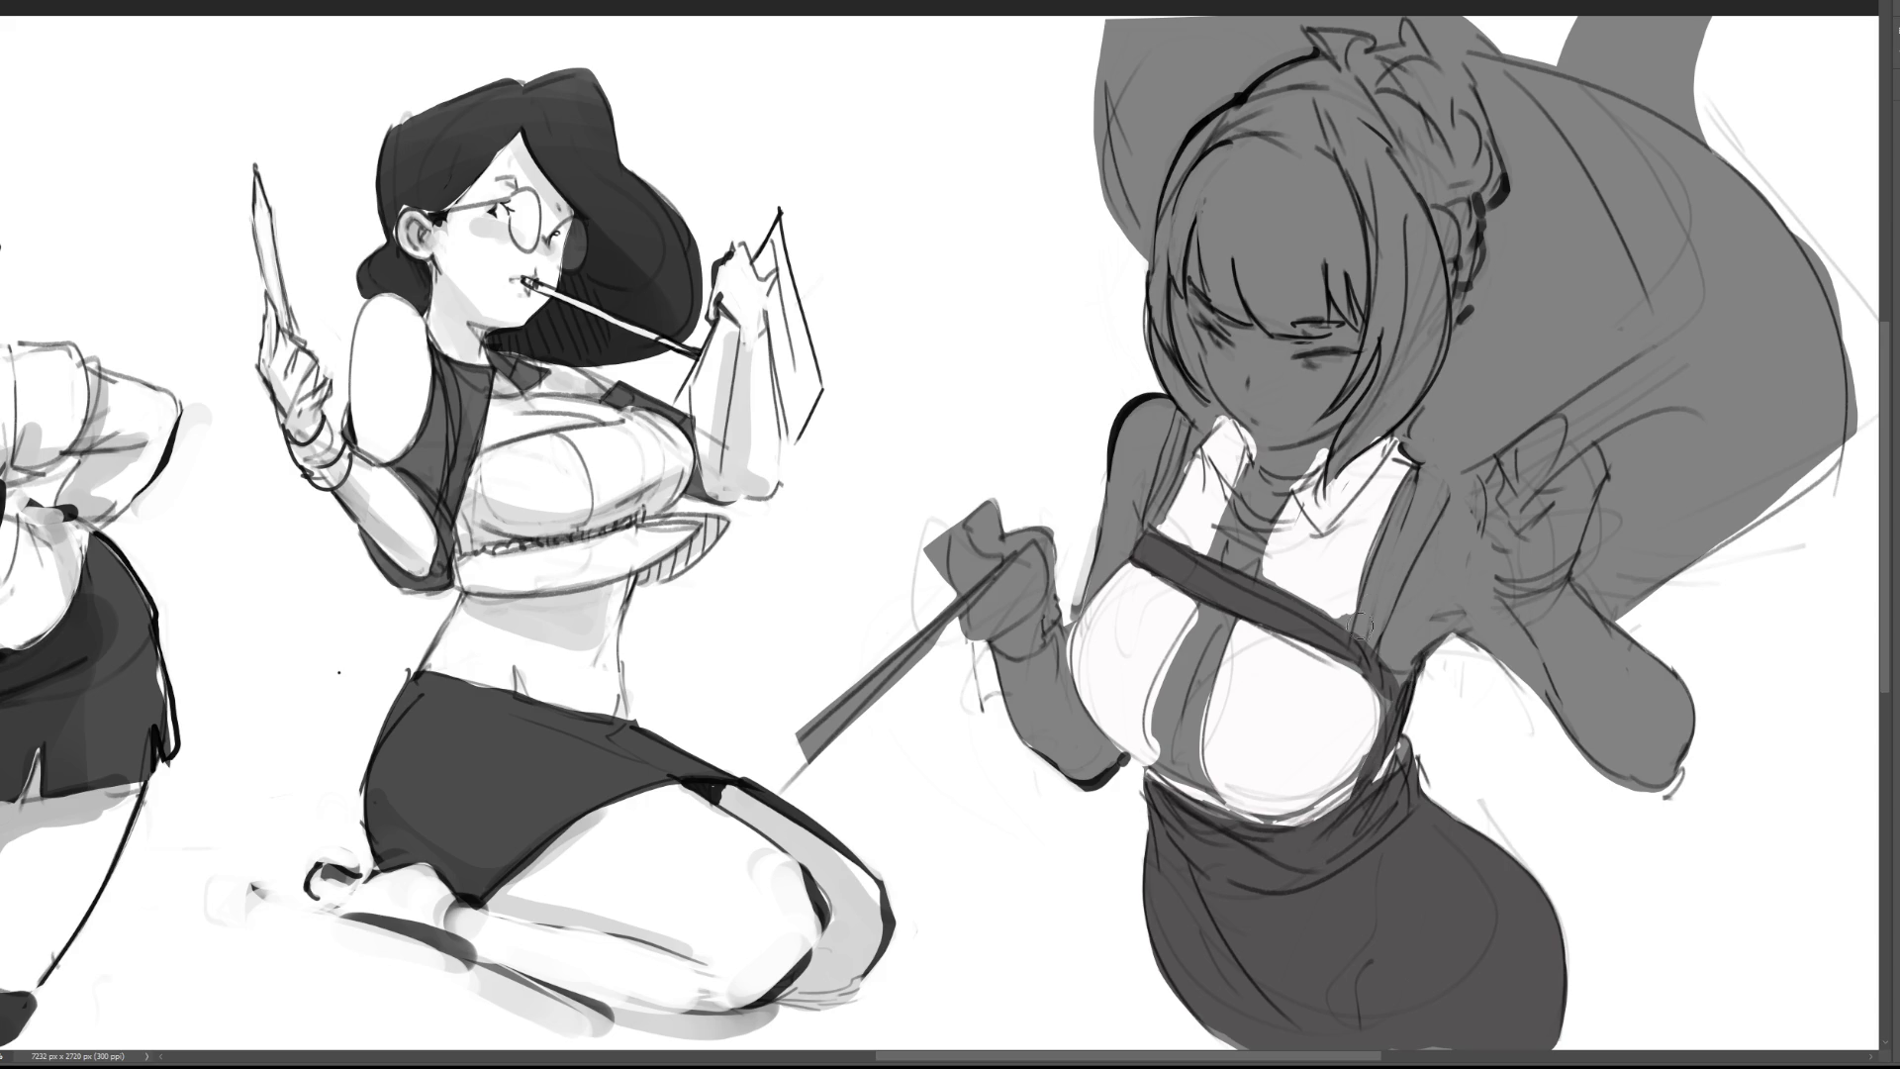
click(1434, 473)
drag(1436, 477, 1373, 633)
Step: Finish the right collar strap, add a left shoulder strap, and shade the raised hand dark
drag(1405, 517, 1364, 645)
drag(1440, 465, 1425, 535)
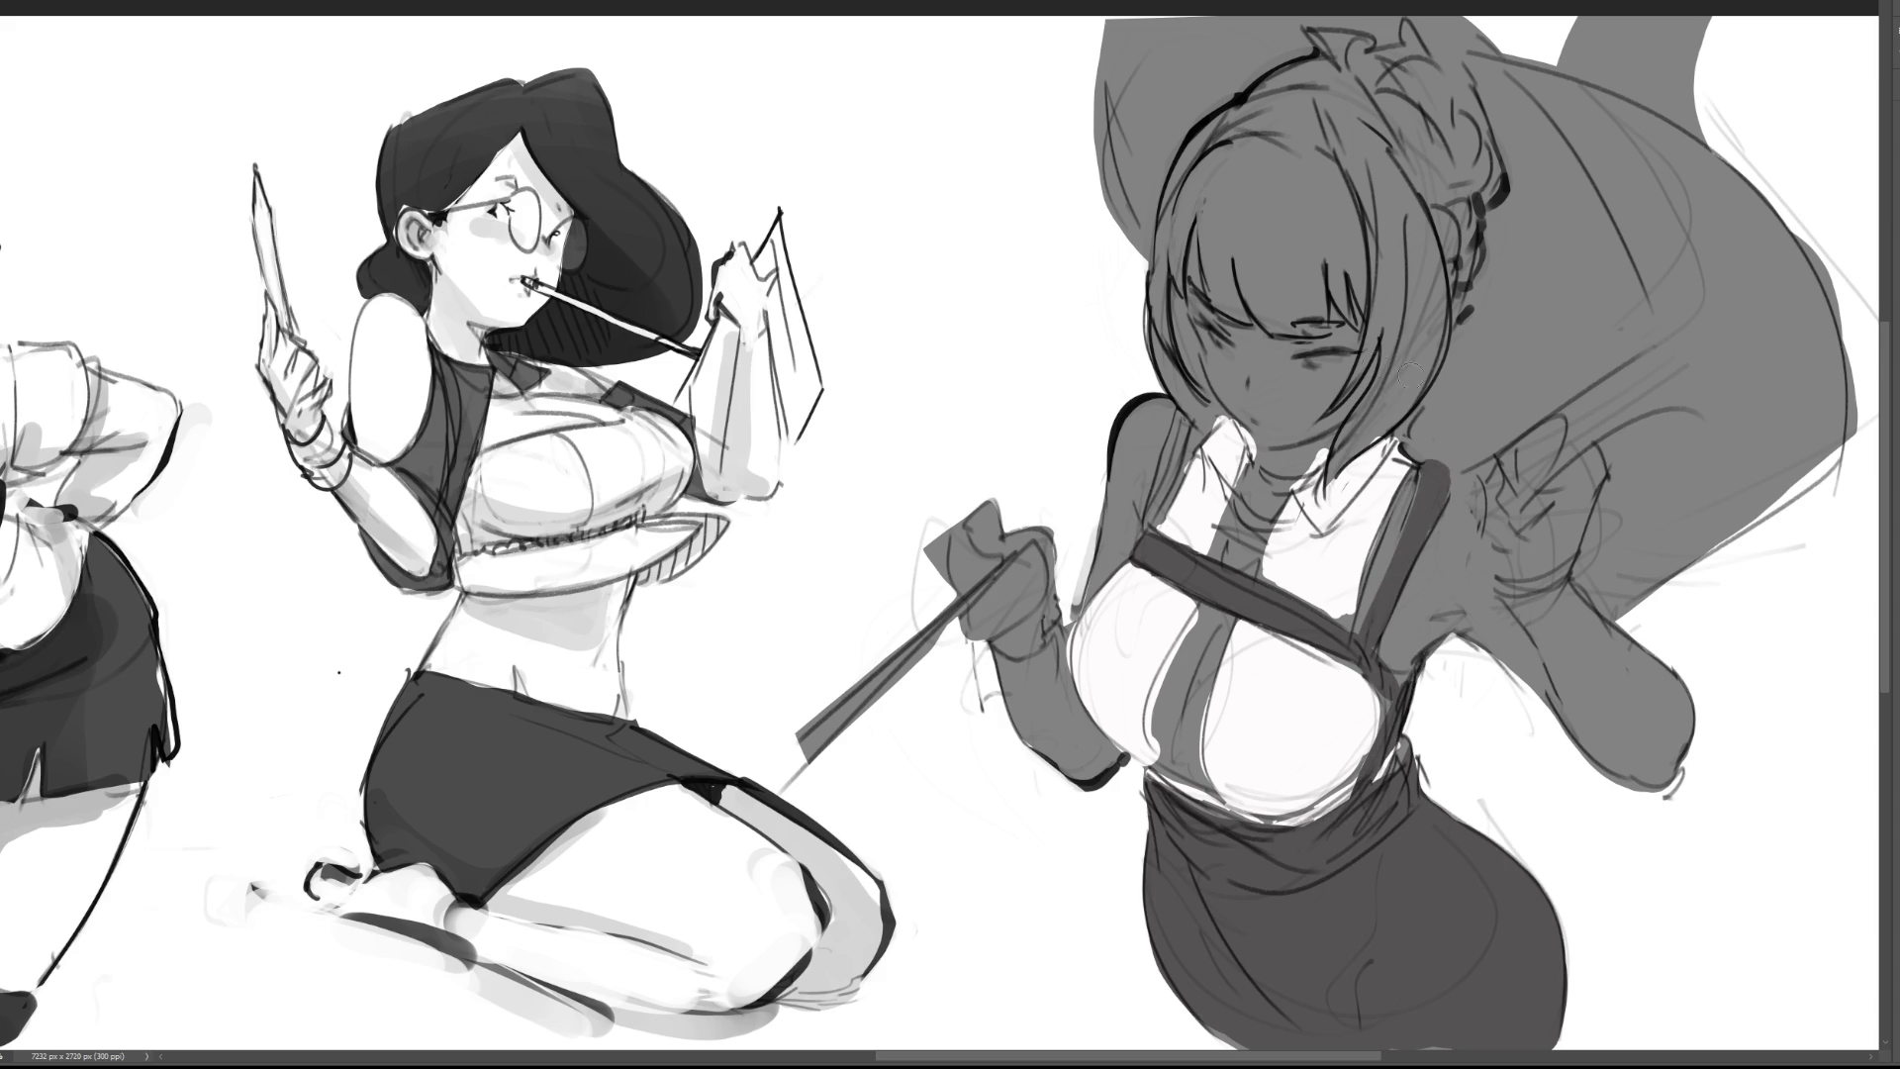
drag(1186, 410, 1140, 545)
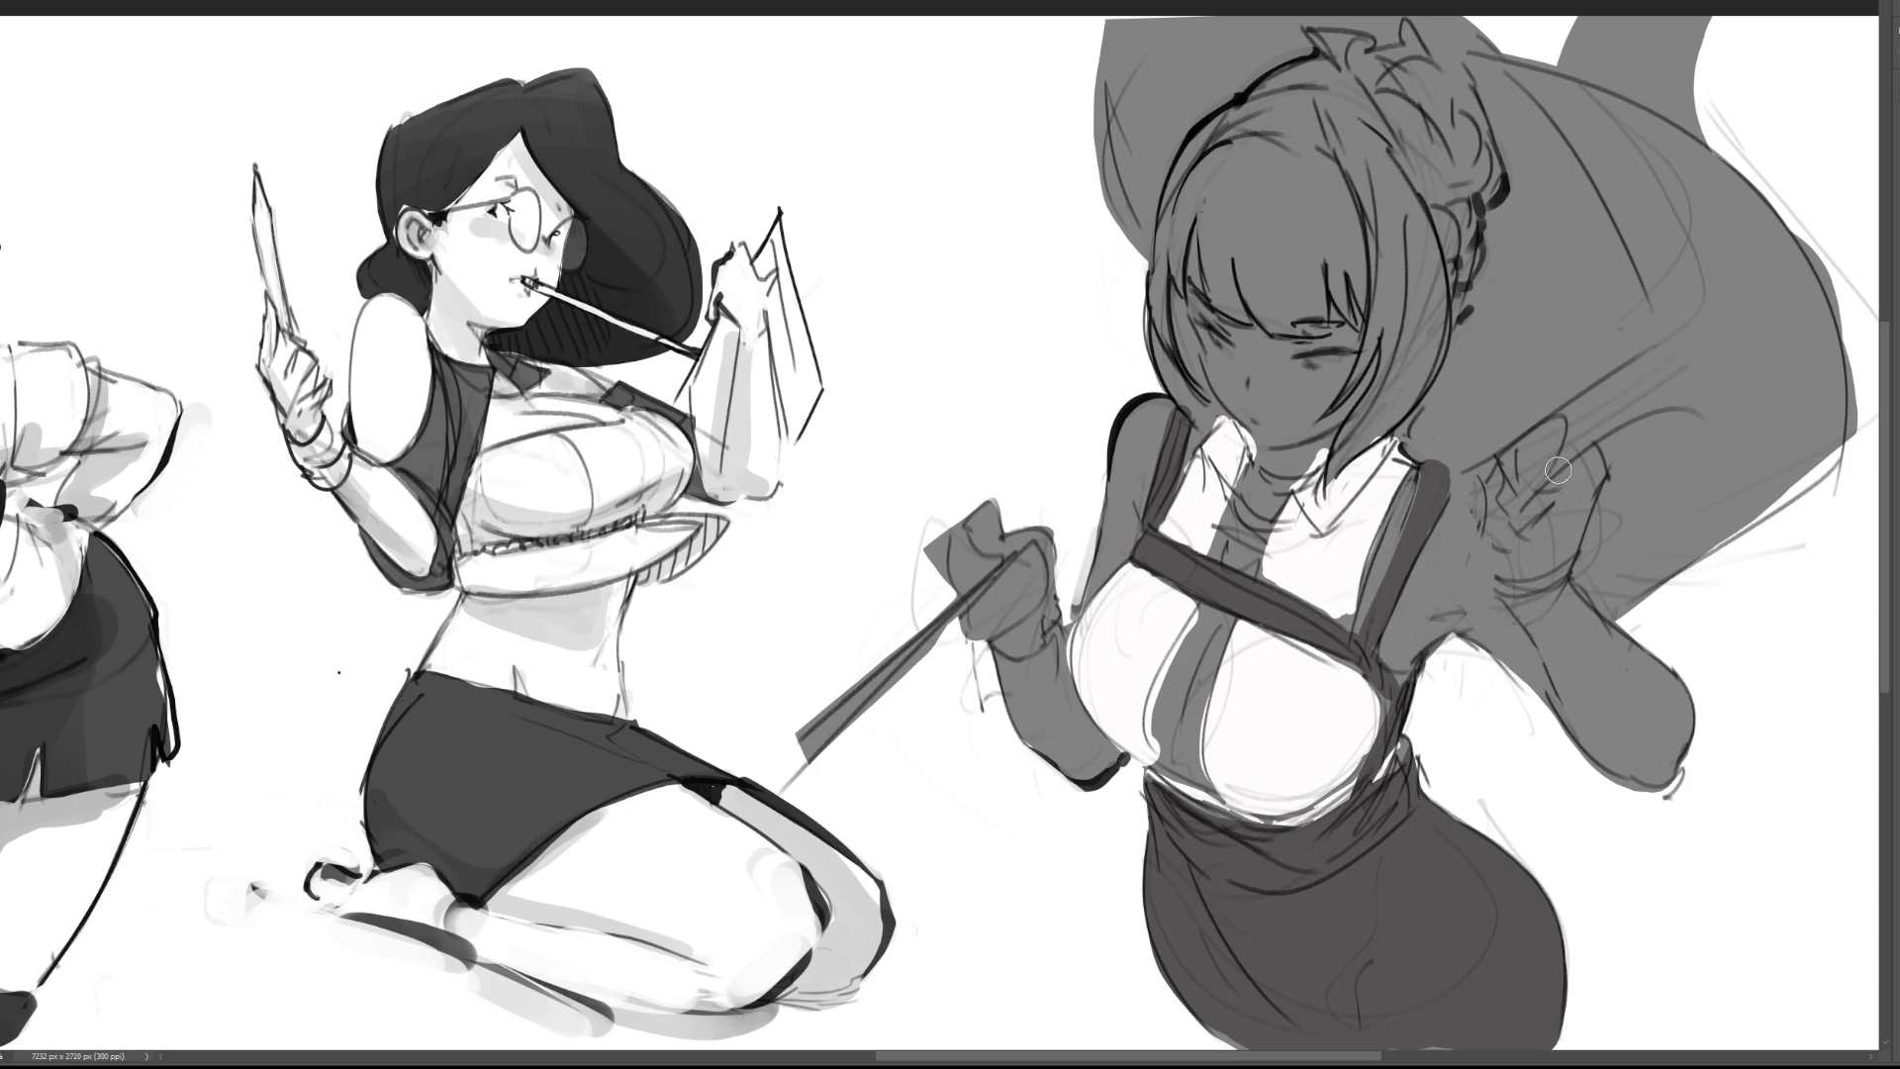
mouse_move(1605, 397)
mouse_down()
mouse_move(1499, 482)
mouse_move(1499, 515)
mouse_move(1588, 426)
mouse_move(1560, 563)
mouse_move(1534, 539)
mouse_move(1494, 559)
mouse_move(1534, 509)
mouse_move(1516, 515)
mouse_up()
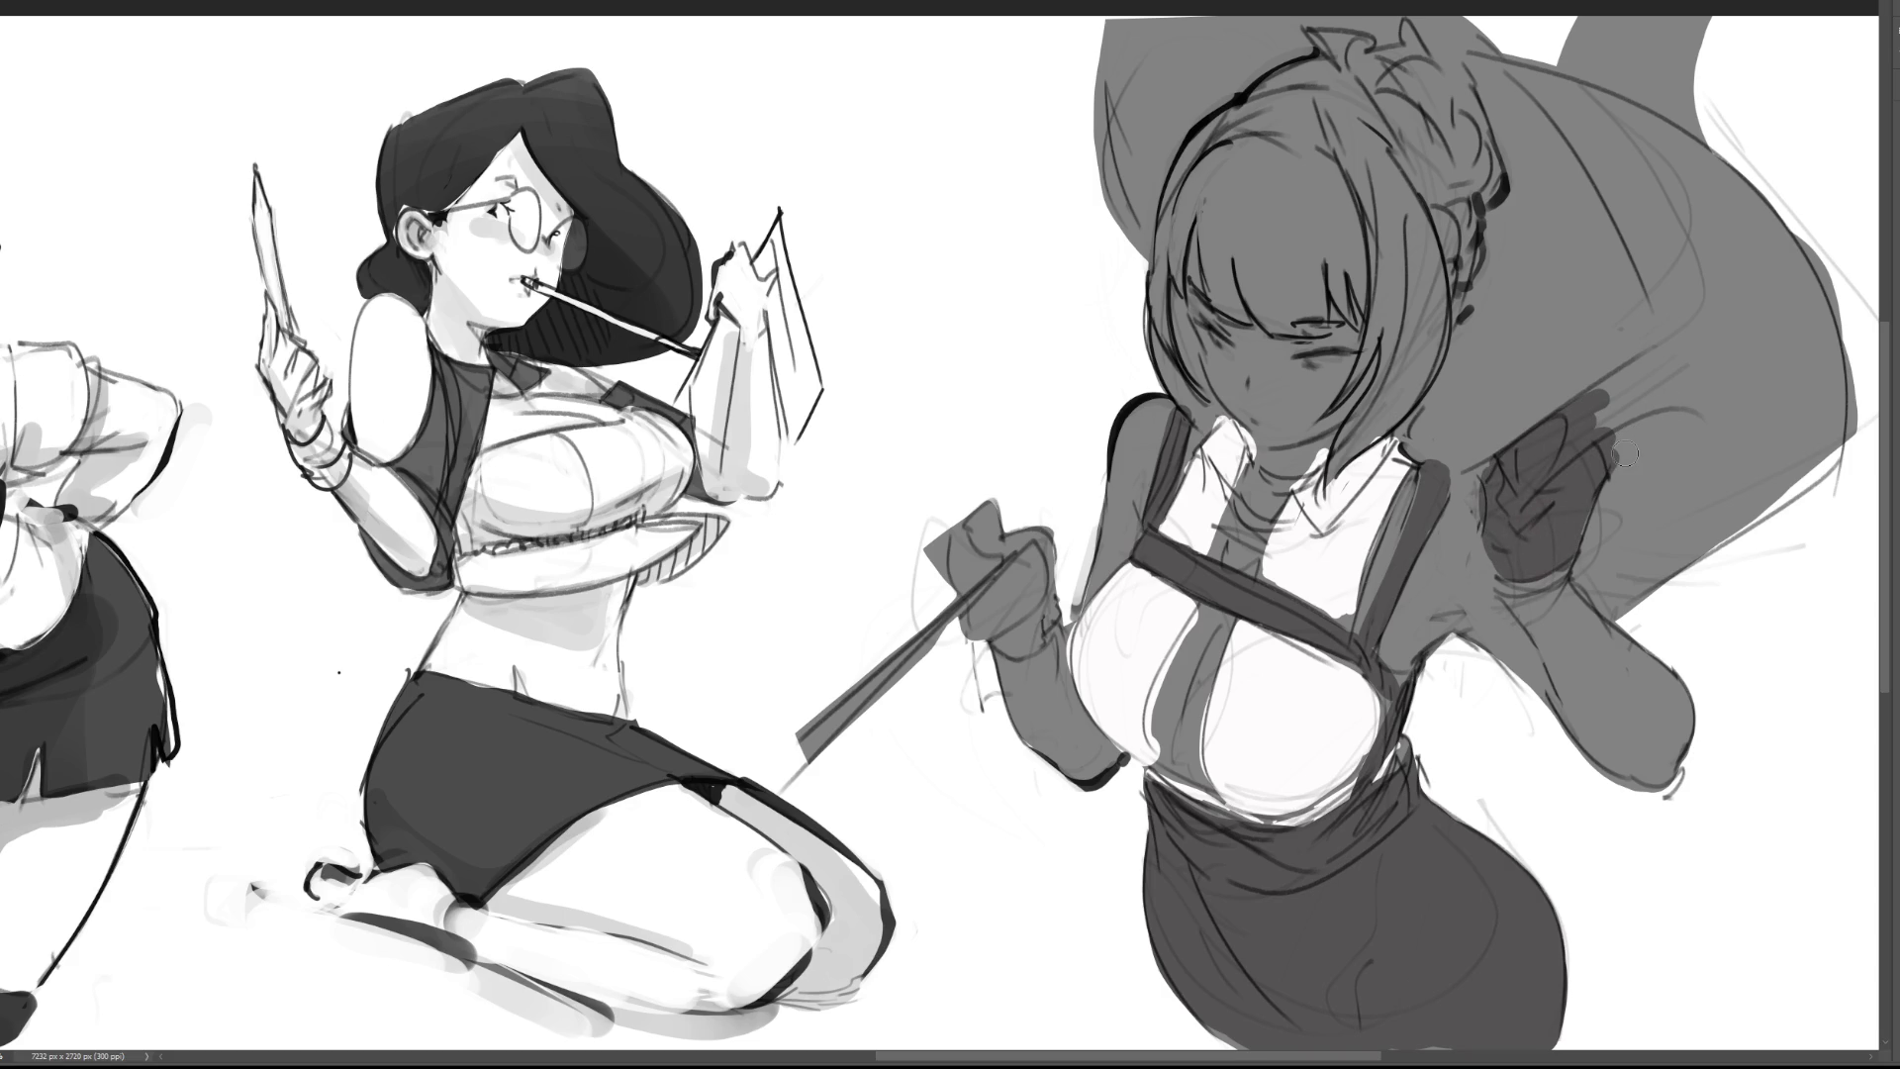
Step: Shade the raised forearm and hand dark grey
mouse_move(1509, 574)
mouse_down()
mouse_move(1584, 727)
mouse_move(1543, 604)
mouse_move(1583, 614)
mouse_move(1608, 693)
mouse_move(1673, 732)
mouse_move(1662, 782)
mouse_move(1623, 603)
mouse_move(1676, 606)
mouse_move(1584, 633)
mouse_move(1494, 624)
mouse_move(1498, 671)
mouse_move(1569, 727)
mouse_up()
mouse_move(1668, 621)
mouse_down()
mouse_move(1672, 645)
mouse_move(1625, 631)
mouse_up()
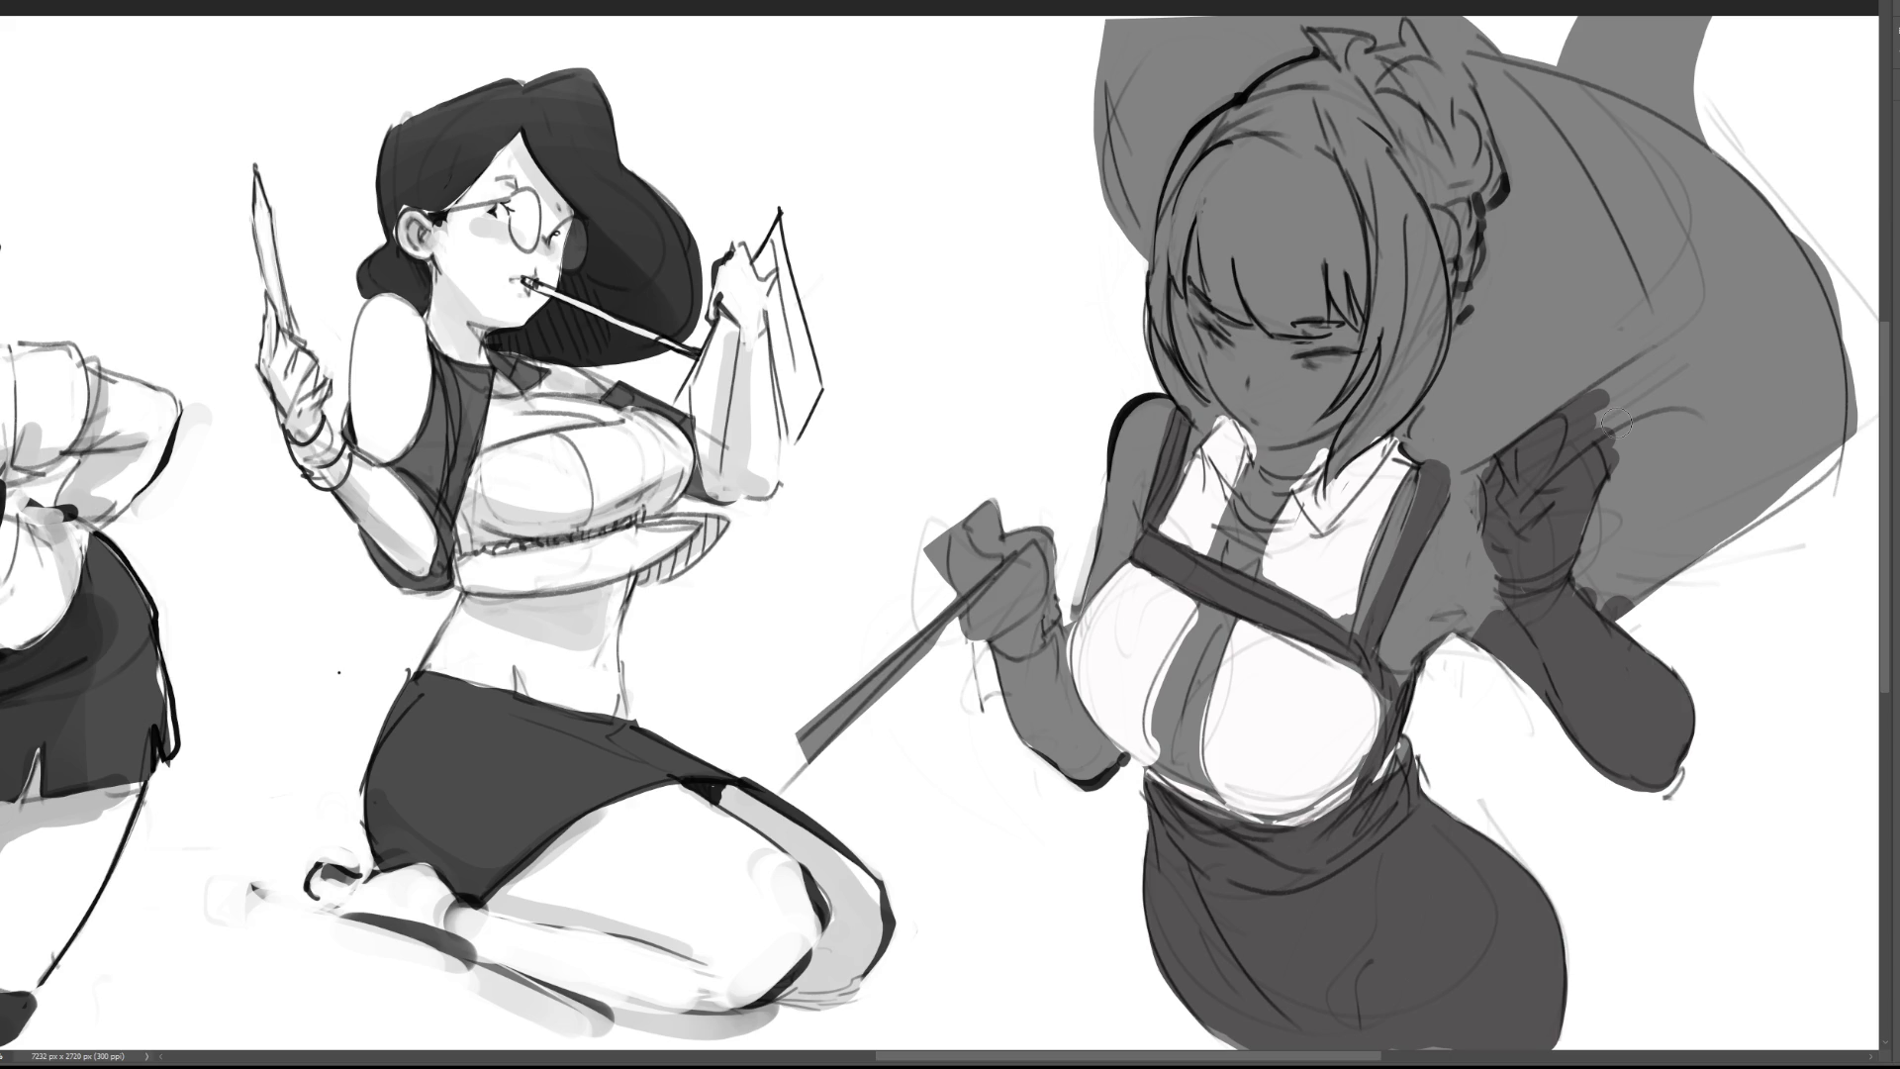
drag(1603, 425, 1692, 342)
Step: Darken the cape behind the head, the top of the hair, and the cape edge near the hand
mouse_move(1543, 54)
mouse_down()
mouse_move(1682, 386)
mouse_move(1642, 465)
mouse_move(1761, 376)
mouse_move(1691, 556)
mouse_move(1747, 208)
mouse_move(1603, 59)
mouse_move(1634, 66)
mouse_move(1465, 30)
mouse_move(1237, 29)
mouse_move(1487, 8)
mouse_up()
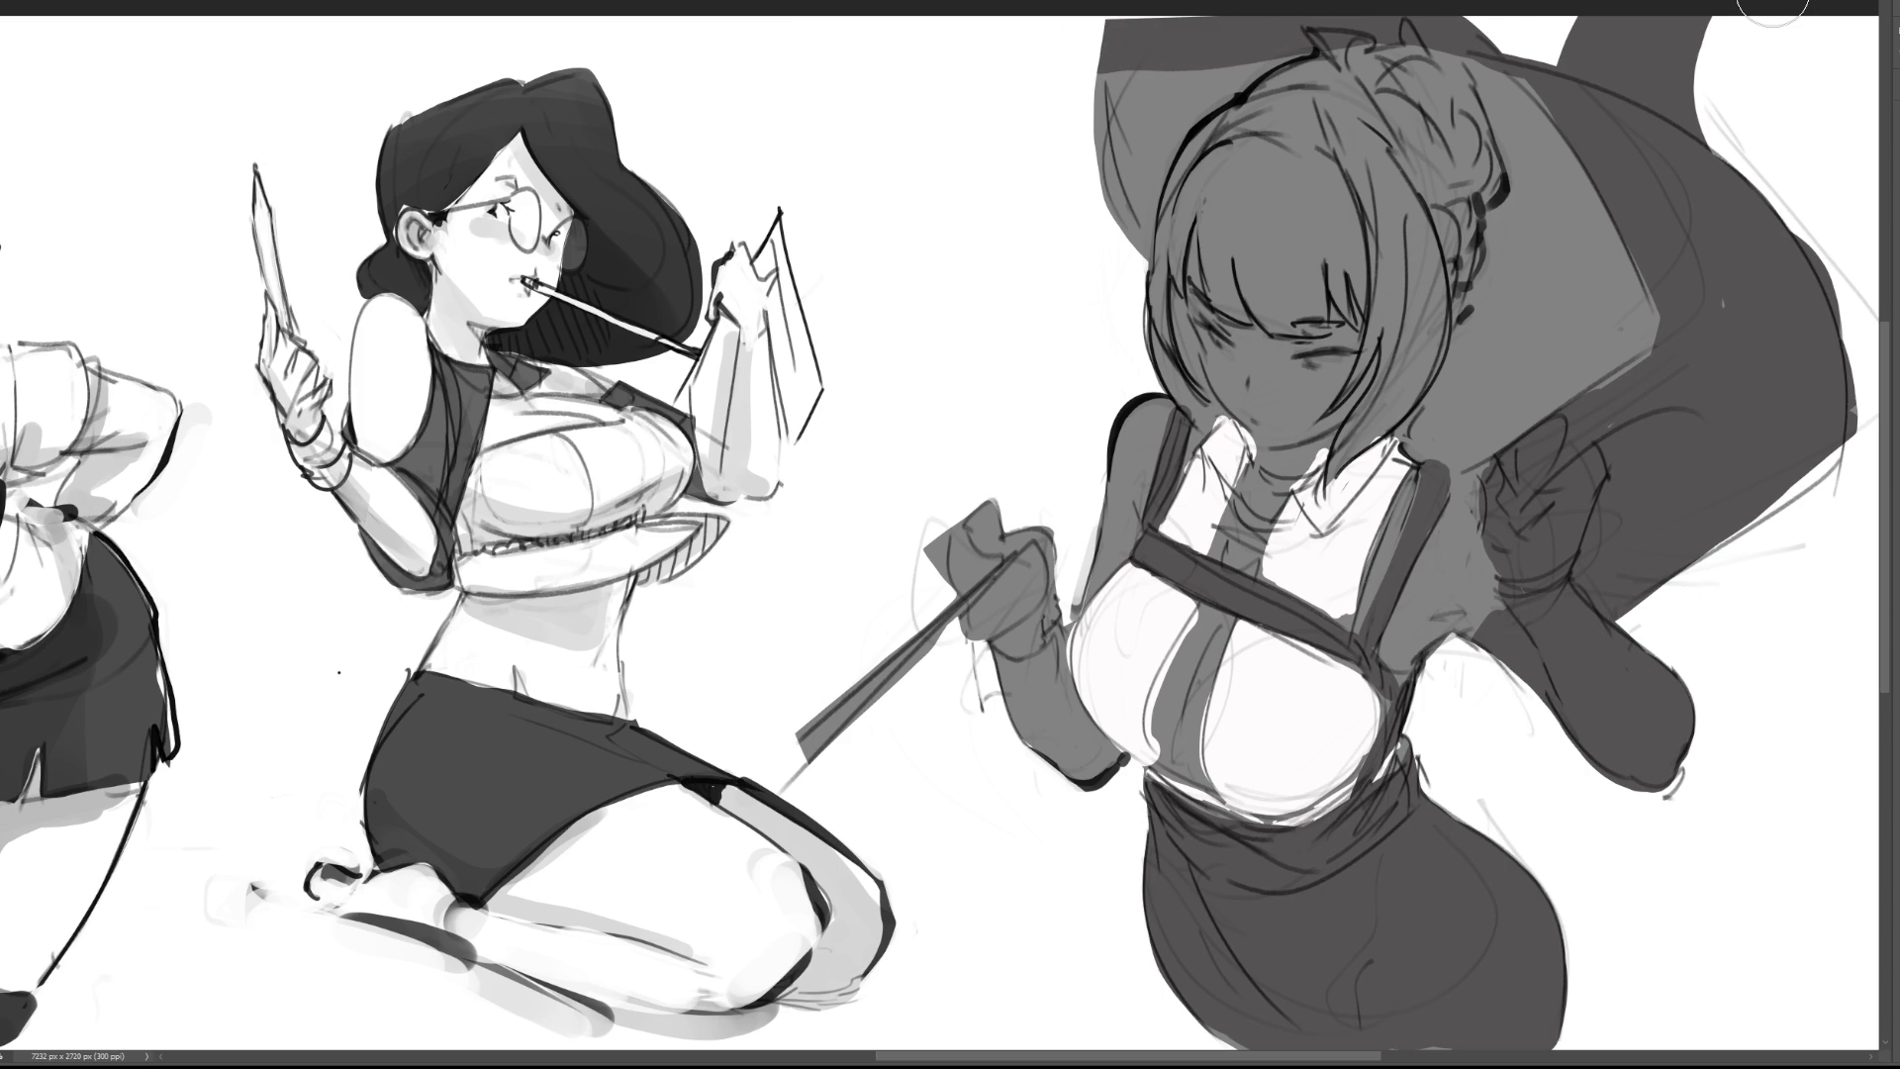
drag(1109, 89, 1494, 74)
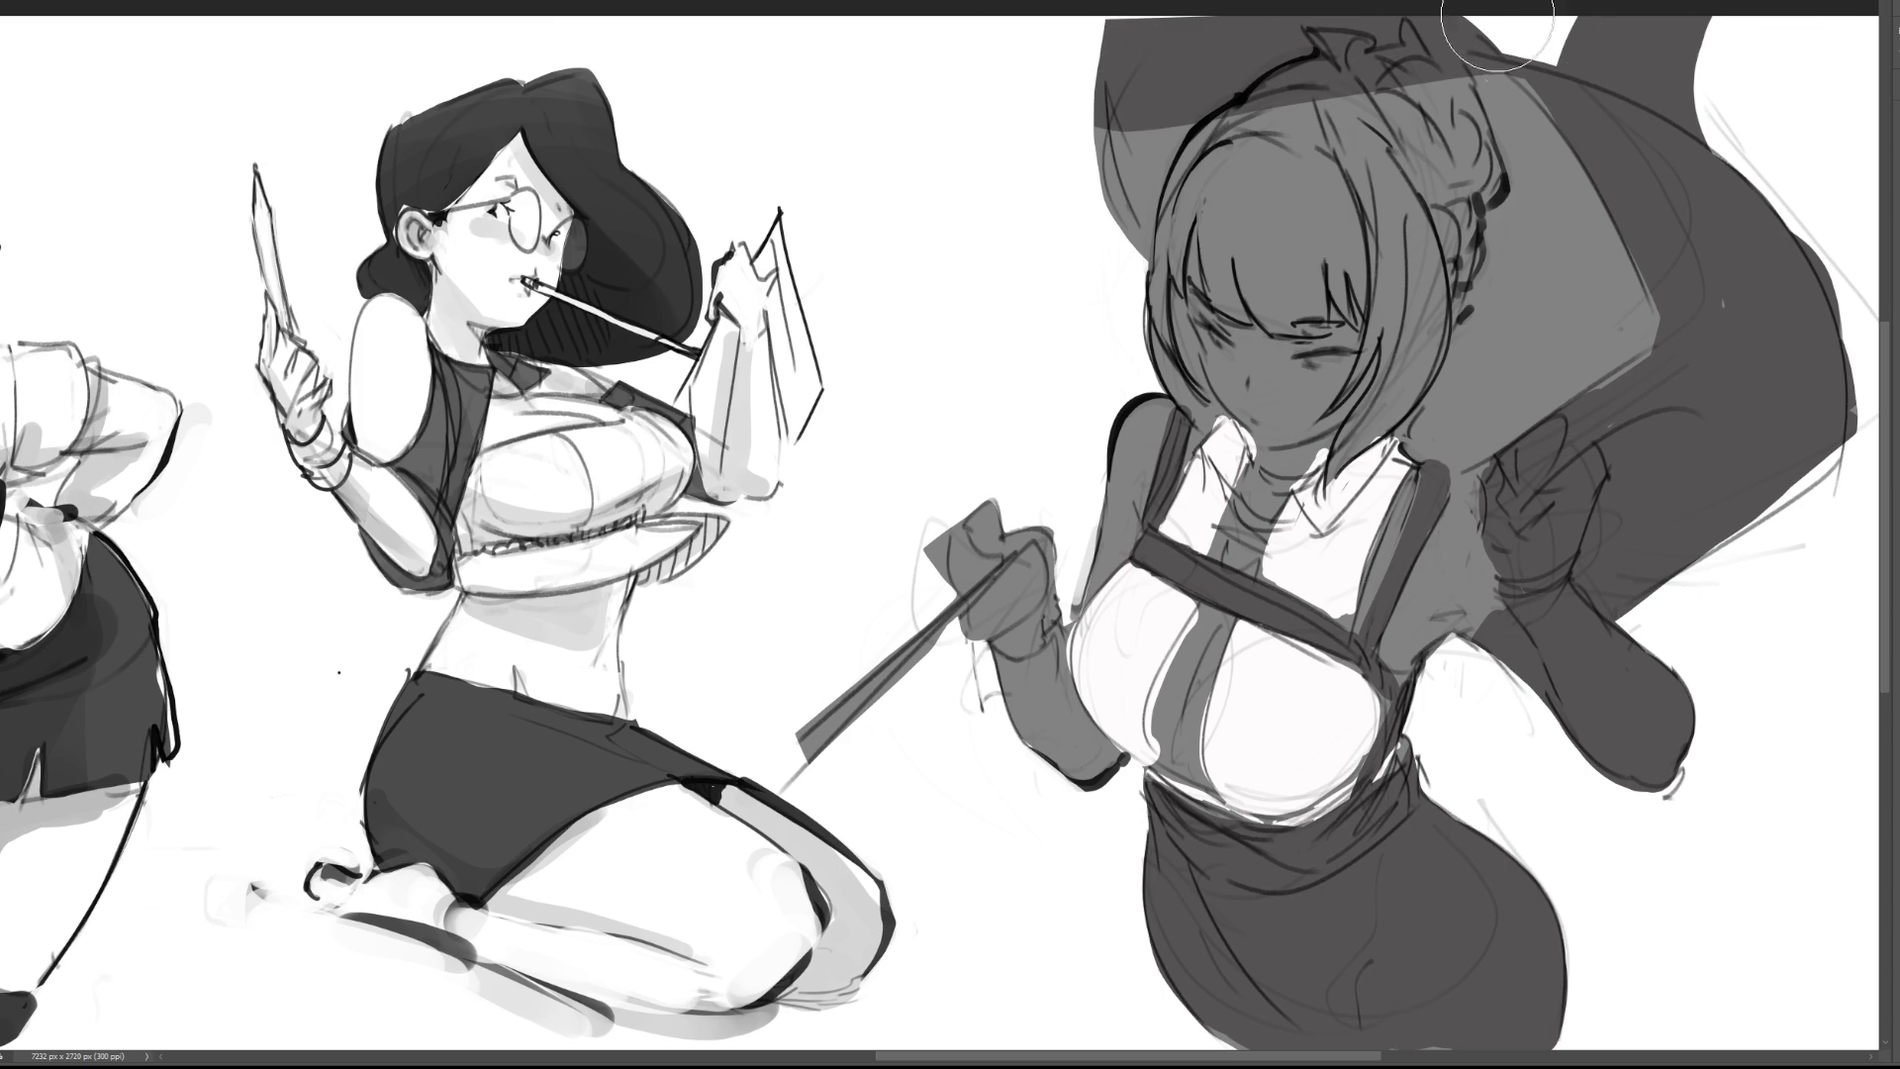
drag(1748, 263, 1696, 466)
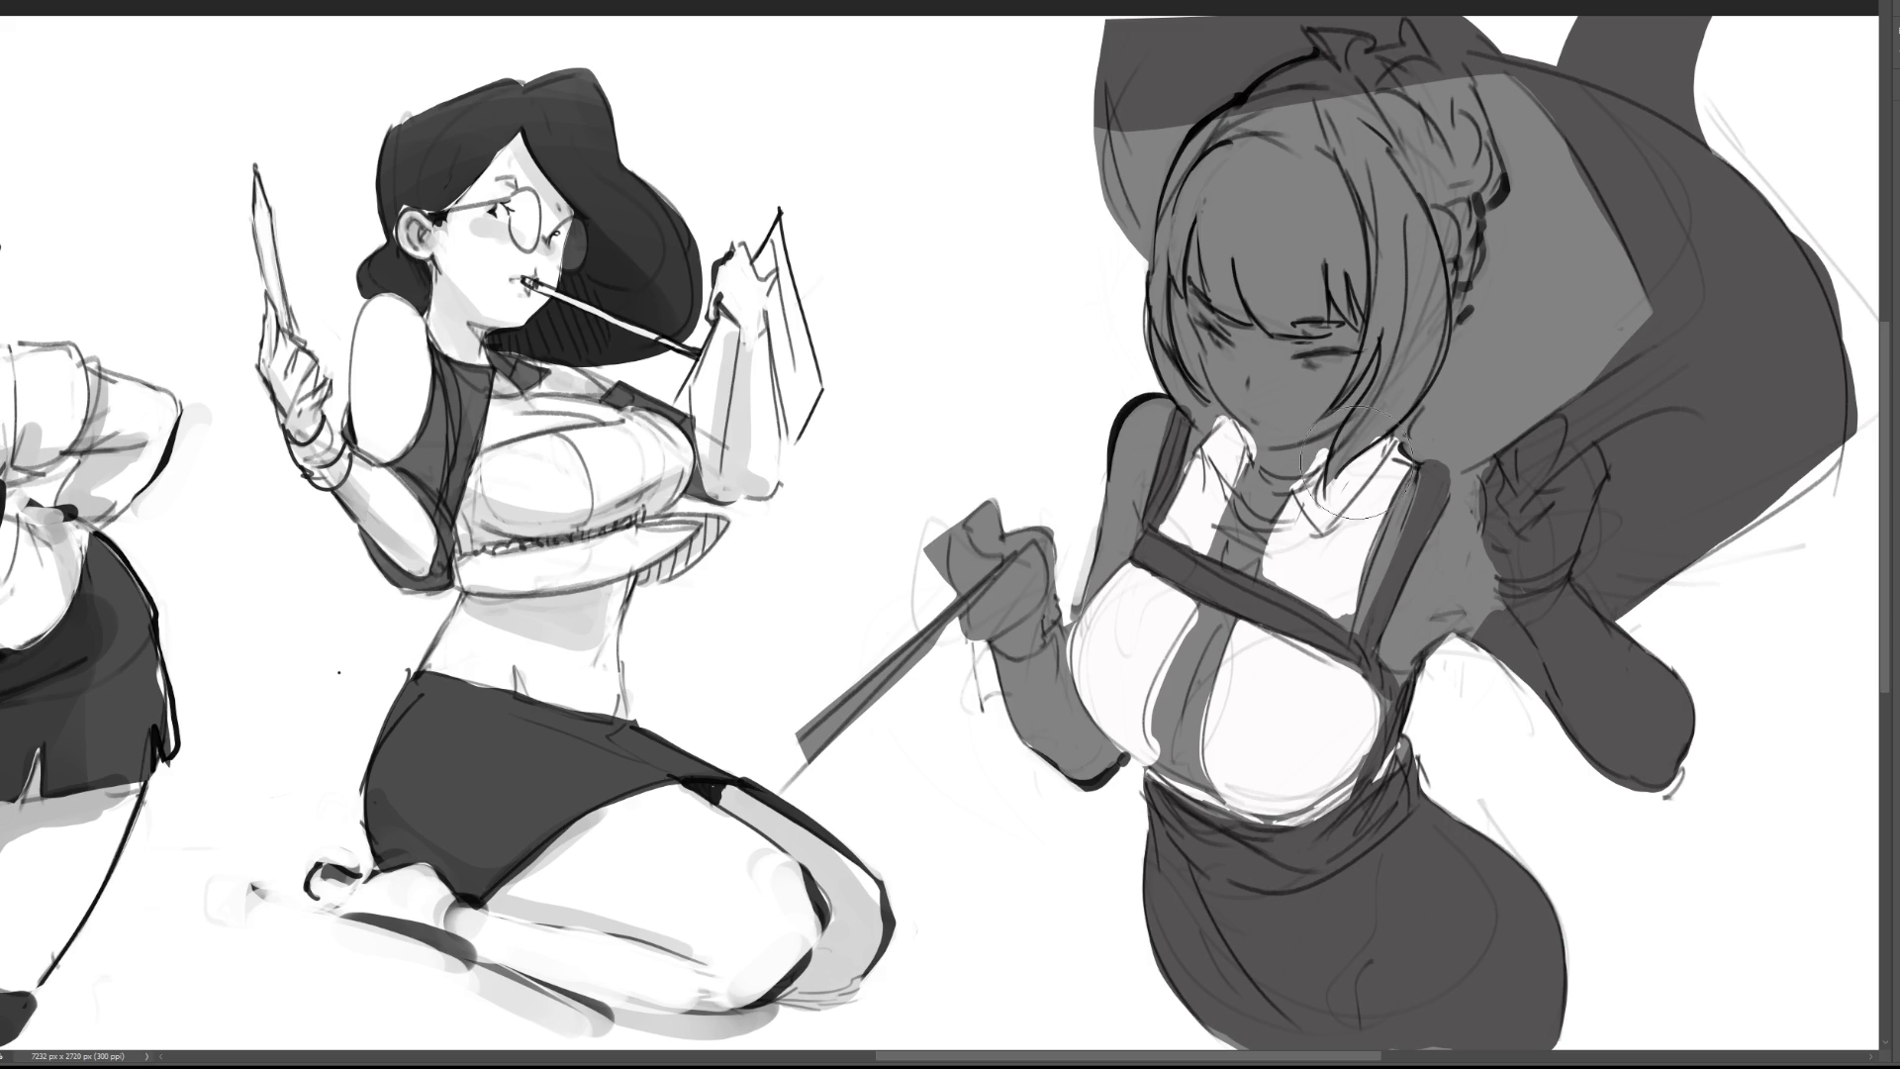
Step: Brush a pink skin tone across the maid's face
mouse_move(1207, 265)
mouse_down()
mouse_move(1277, 425)
mouse_move(1346, 195)
mouse_up()
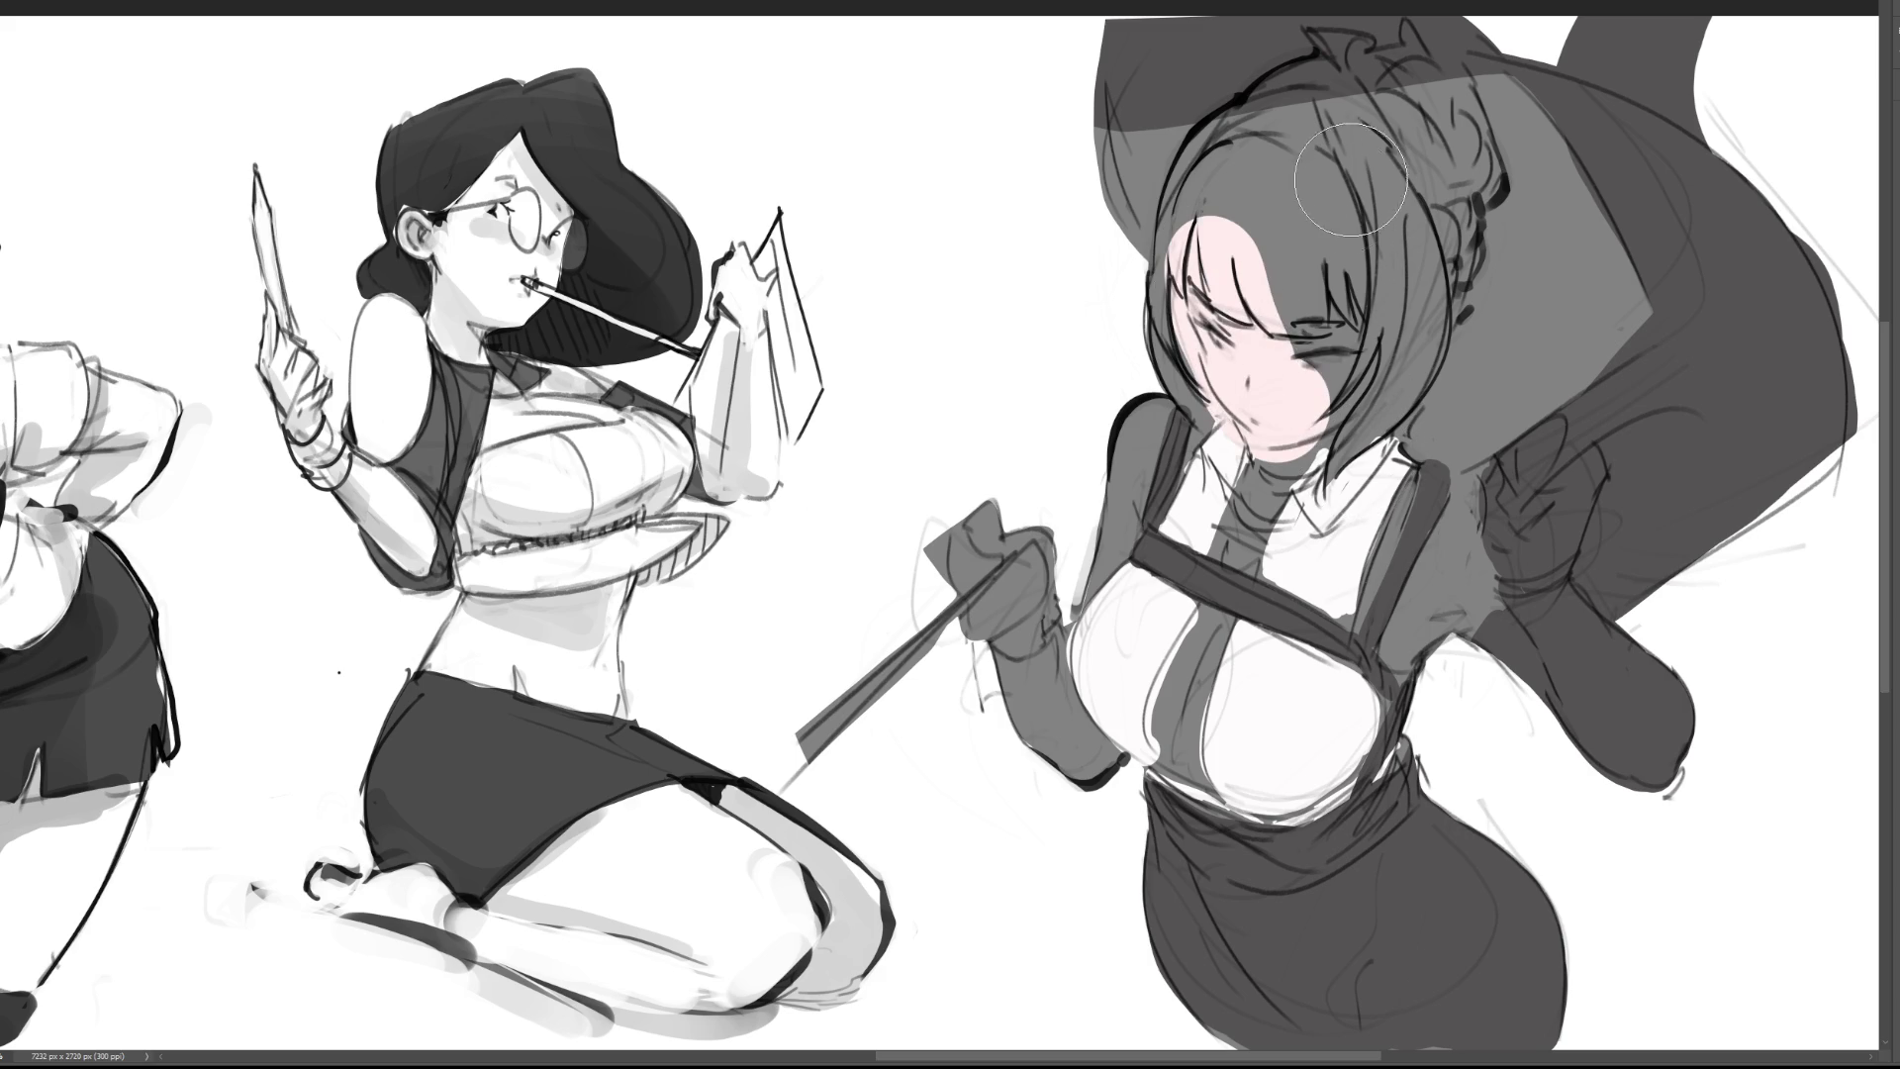
Step: Redo the face in pink skin tone and extend it over the shoulders and sword forearm
key(ctrl+z)
mouse_move(1200, 236)
mouse_down()
mouse_move(1232, 391)
mouse_move(1223, 376)
mouse_move(1272, 445)
mouse_move(1262, 510)
mouse_move(1370, 356)
mouse_move(1276, 425)
mouse_move(1227, 311)
mouse_up()
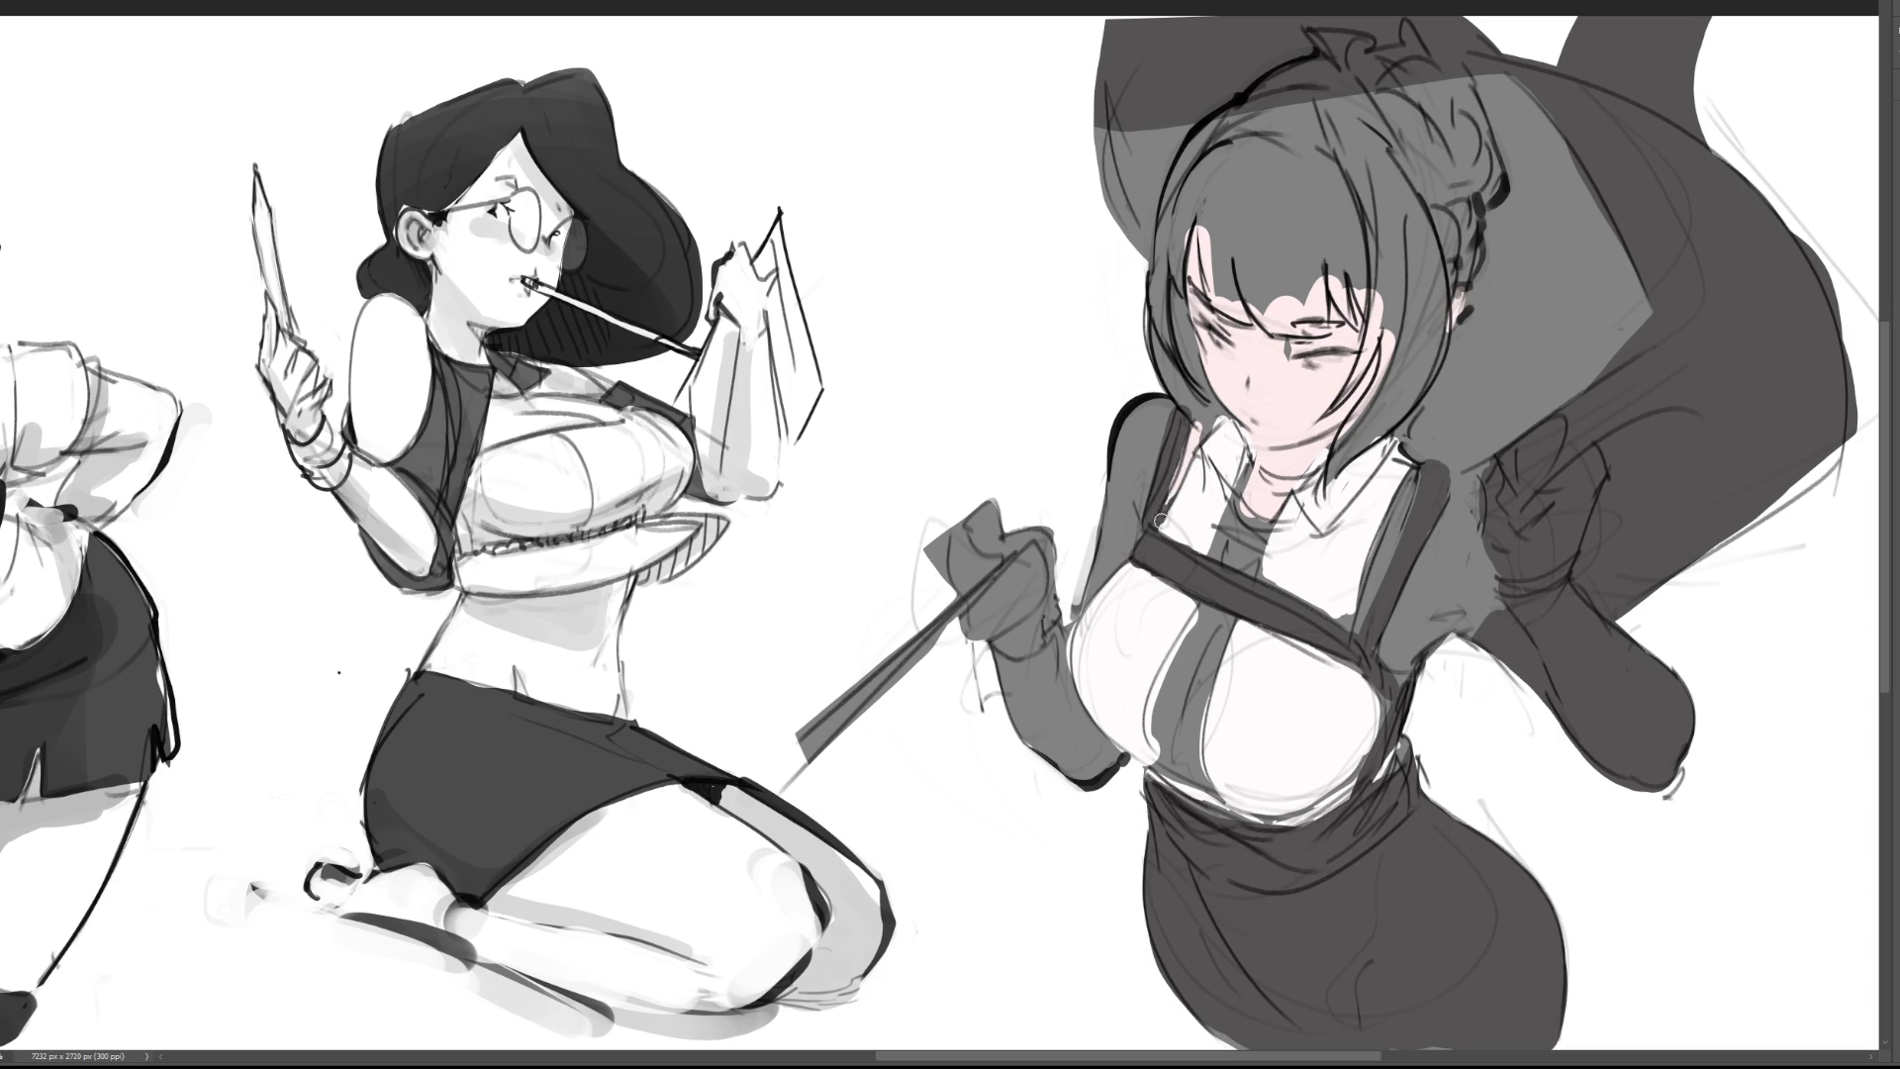
mouse_move(1145, 409)
mouse_down()
mouse_move(1101, 572)
mouse_move(1067, 608)
mouse_move(1118, 501)
mouse_up()
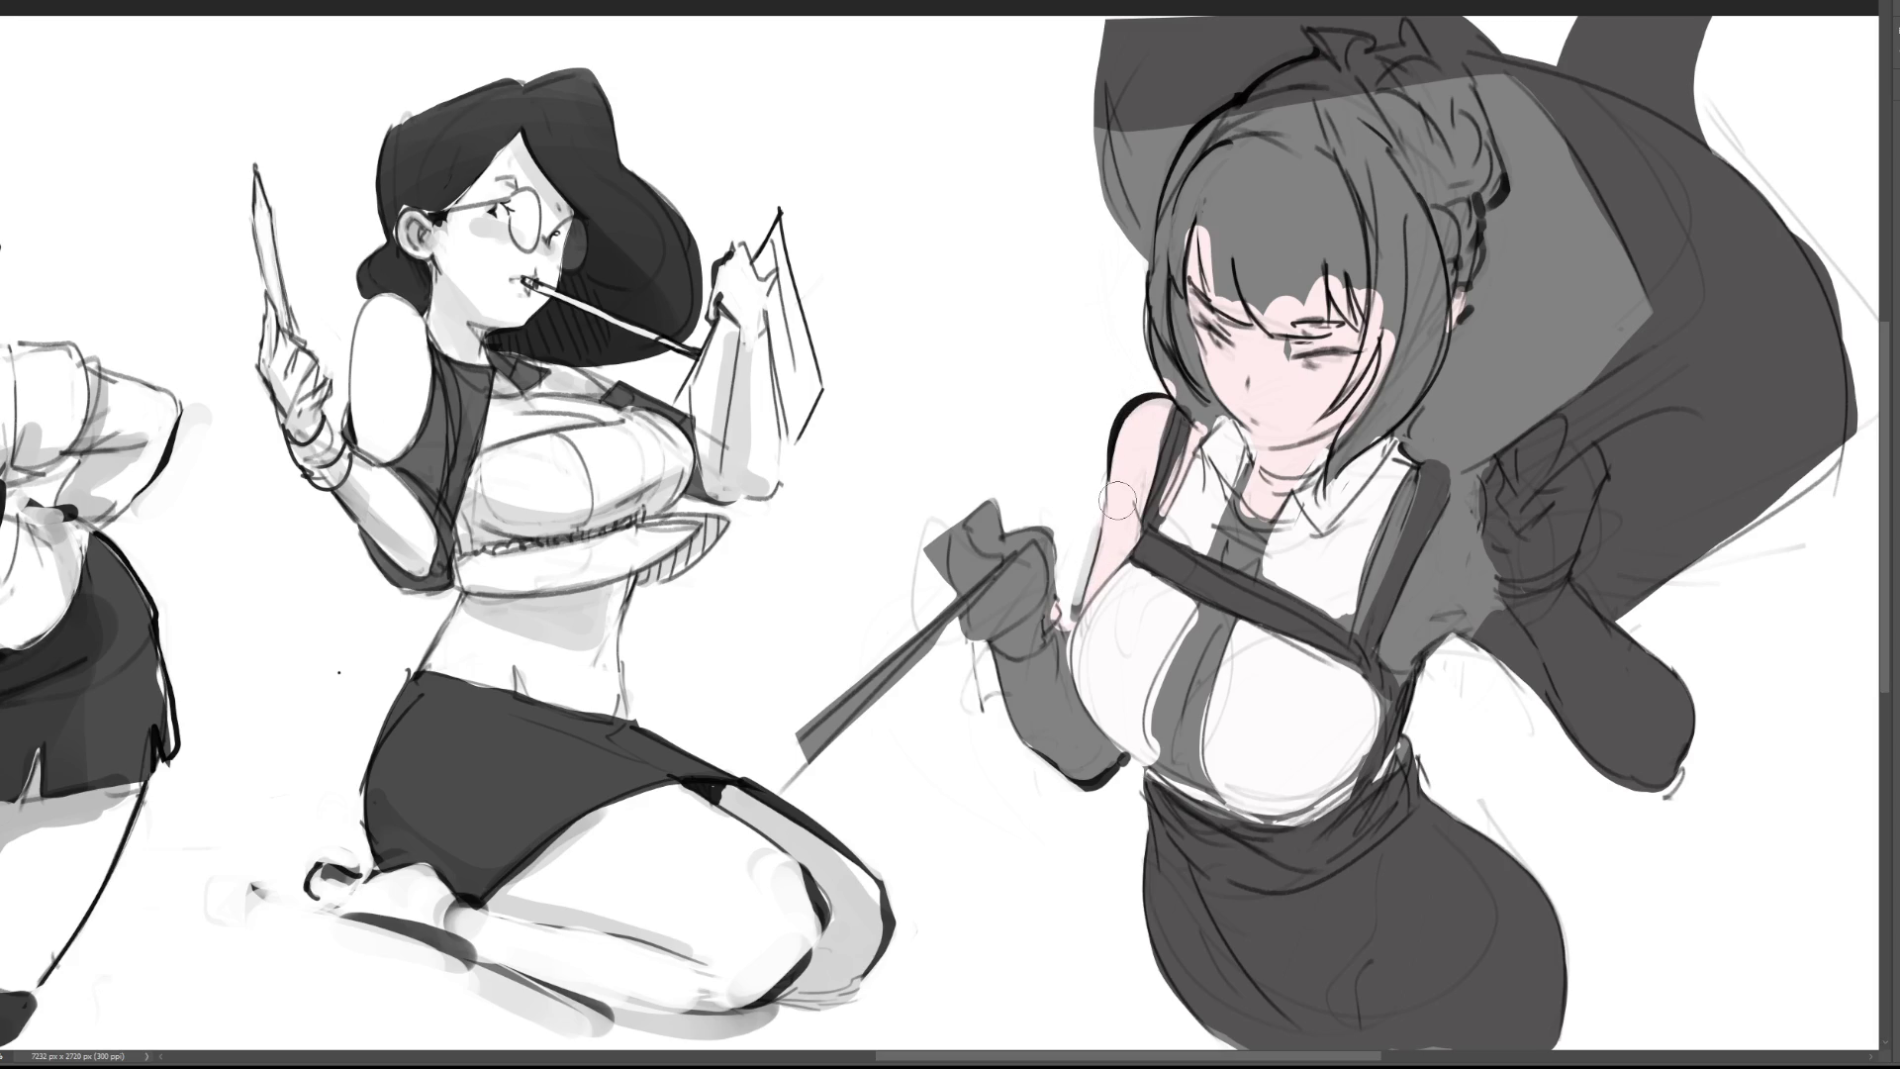
mouse_move(1401, 500)
mouse_down()
mouse_move(1411, 465)
mouse_move(1357, 632)
mouse_move(1400, 515)
mouse_move(1420, 608)
mouse_move(1386, 644)
mouse_move(1434, 668)
mouse_move(1456, 528)
mouse_move(1469, 623)
mouse_move(1483, 580)
mouse_up()
drag(1462, 501, 1476, 514)
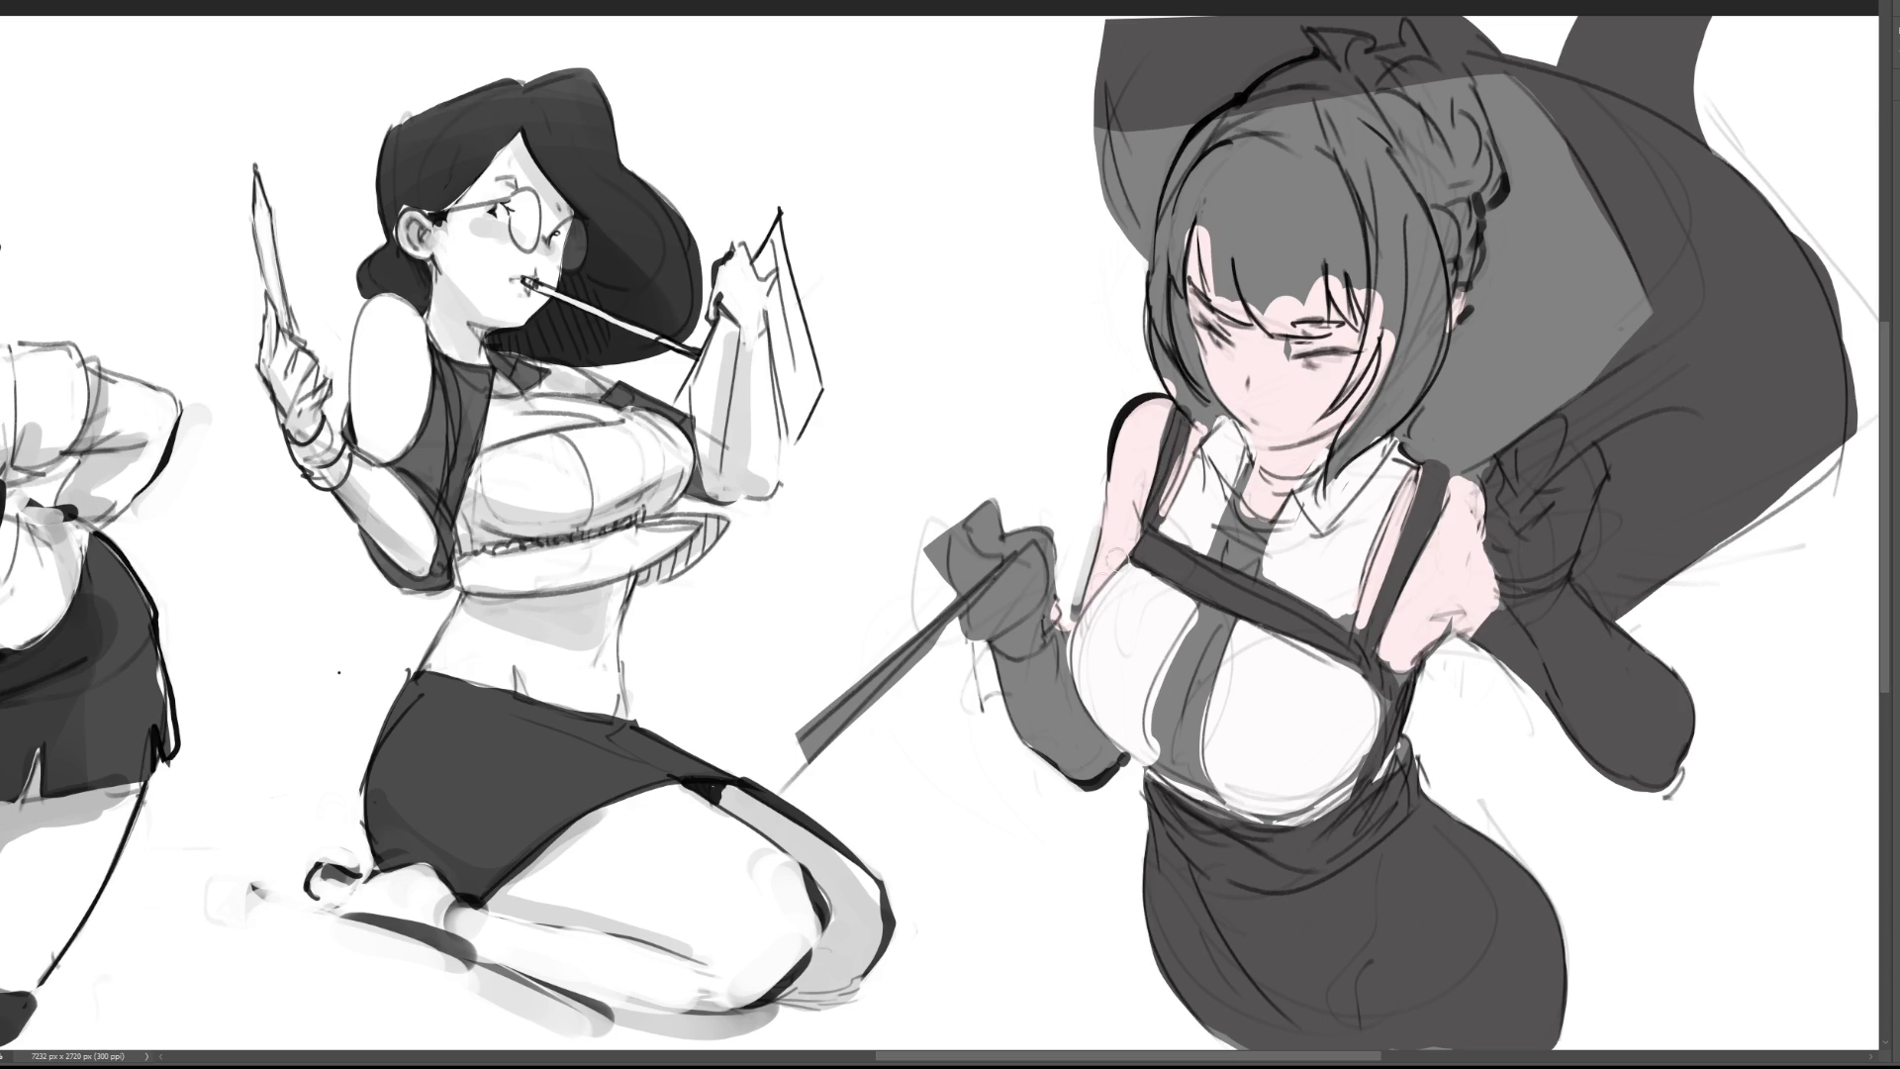
mouse_move(1013, 672)
mouse_down()
mouse_move(1049, 663)
mouse_move(1010, 703)
mouse_move(999, 752)
mouse_move(1044, 749)
mouse_move(1079, 713)
mouse_move(1055, 686)
mouse_move(1108, 764)
mouse_up()
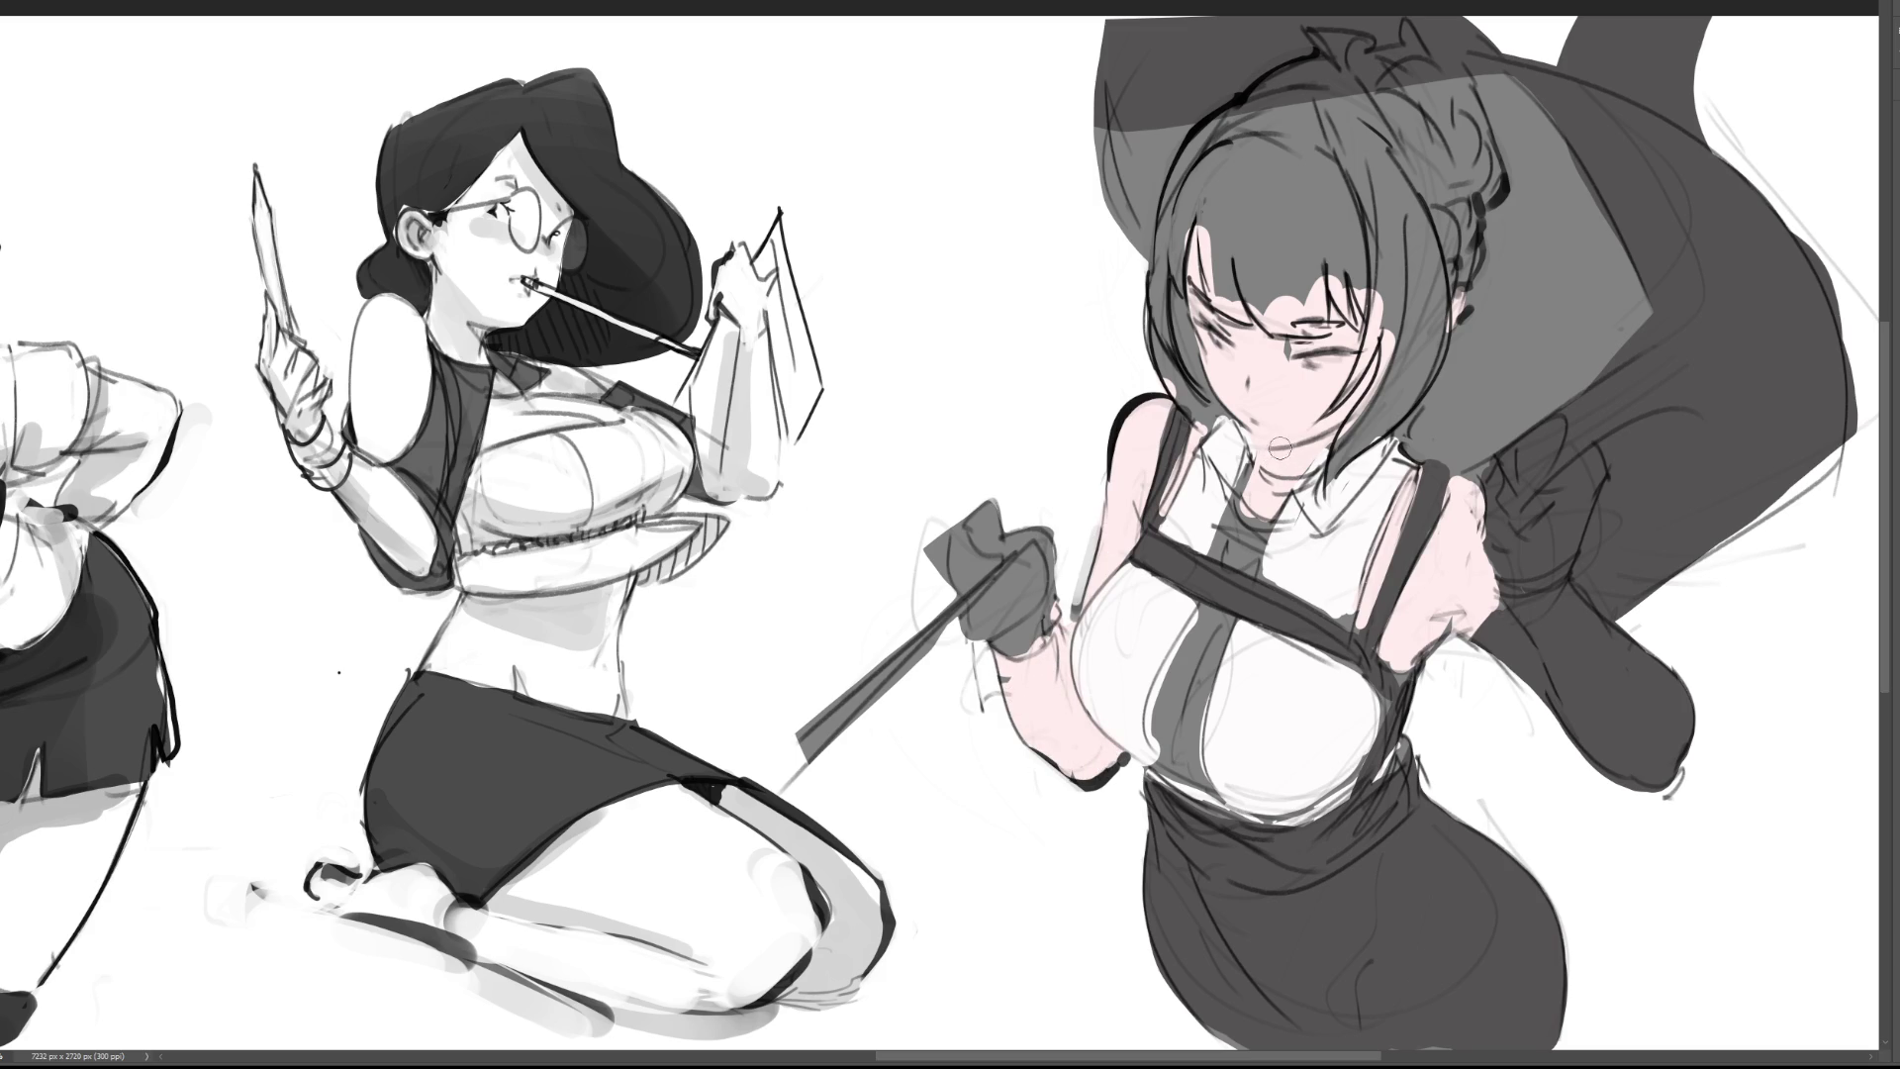
Step: Sample colours to paint a dark armband on the upper arm and tidy its edge with skin tone
alt+click(1211, 574)
mouse_move(1118, 506)
mouse_down()
mouse_move(1098, 535)
mouse_move(1156, 492)
mouse_up()
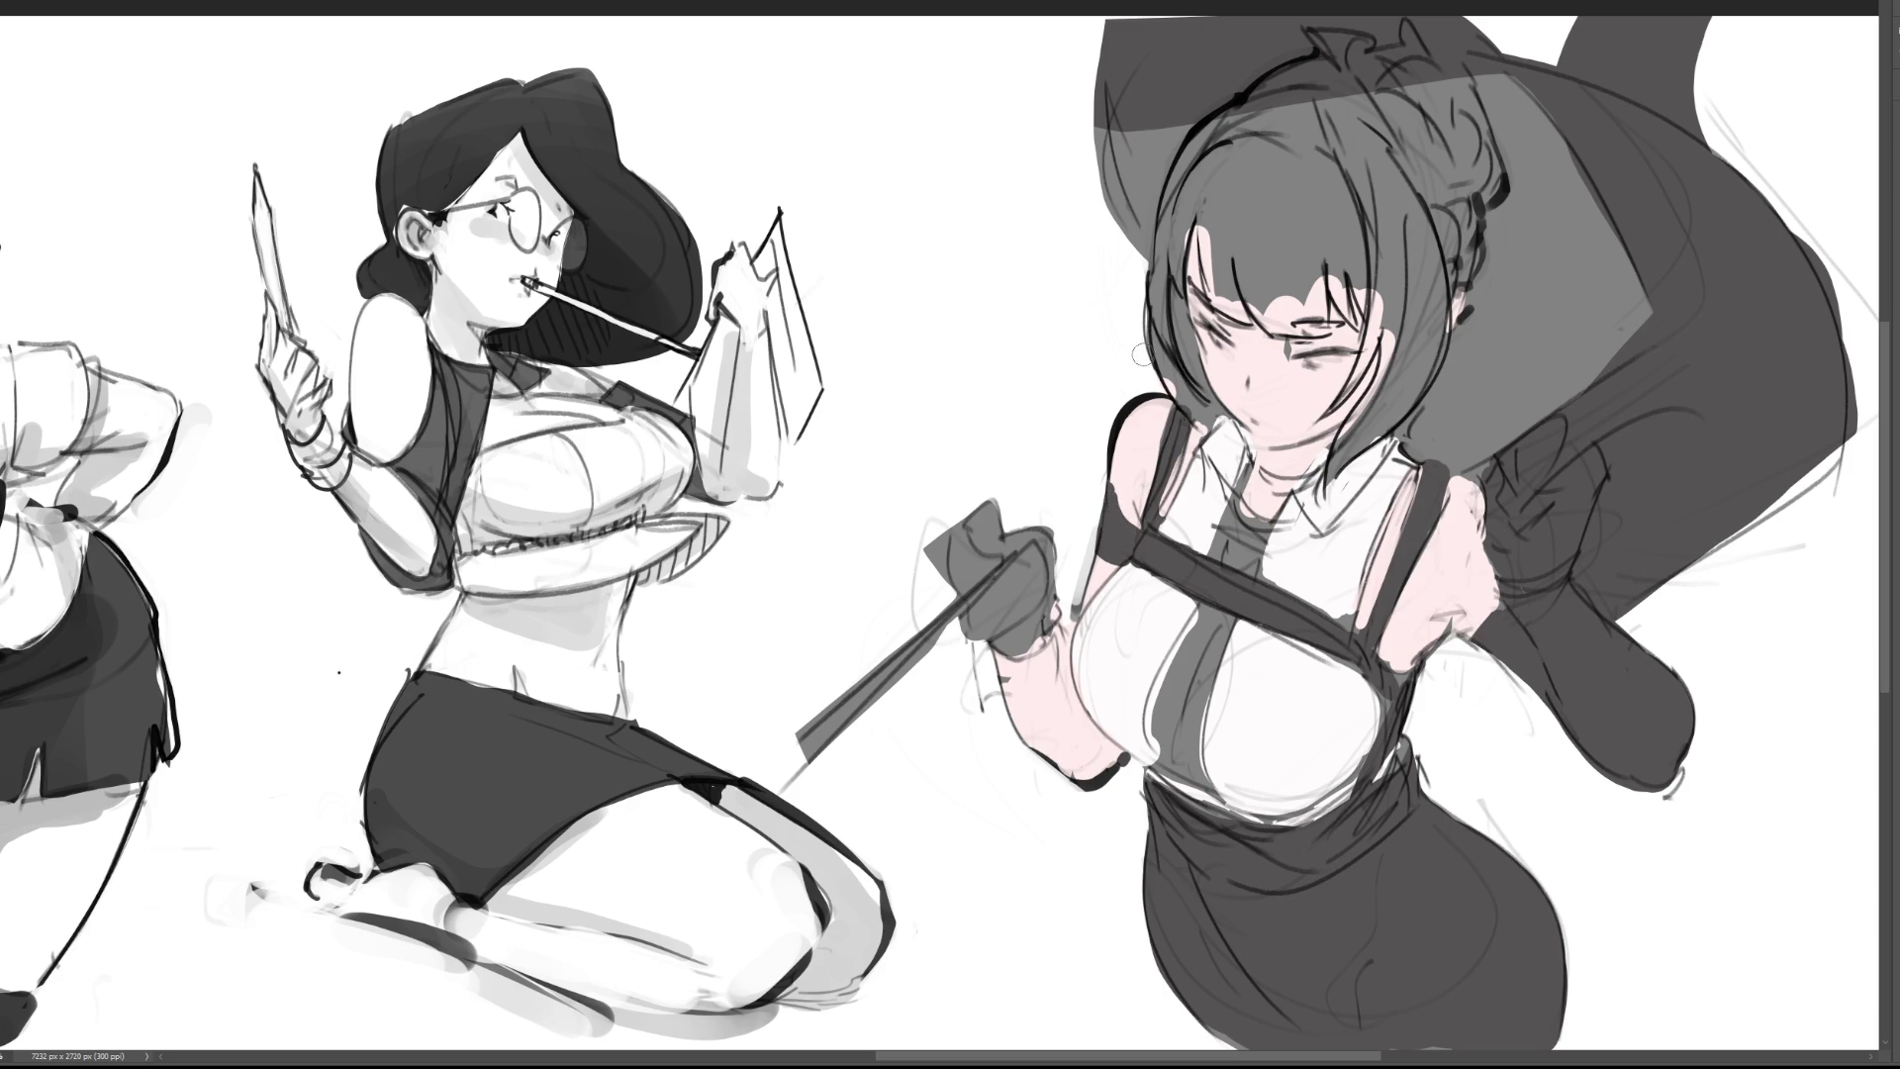
alt+click(1128, 479)
mouse_move(1118, 485)
mouse_down()
mouse_move(1108, 514)
mouse_move(1129, 531)
mouse_move(1109, 564)
mouse_up()
alt+click(1123, 507)
drag(1108, 500, 1113, 539)
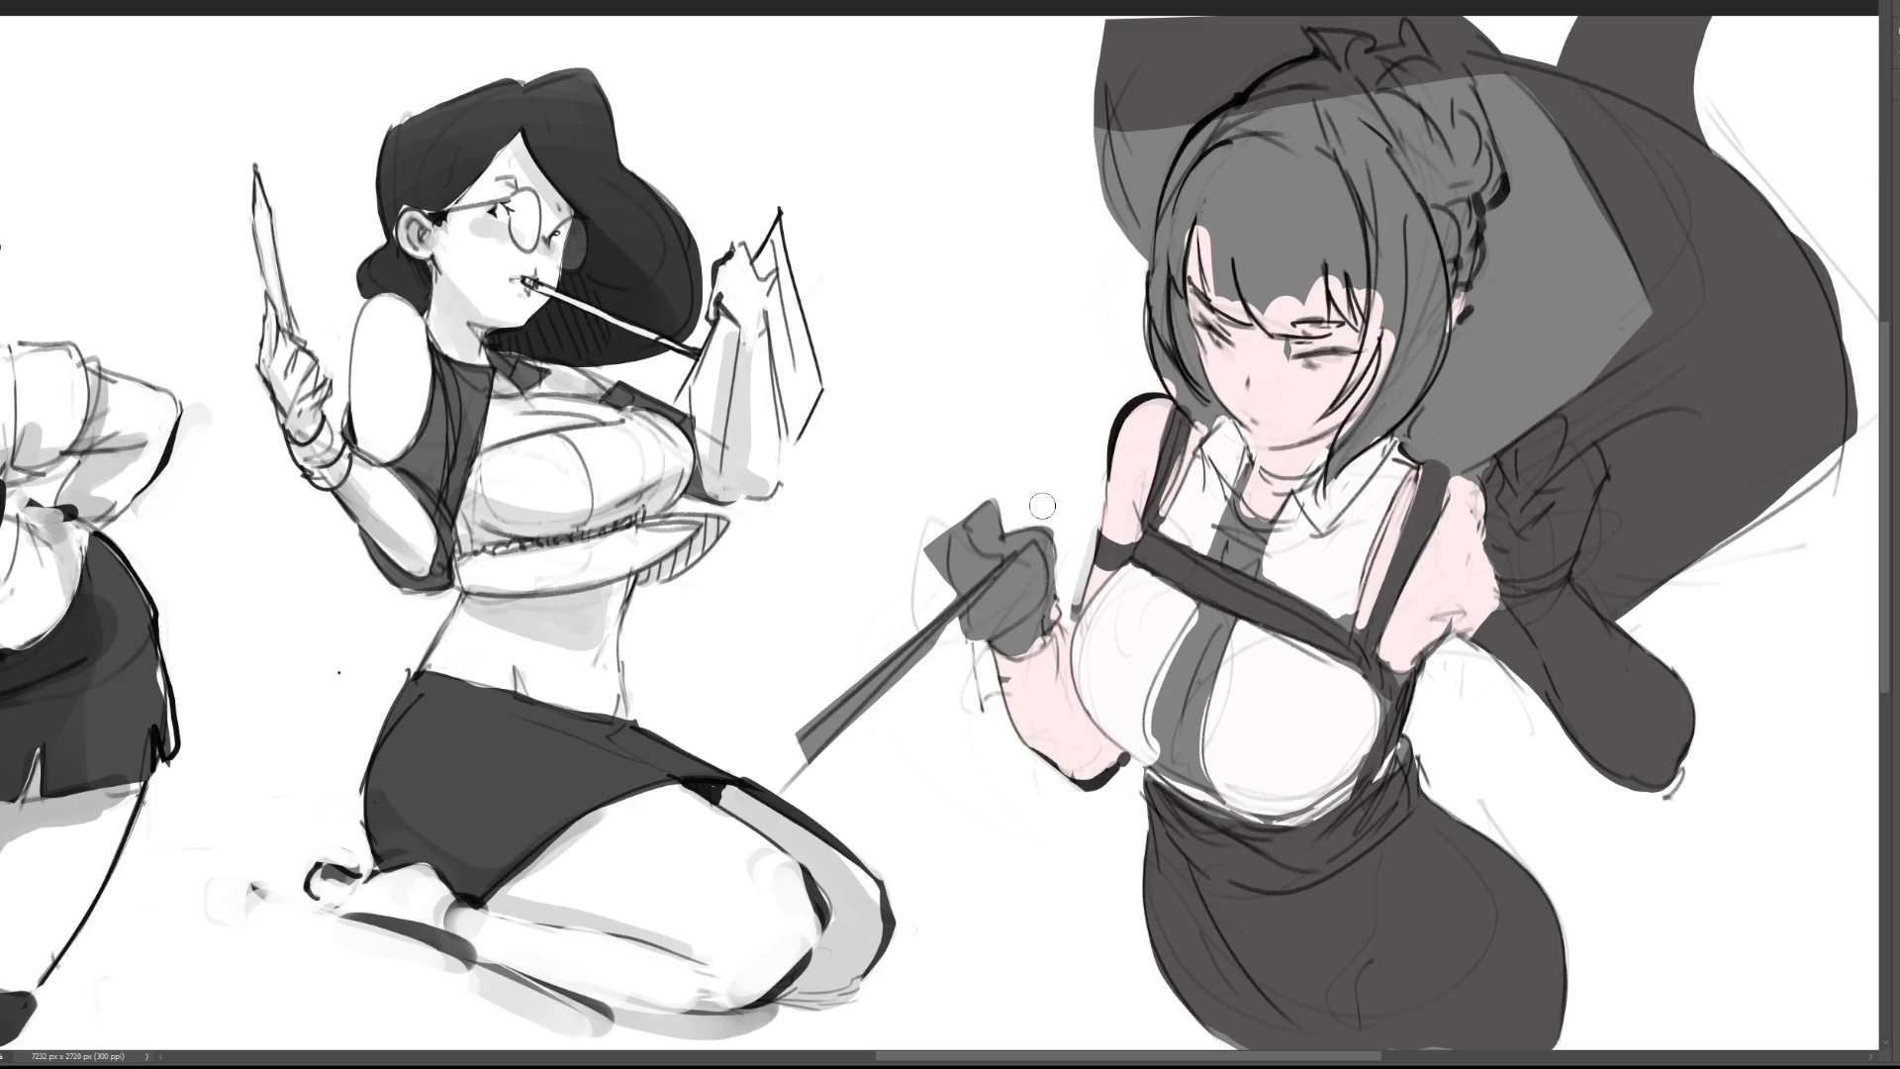
Step: Paint the raised fist as a dark glove and fill the cape beside the bun dark red
drag(984, 484, 1019, 450)
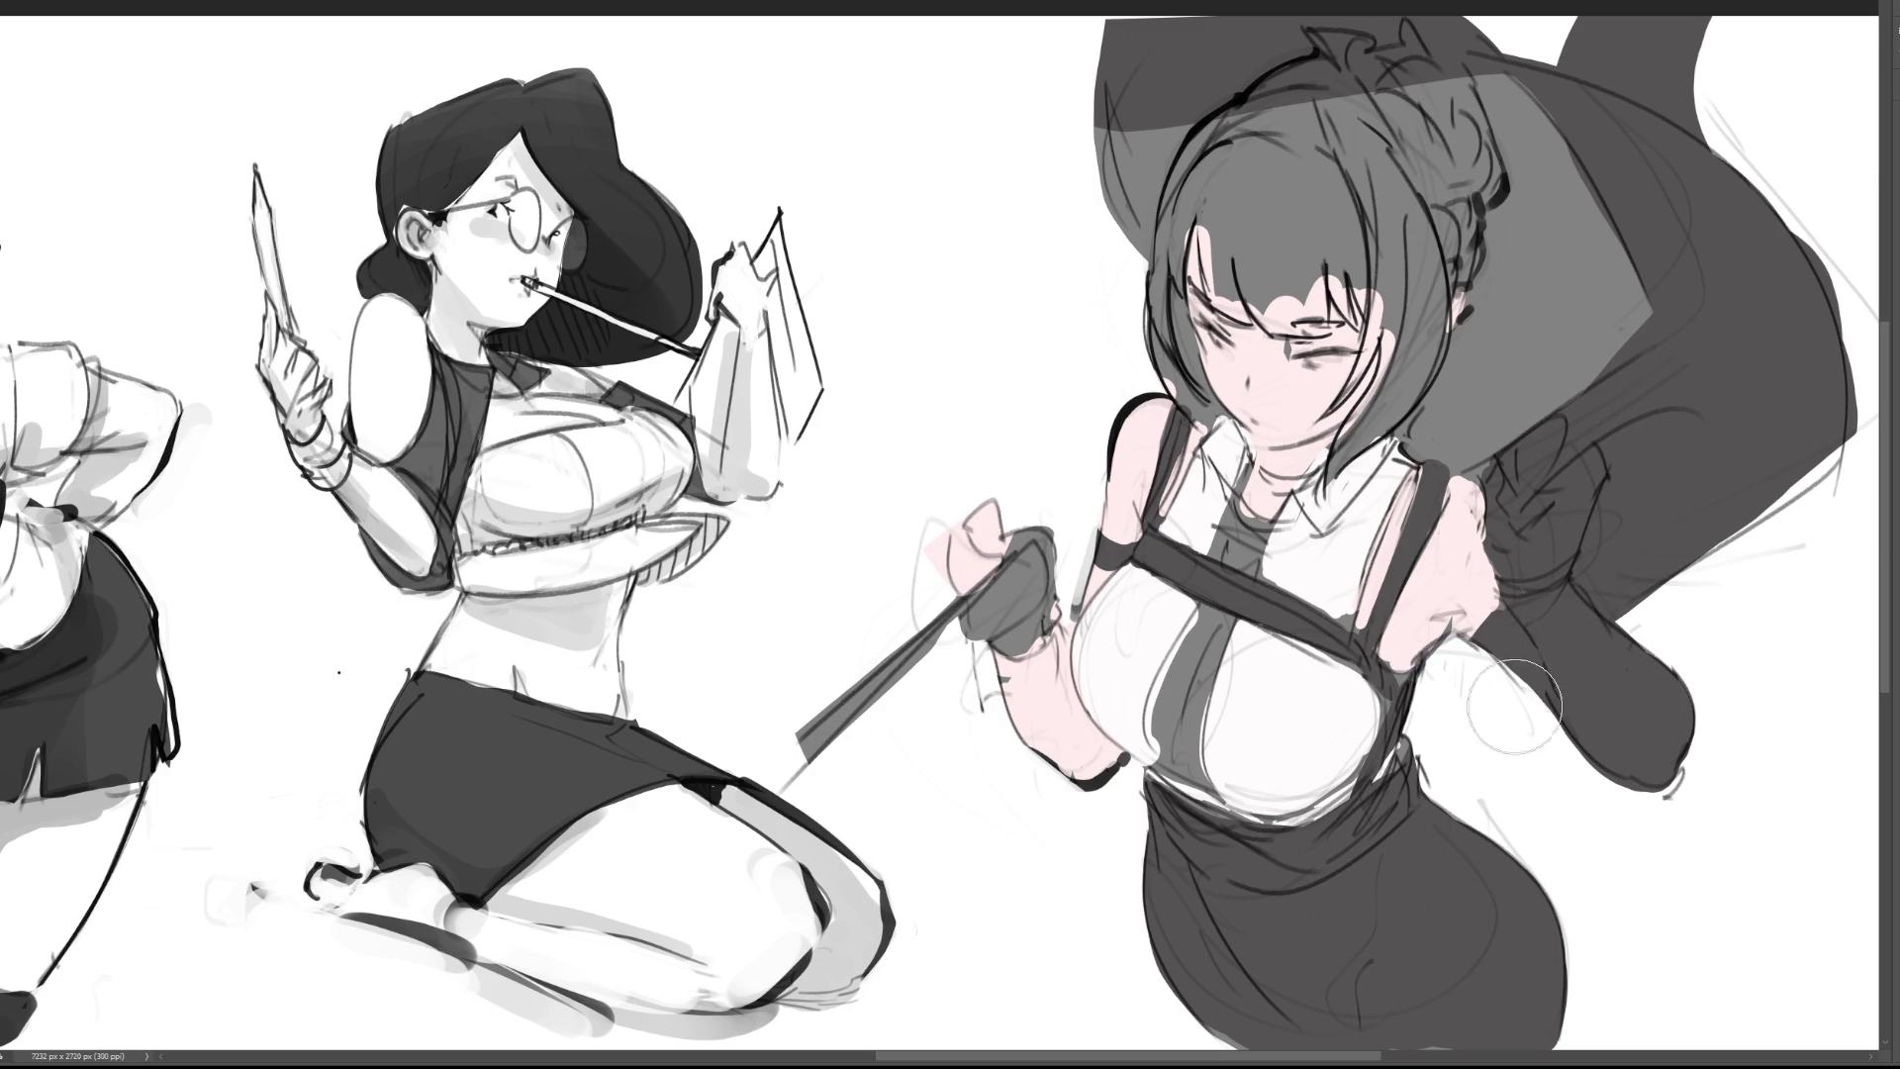
mouse_move(1014, 529)
mouse_down()
mouse_move(980, 579)
mouse_move(955, 539)
mouse_move(1003, 515)
mouse_move(985, 569)
mouse_move(979, 509)
mouse_up()
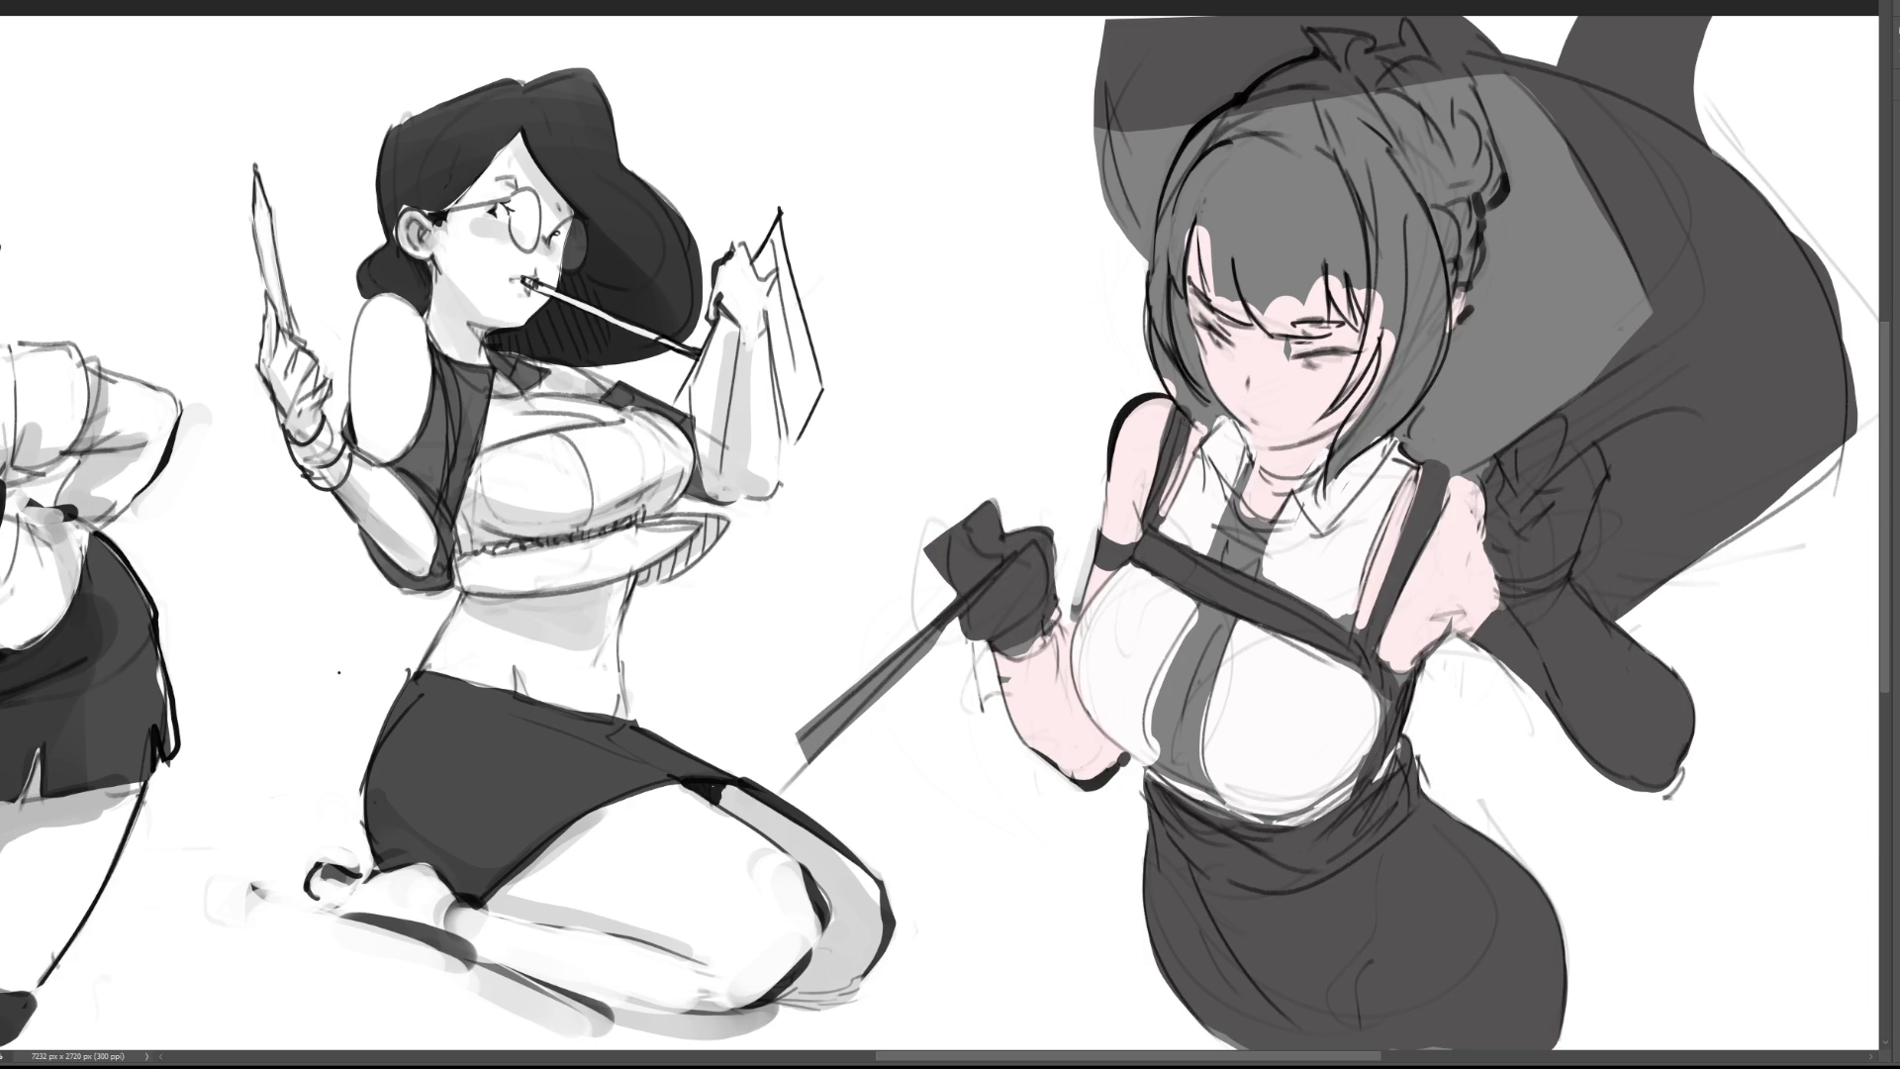
mouse_move(1544, 213)
mouse_down()
mouse_move(1460, 416)
mouse_move(1434, 425)
mouse_move(1543, 369)
mouse_move(1573, 307)
mouse_move(1583, 237)
mouse_move(1509, 117)
mouse_move(1564, 257)
mouse_move(1544, 326)
mouse_move(1612, 287)
mouse_move(1564, 343)
mouse_move(1524, 208)
mouse_move(1485, 248)
mouse_move(1494, 287)
mouse_up()
mouse_move(1104, 143)
mouse_down()
mouse_move(1248, 144)
mouse_move(1148, 218)
mouse_move(1286, 168)
mouse_move(1454, 158)
mouse_move(1547, 338)
mouse_up()
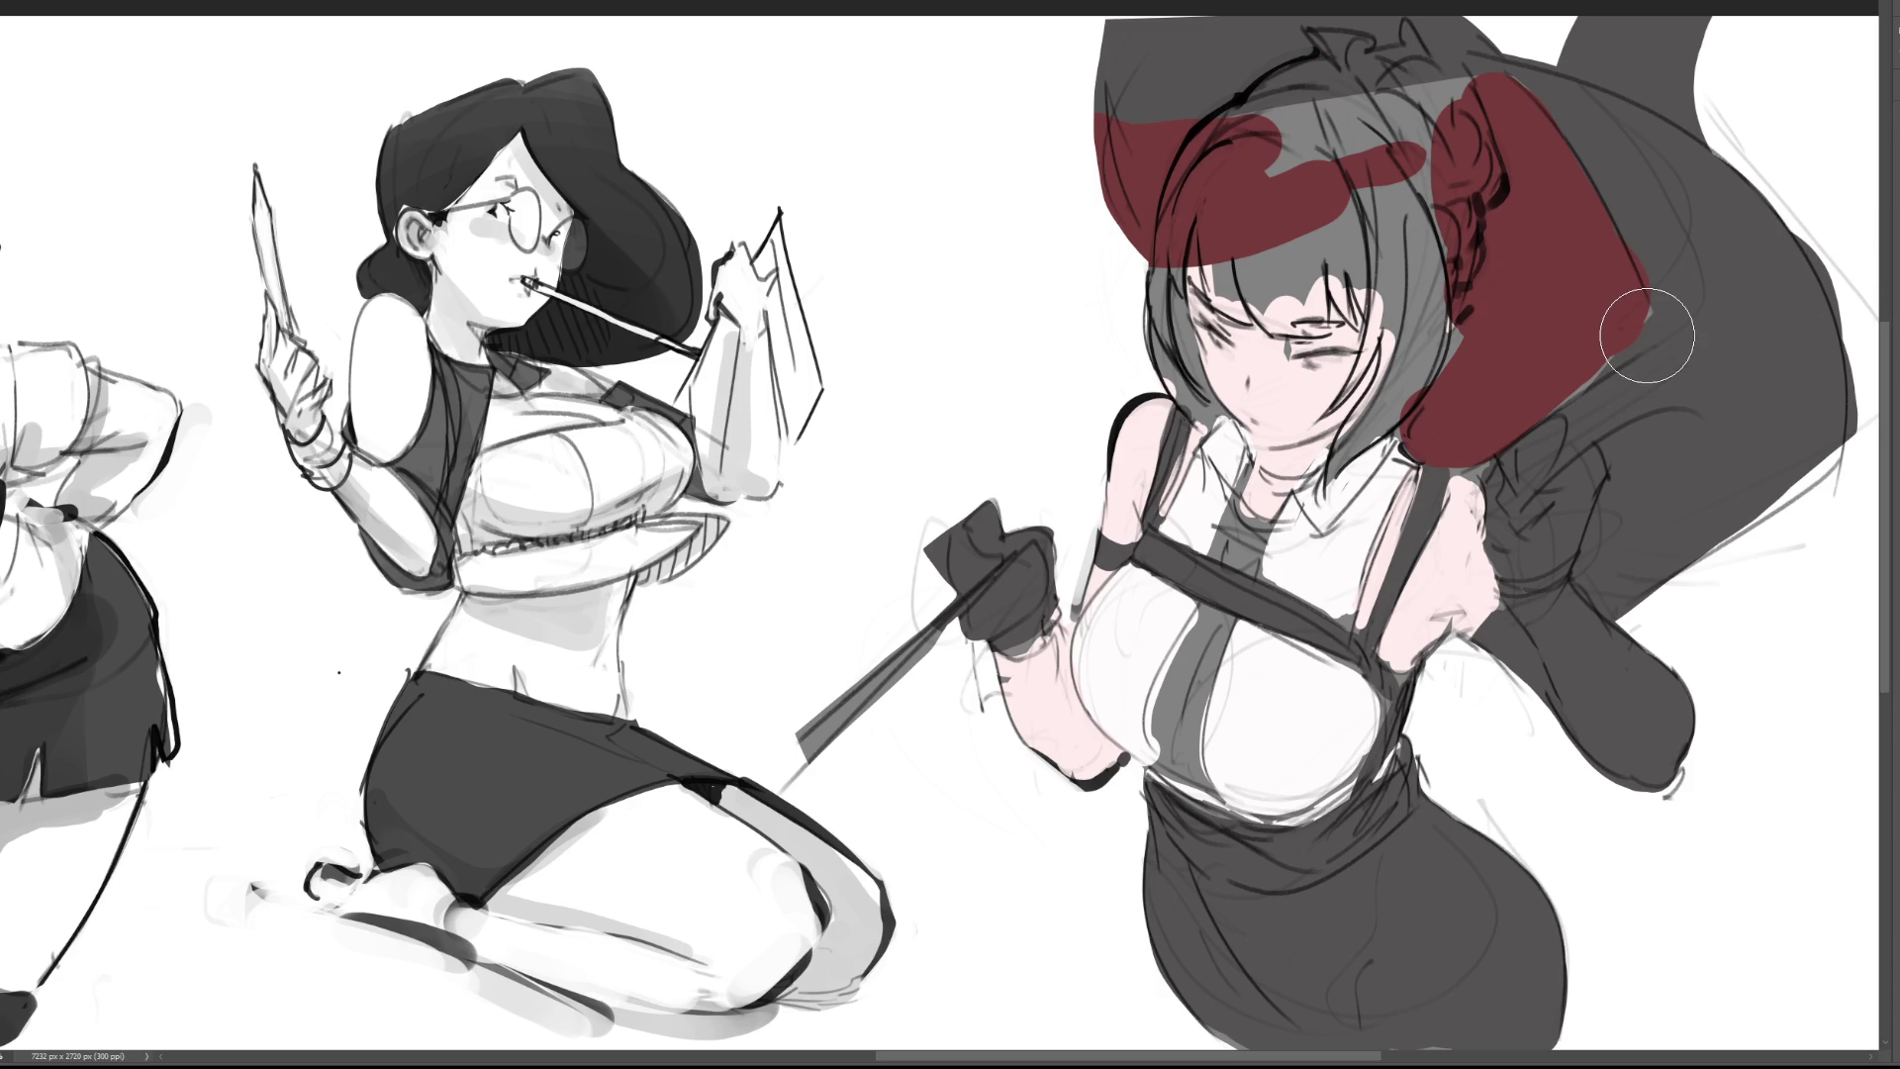
Step: With a smaller brush, paint pale blonde over the maid's bangs, hair's left edge and face strand
key([)
key([)
key([)
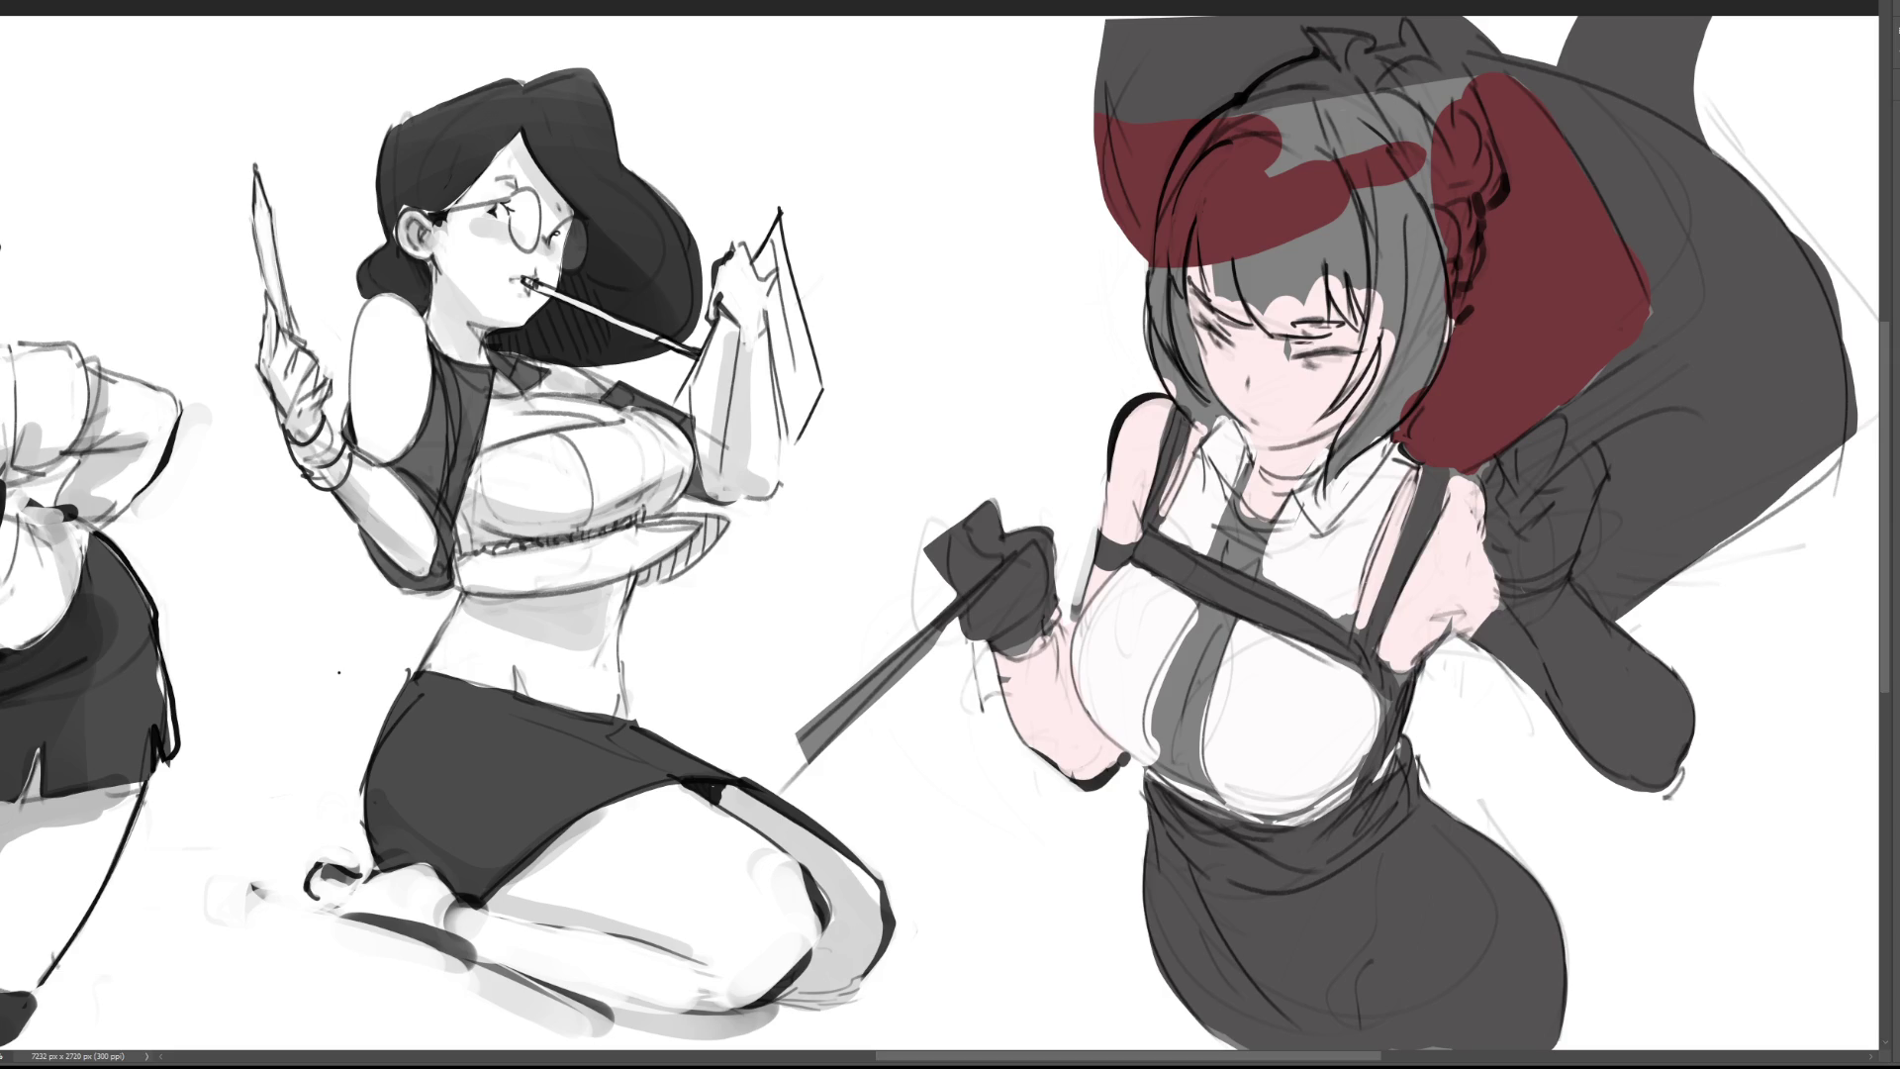
mouse_move(1346, 74)
mouse_down()
mouse_move(1227, 168)
mouse_move(1286, 99)
mouse_move(1259, 124)
mouse_move(1187, 233)
mouse_up()
mouse_move(1336, 70)
mouse_down()
mouse_move(1187, 228)
mouse_move(1225, 156)
mouse_move(1173, 336)
mouse_move(1187, 415)
mouse_move(1182, 396)
mouse_up()
mouse_move(1178, 314)
mouse_down()
mouse_move(1202, 416)
mouse_move(1196, 327)
mouse_up()
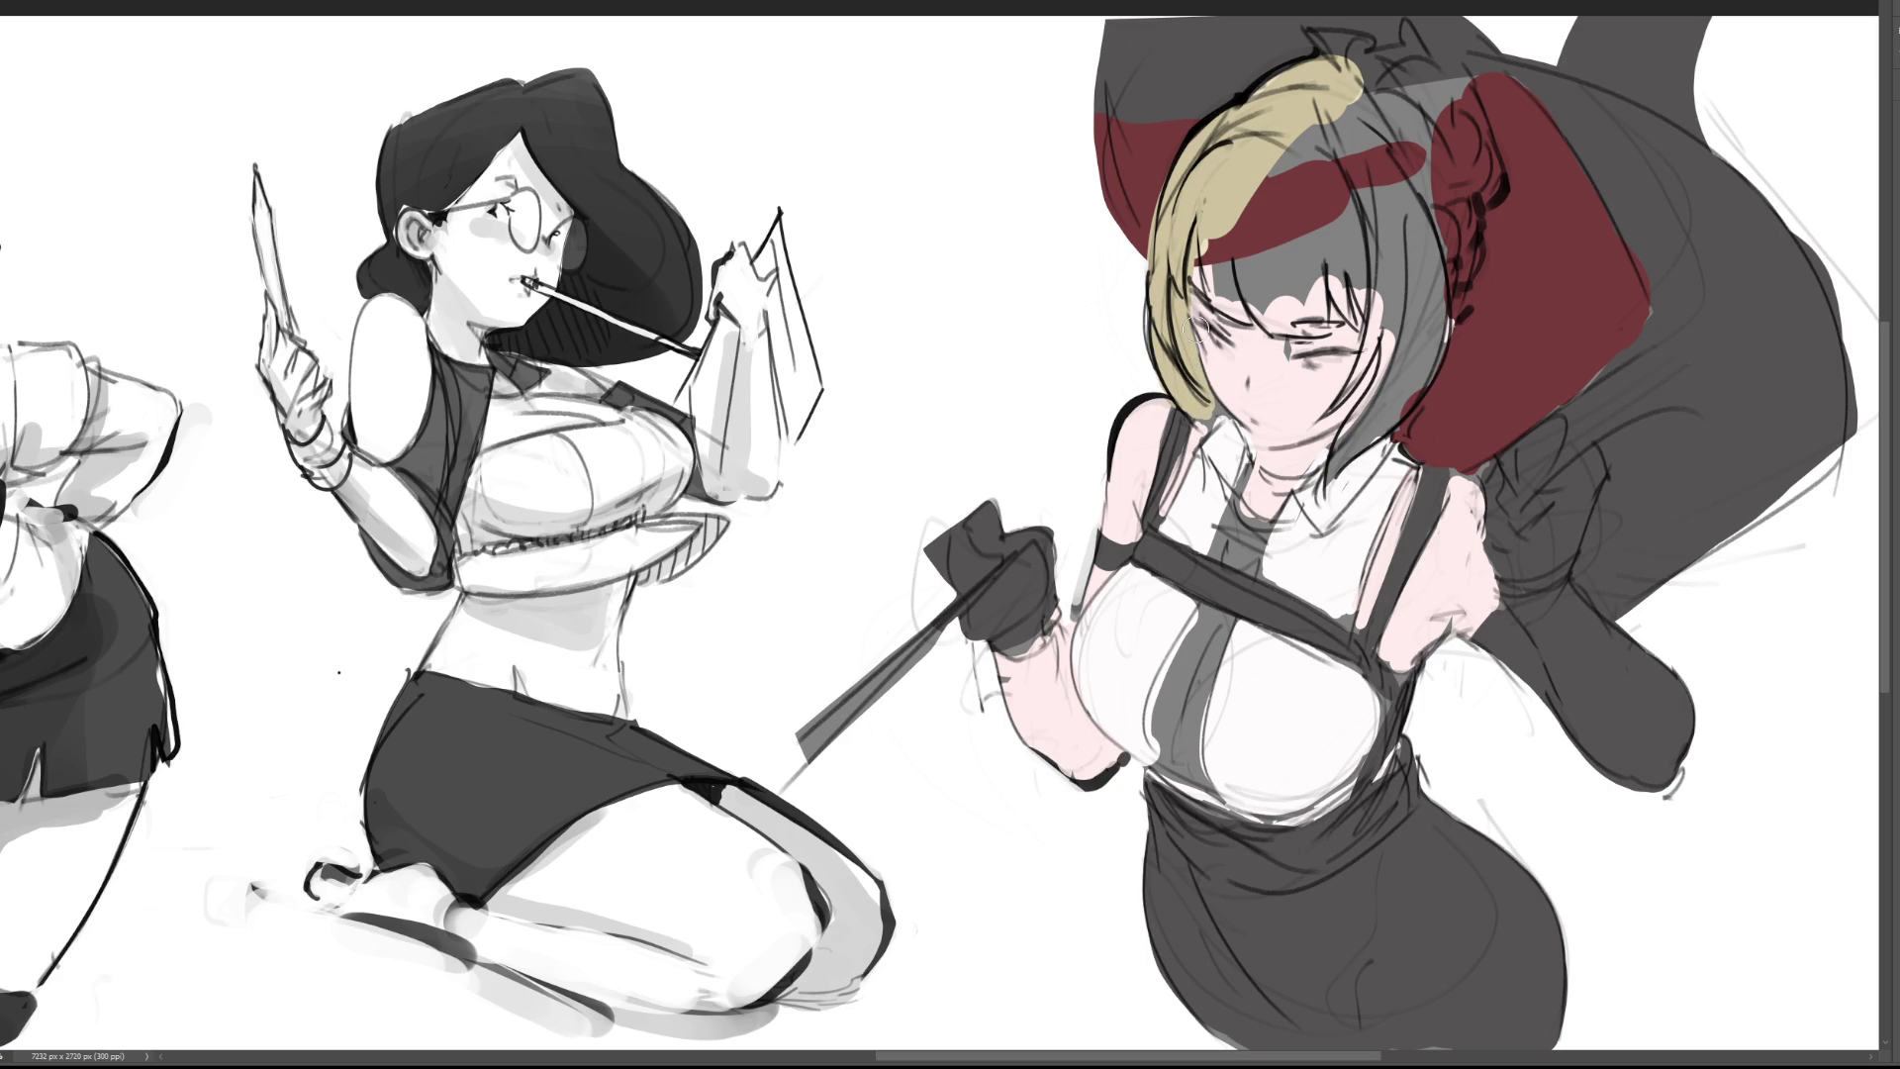
Step: Brush blonde through the remaining hair and bun tufts, and tidy the red cape and bow around the bun
mouse_move(1202, 238)
mouse_down()
mouse_move(1242, 317)
mouse_move(1212, 208)
mouse_move(1296, 314)
mouse_move(1257, 233)
mouse_move(1306, 297)
mouse_move(1340, 282)
mouse_move(1324, 207)
mouse_move(1370, 334)
mouse_move(1336, 415)
mouse_move(1400, 330)
mouse_move(1326, 465)
mouse_move(1281, 485)
mouse_move(1385, 406)
mouse_move(1389, 238)
mouse_move(1386, 386)
mouse_move(1425, 396)
mouse_move(1400, 329)
mouse_move(1410, 226)
mouse_move(1454, 178)
mouse_move(1475, 238)
mouse_move(1445, 186)
mouse_move(1464, 104)
mouse_move(1435, 129)
mouse_move(1385, 287)
mouse_move(1258, 188)
mouse_move(1326, 183)
mouse_move(1375, 54)
mouse_move(1415, 114)
mouse_move(1435, 96)
mouse_move(1370, 70)
mouse_move(1446, 27)
mouse_up()
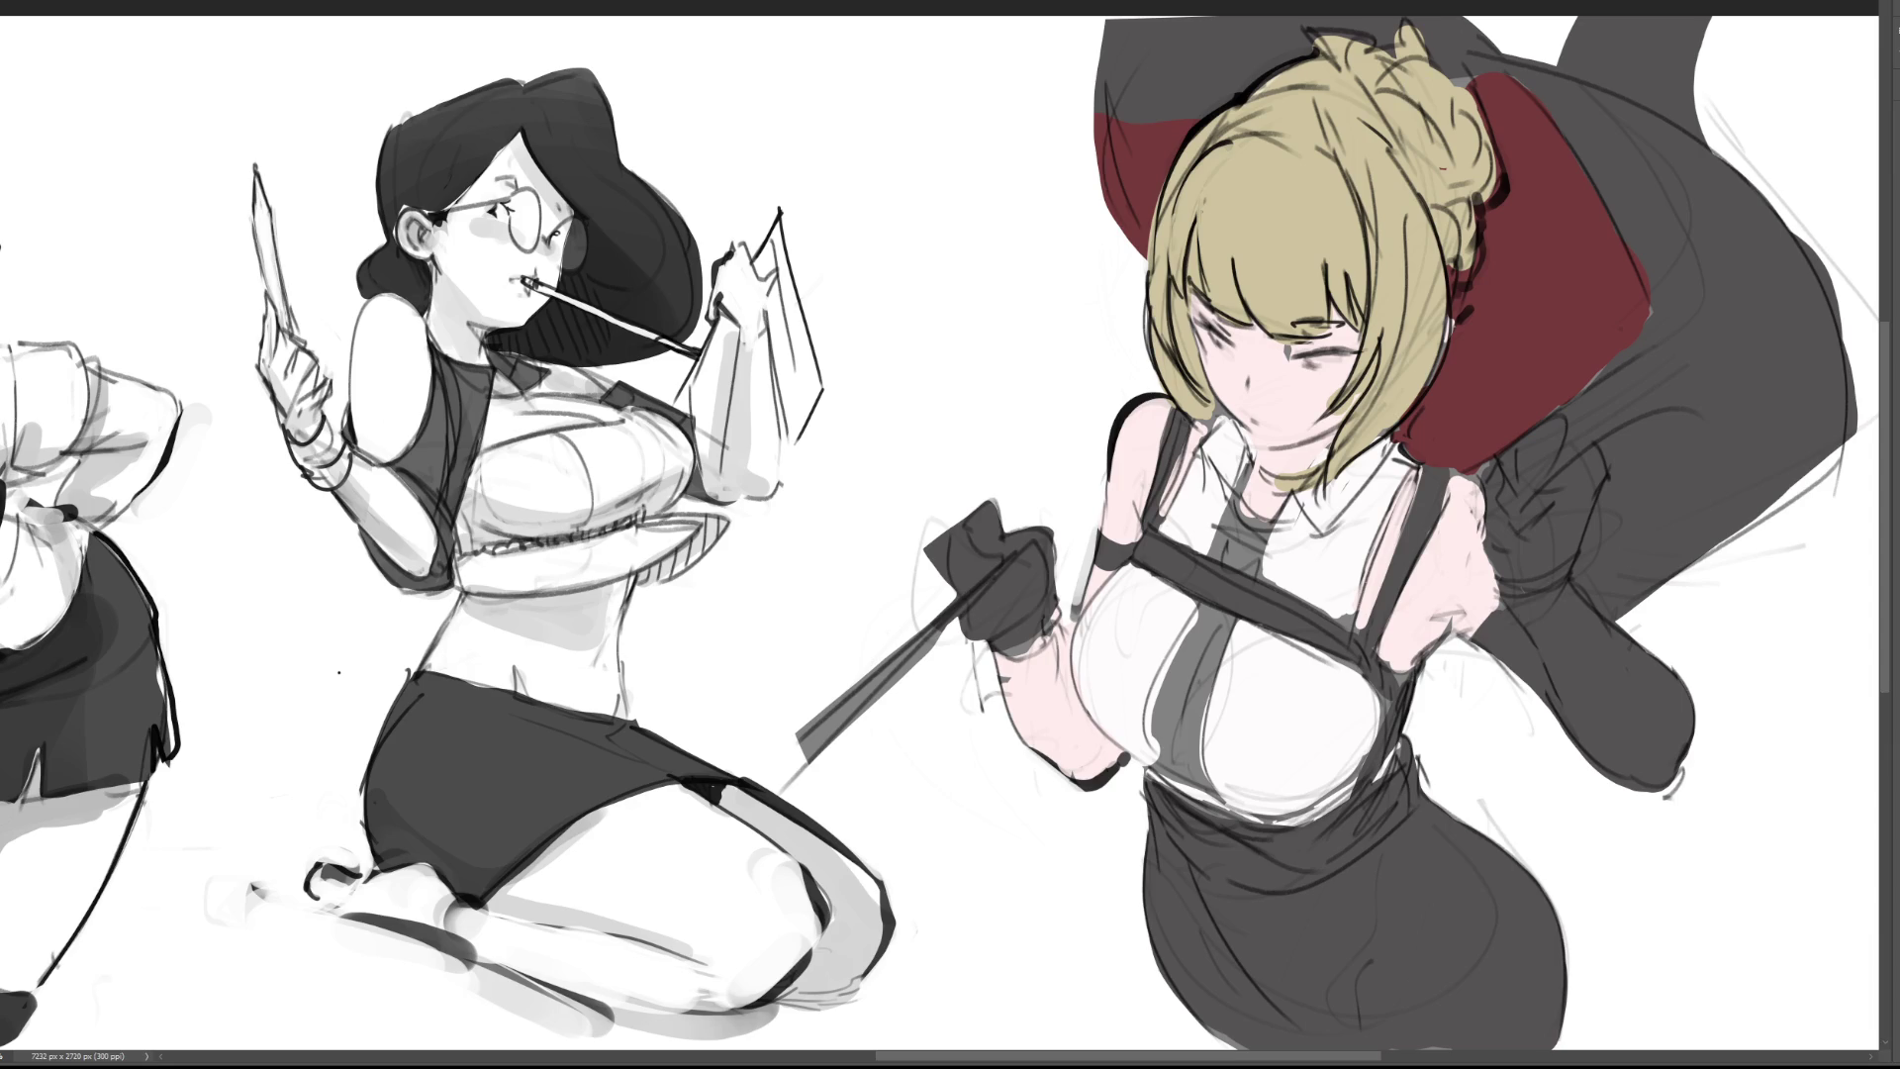
drag(1326, 49, 1438, 33)
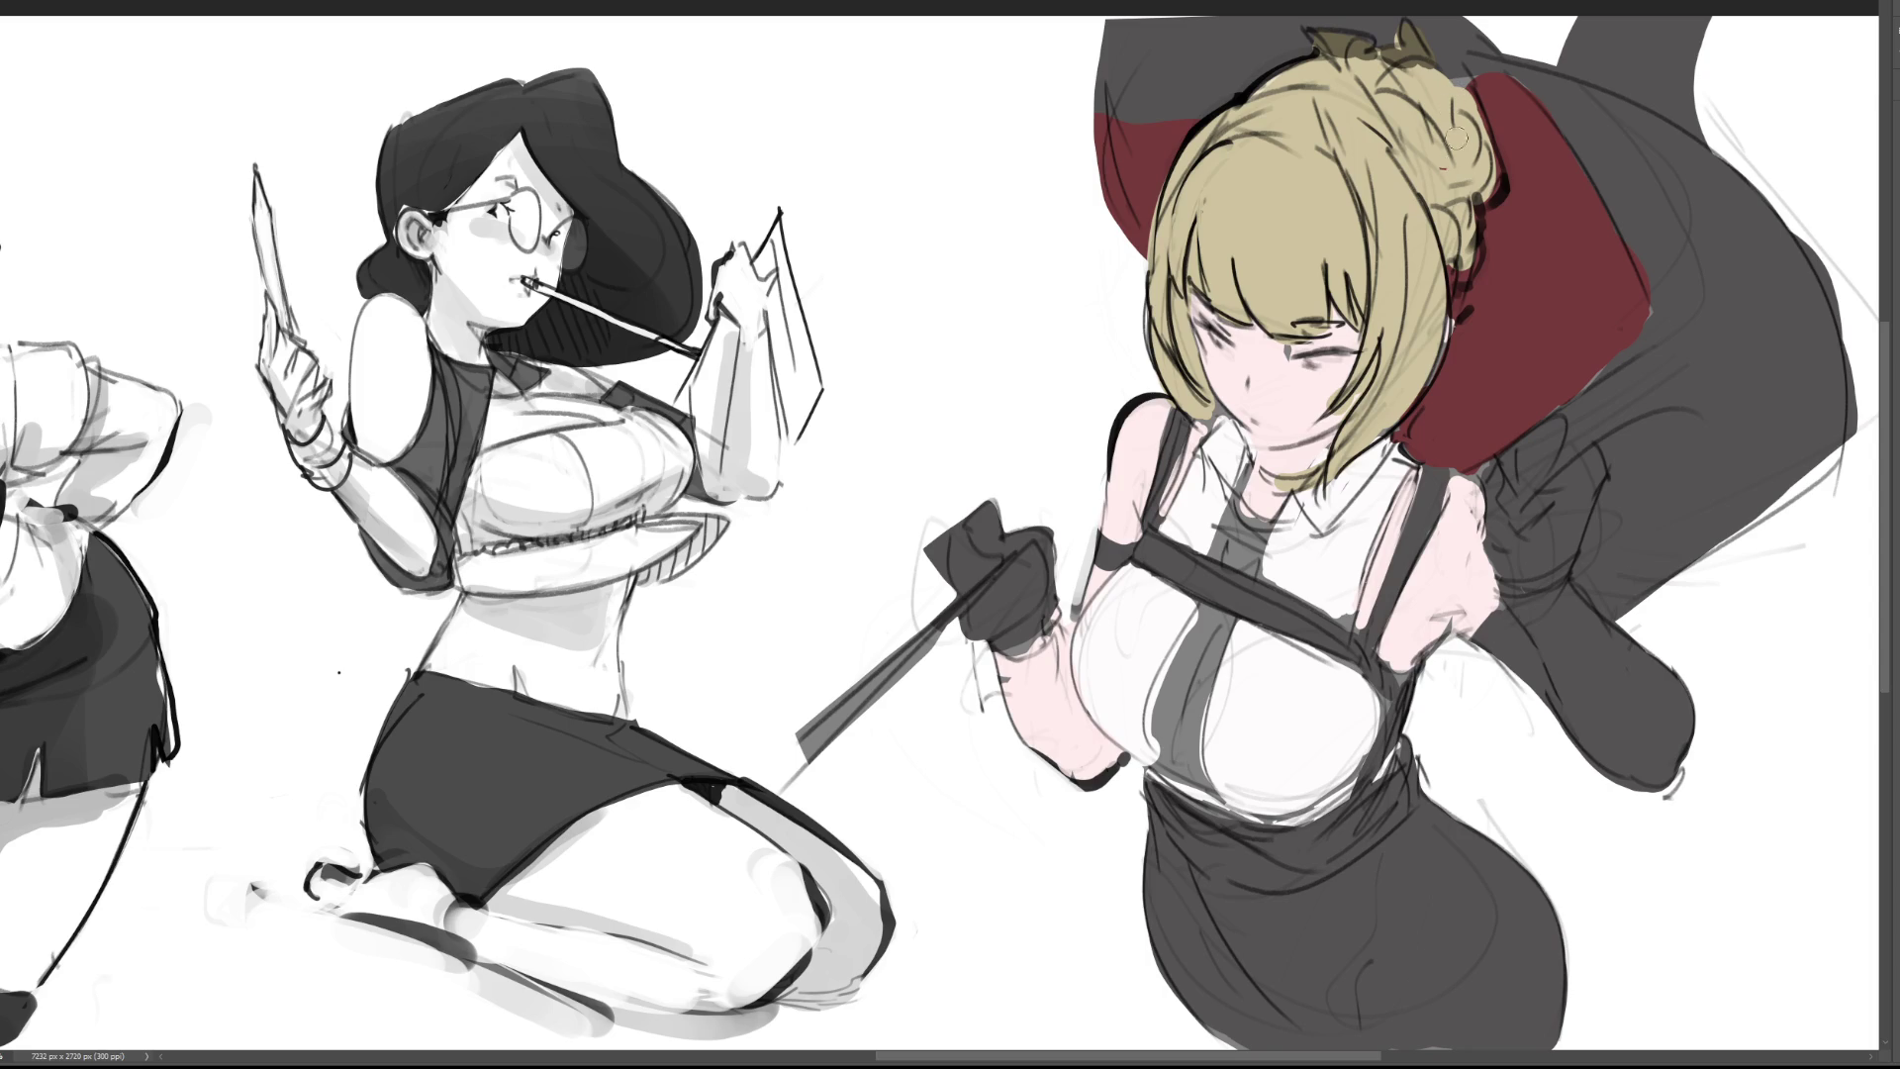
drag(1453, 312, 1479, 223)
mouse_move(1500, 267)
mouse_down()
mouse_move(1474, 331)
mouse_move(1523, 242)
mouse_up()
drag(1476, 163, 1499, 198)
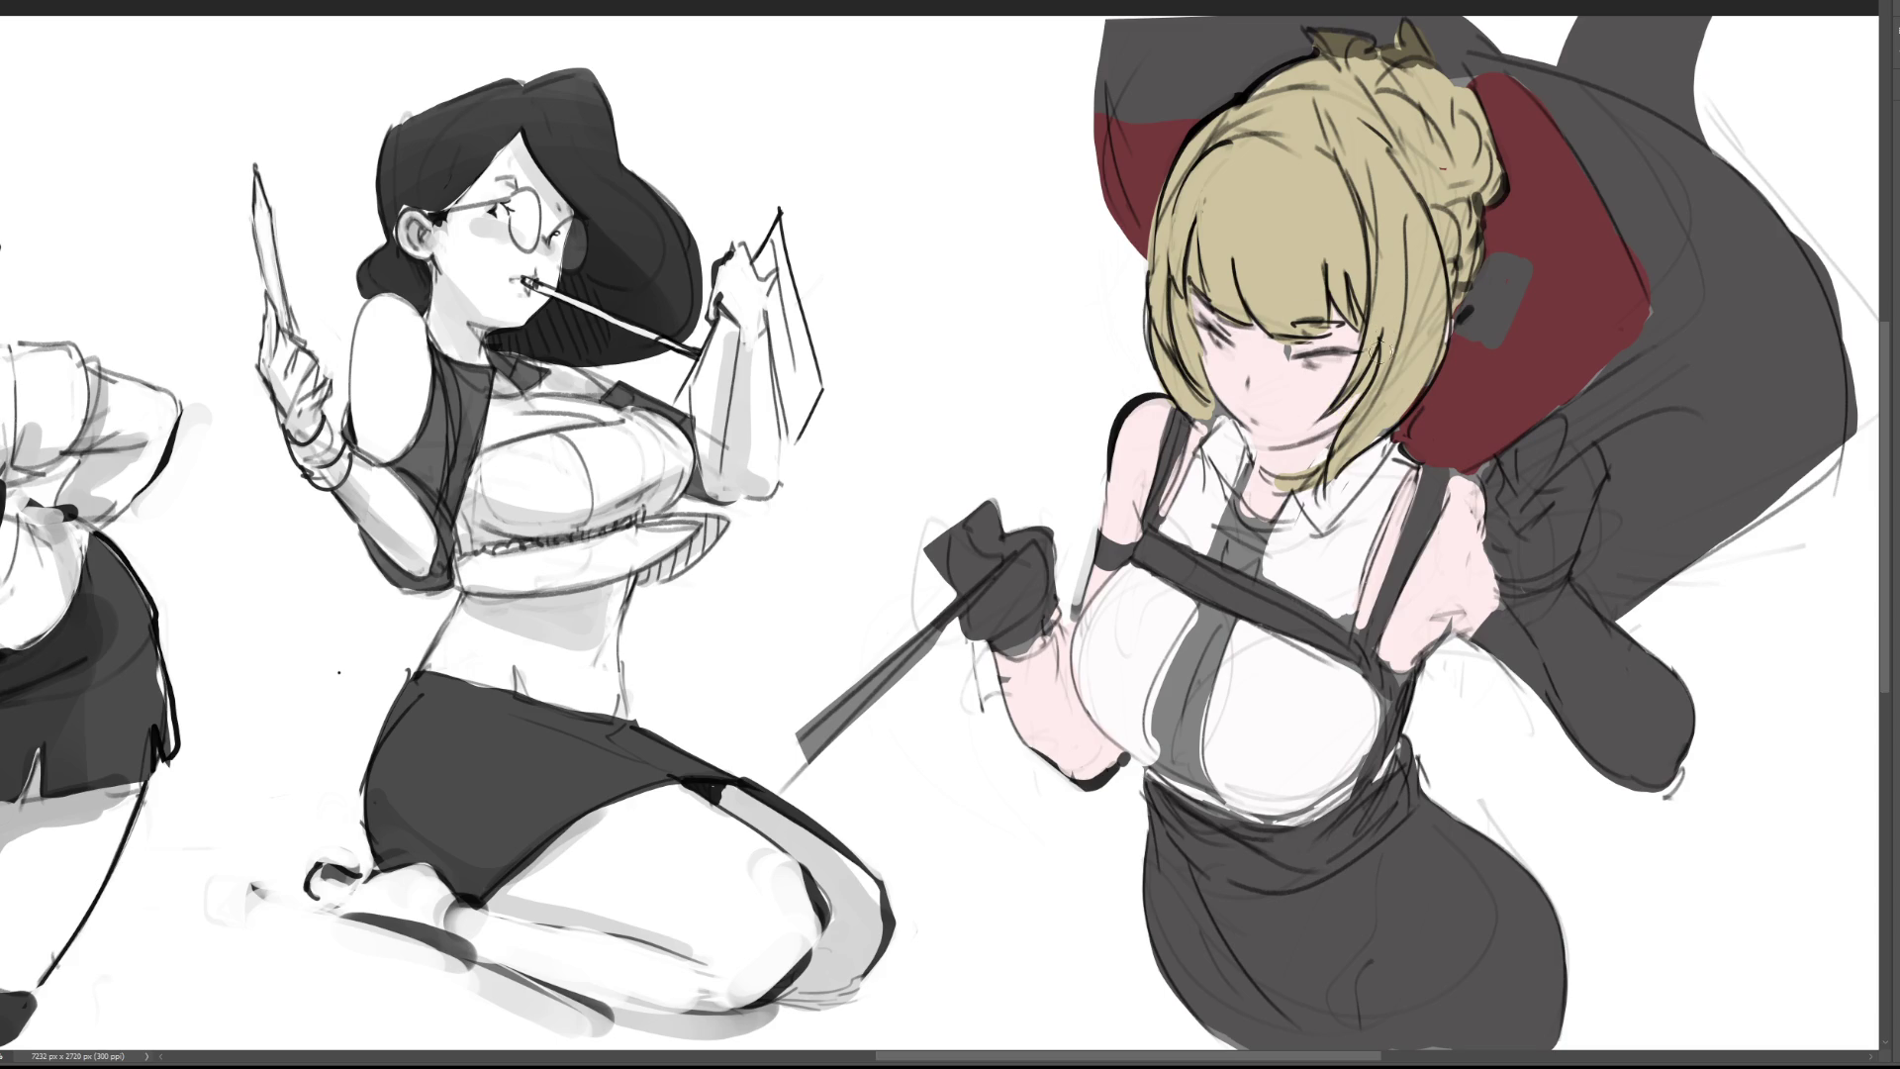
Step: Paint a dark choker on the neck, purple irises in the eyes, and begin the dark red knife blade
drag(1252, 467, 1319, 473)
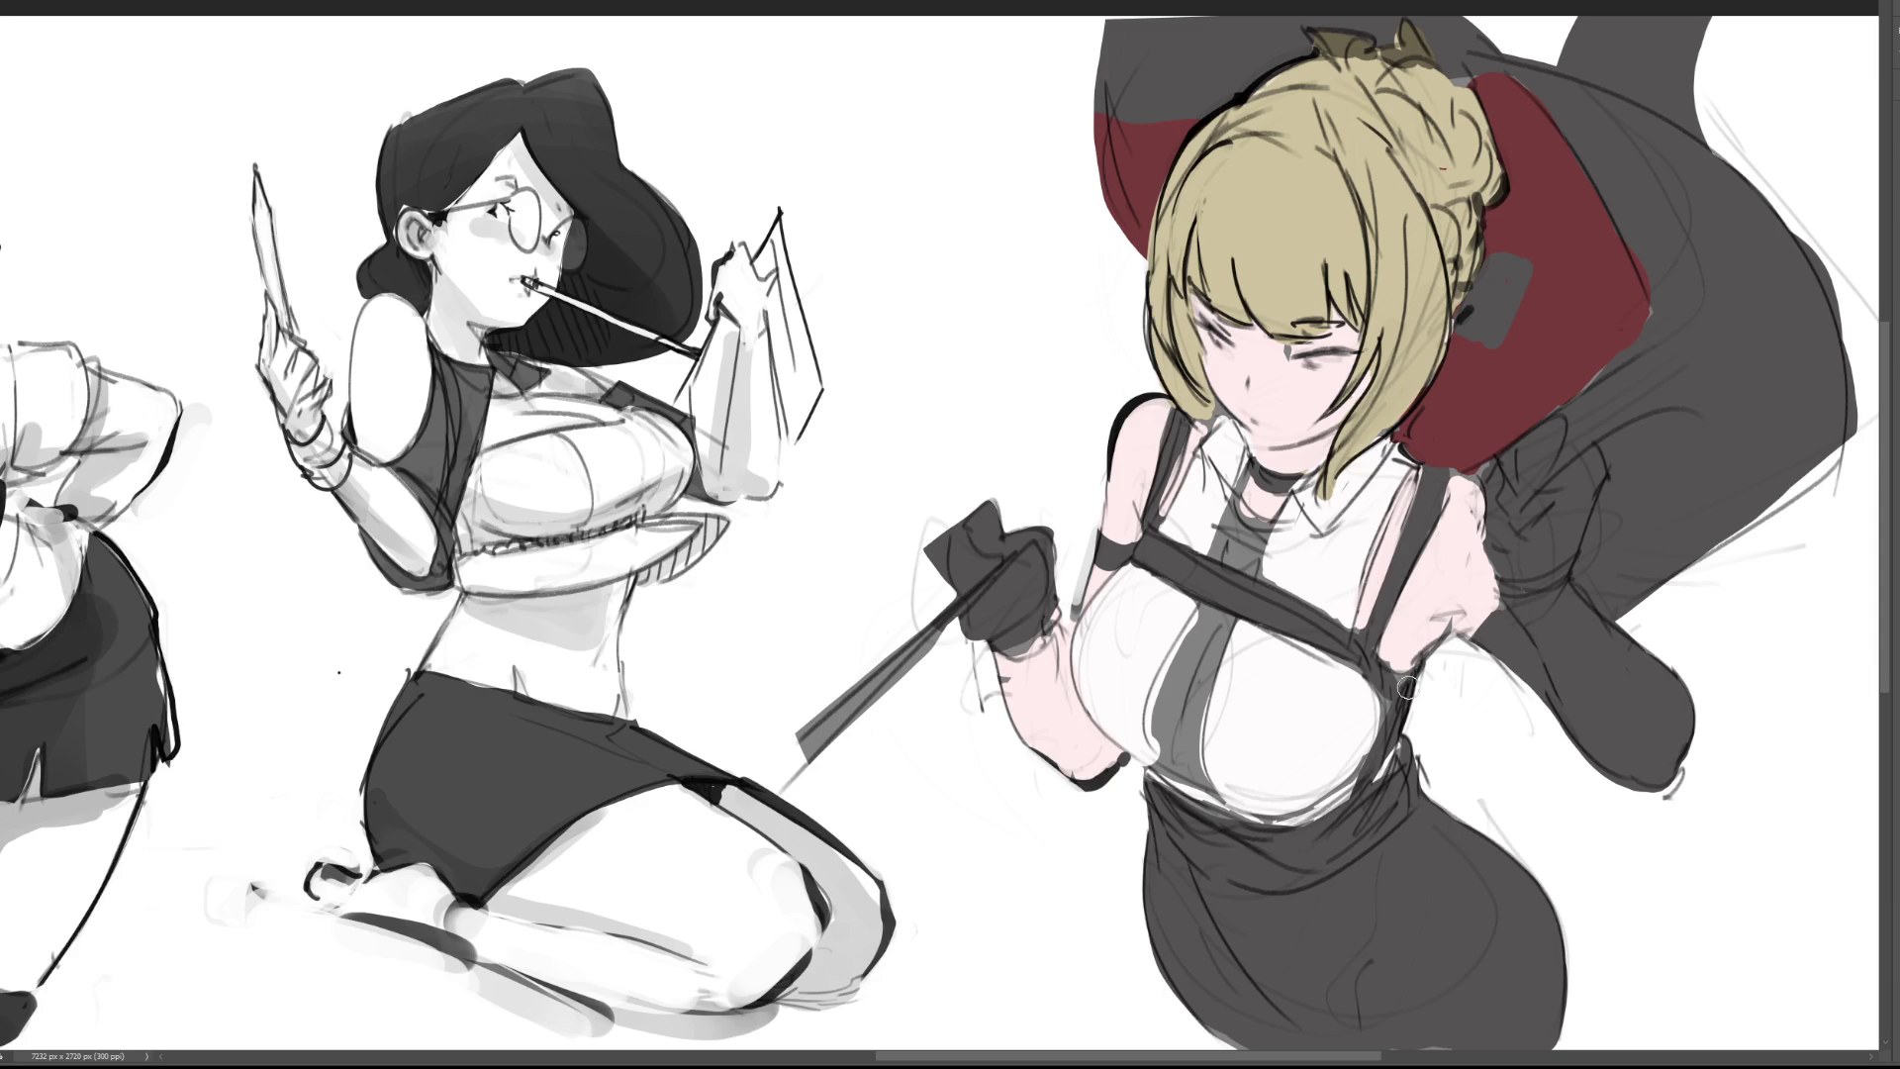
drag(1382, 685, 1376, 728)
drag(1326, 348, 1342, 364)
drag(1226, 497, 1302, 522)
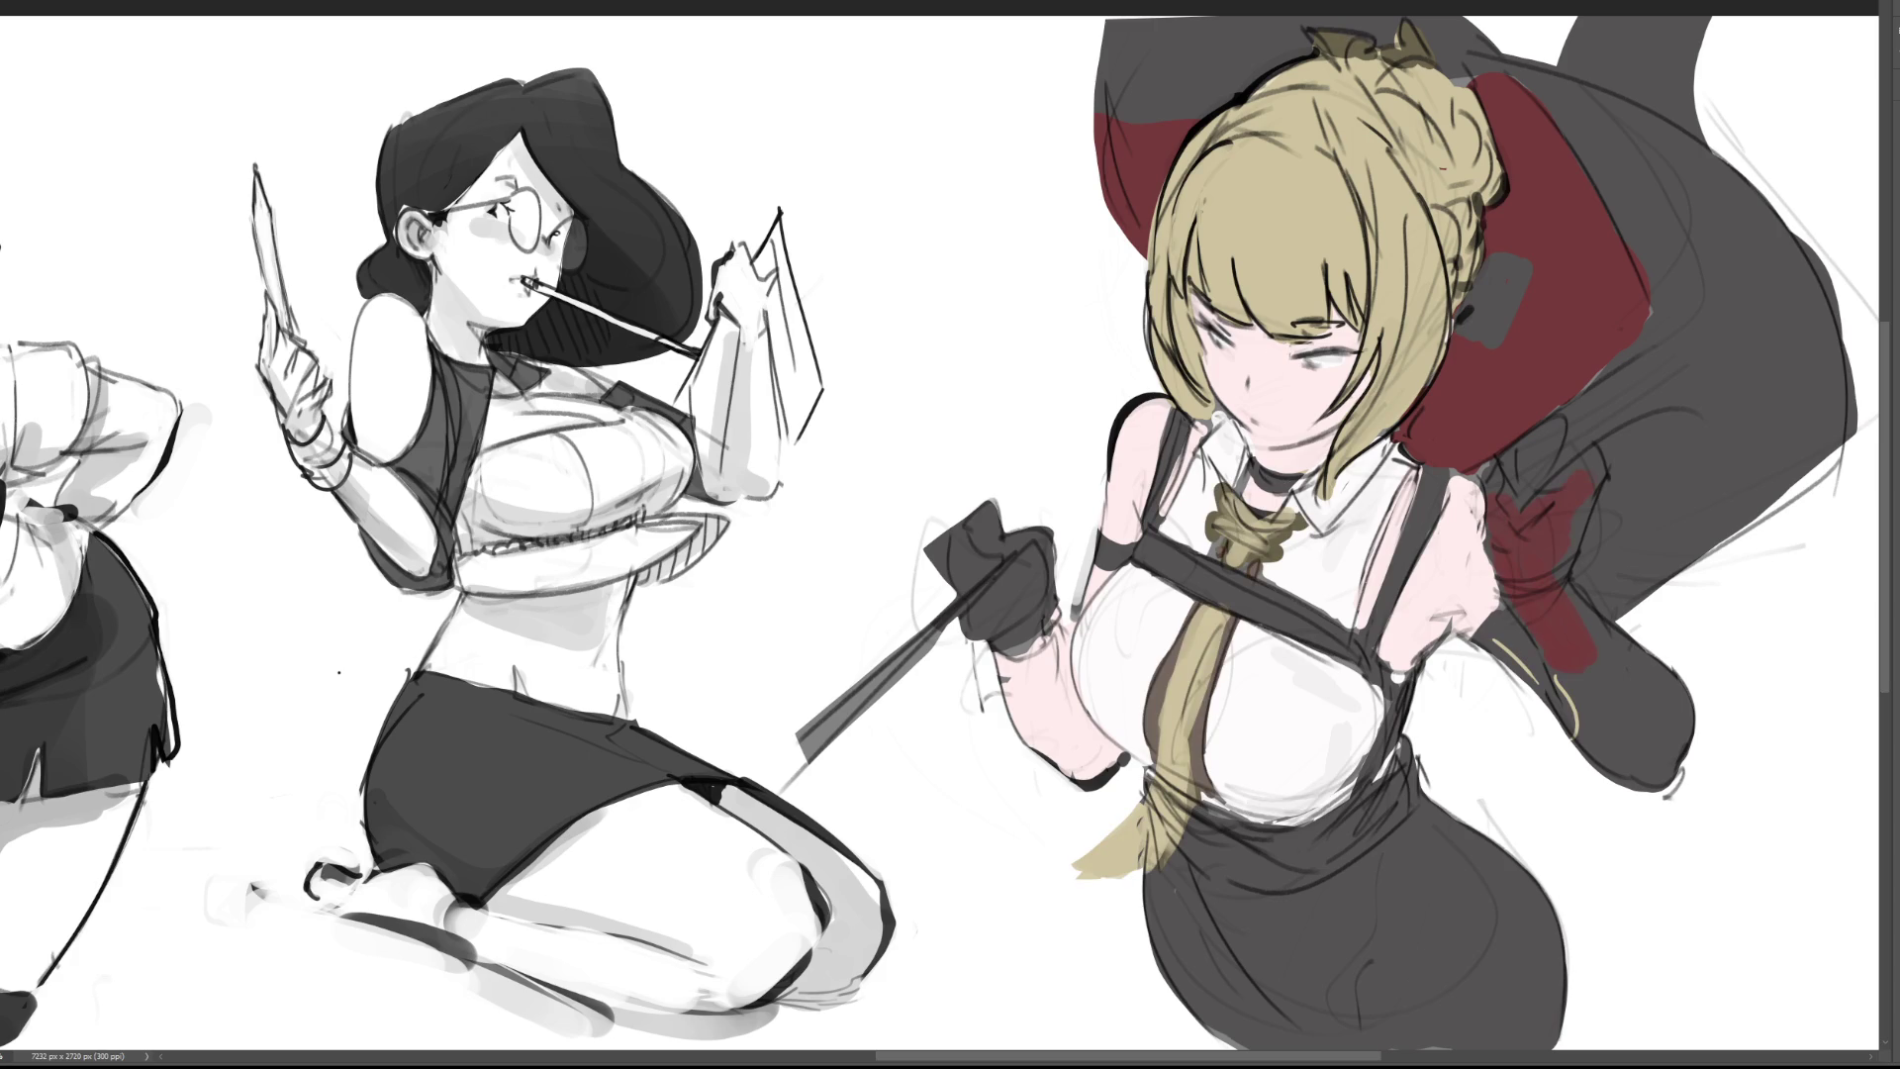
drag(1312, 362, 1220, 348)
drag(1001, 554, 797, 744)
Step: Finish colouring the knife blade dark red and tint the line art dark red
mouse_move(918, 626)
mouse_down()
mouse_move(807, 762)
mouse_move(886, 690)
mouse_up()
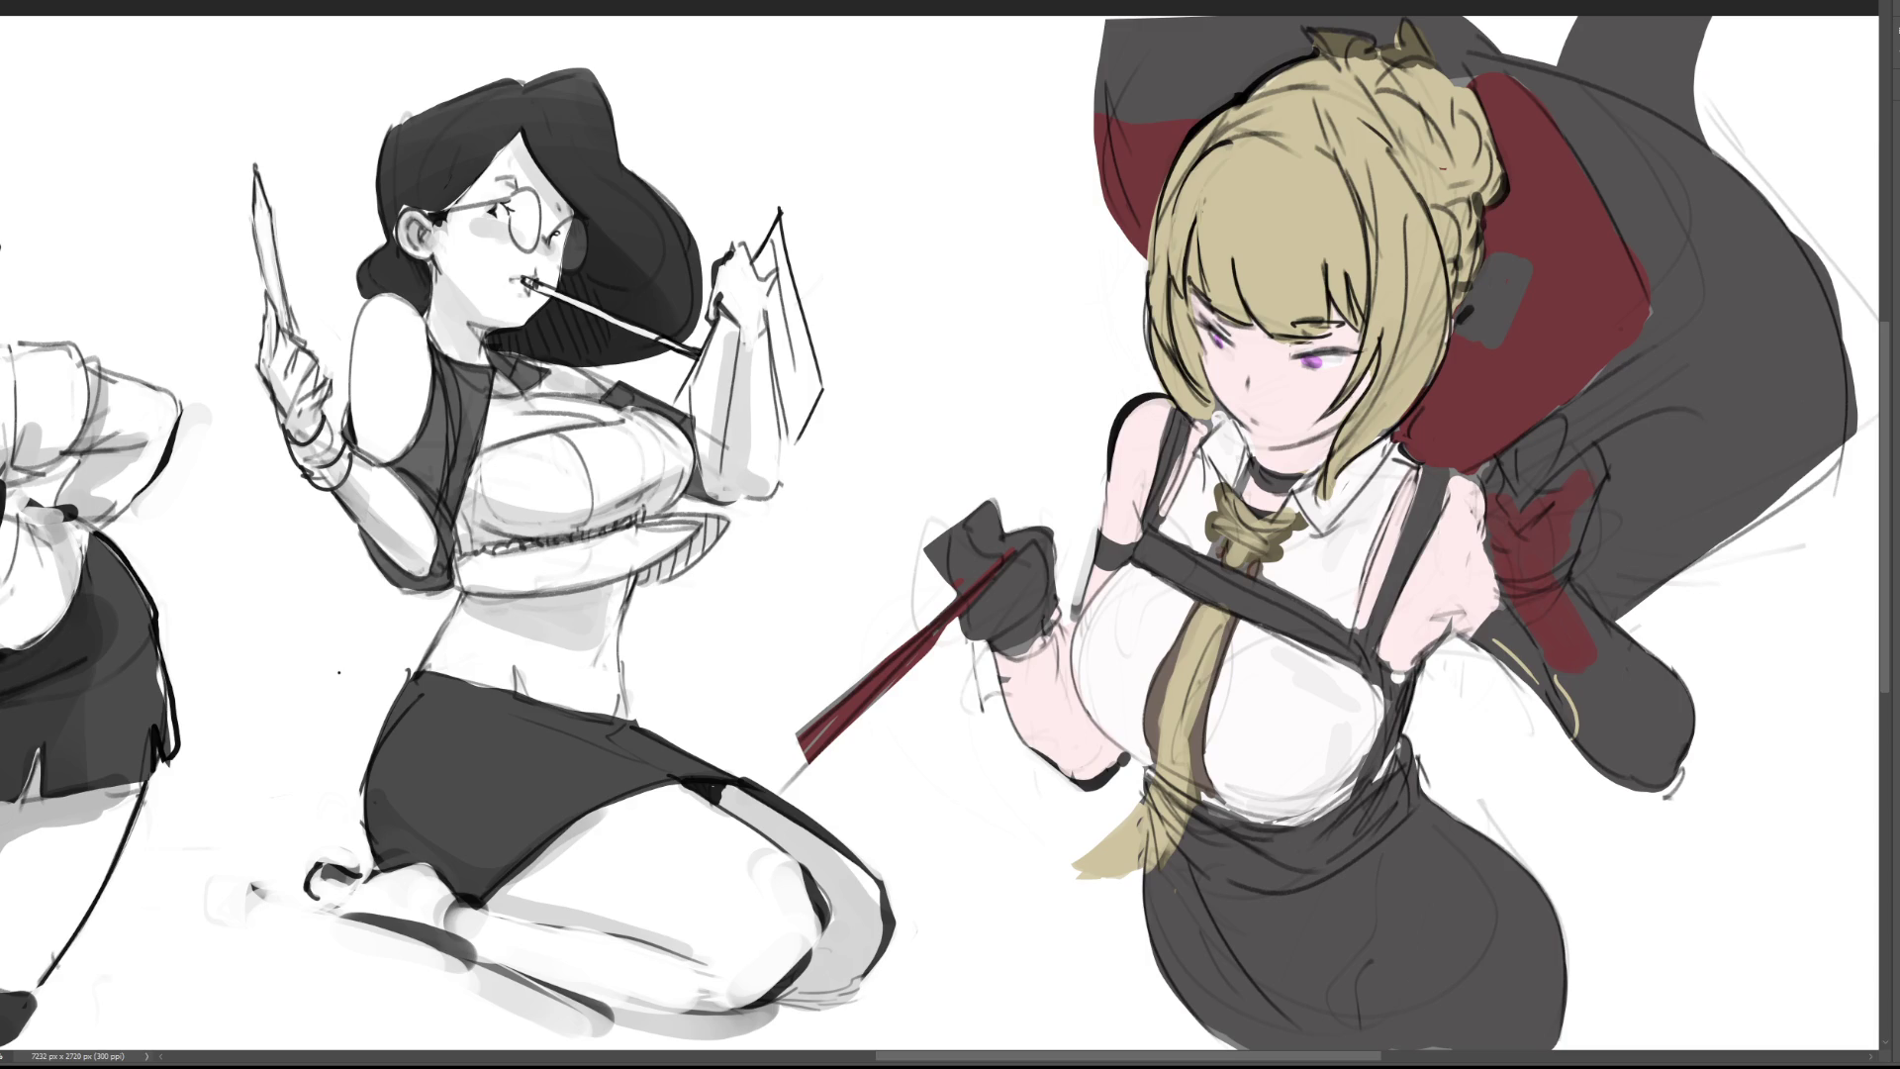
key(bracketright)
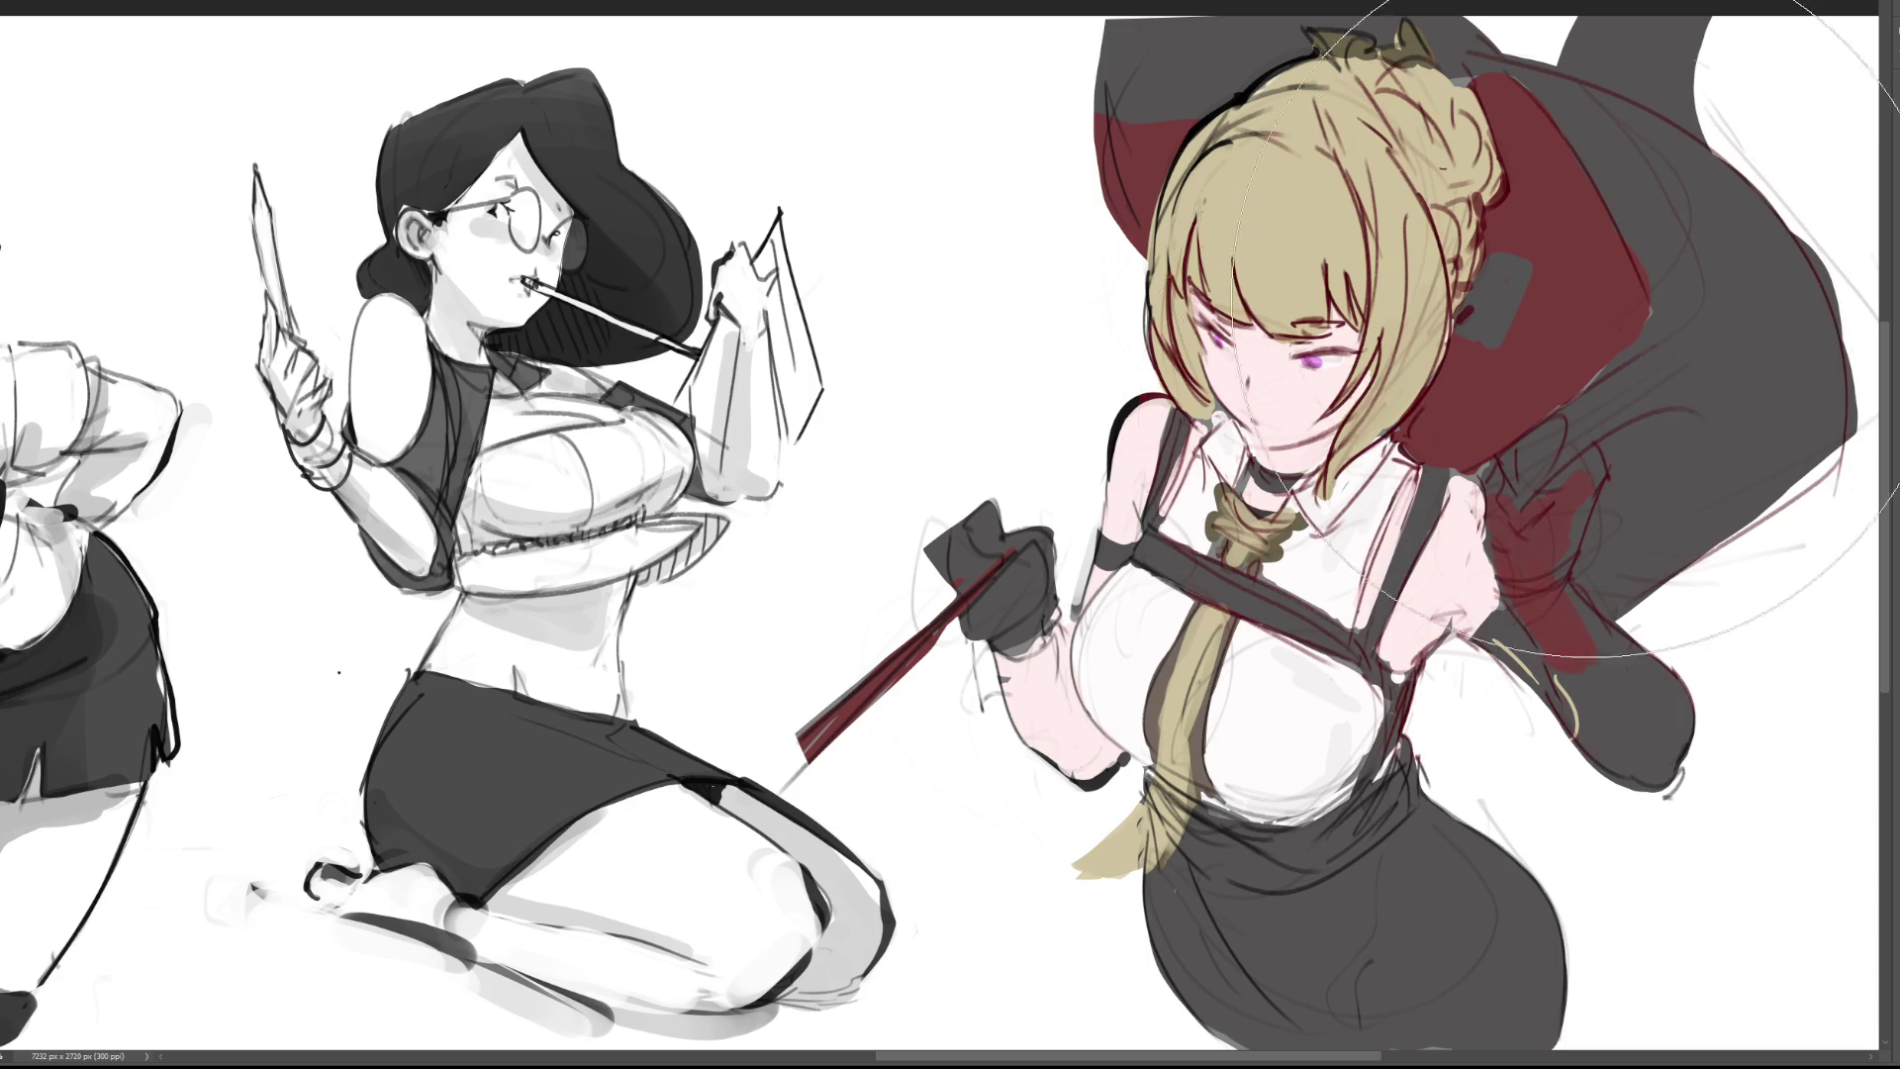